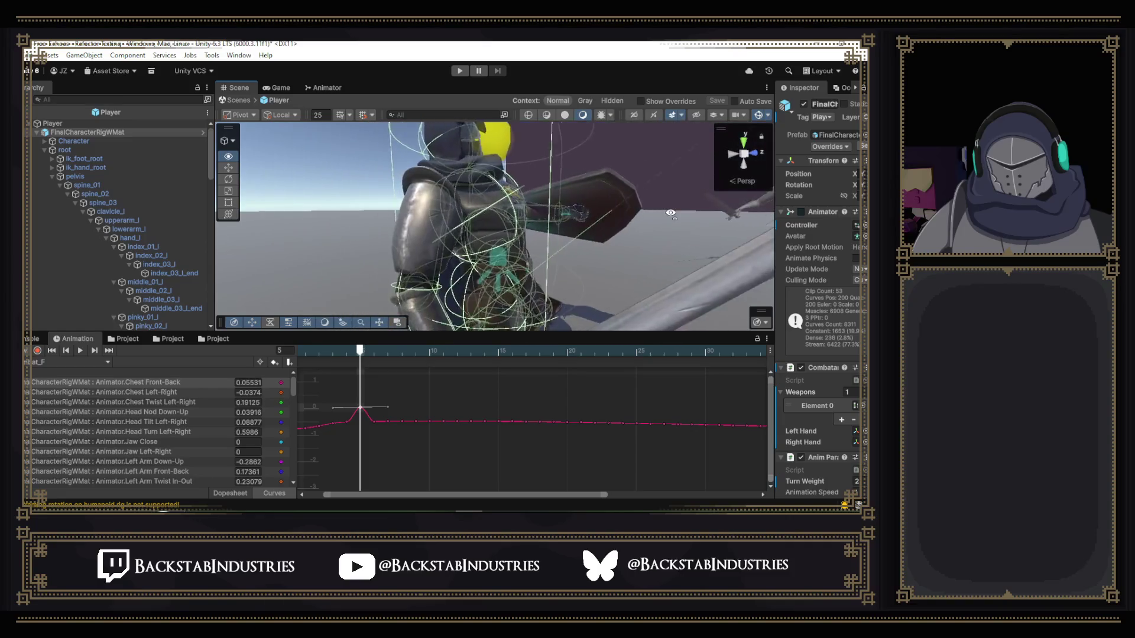
- Lower the frame-5 Chest Front-Back key to about -0.46 and frame the whole curve in the graph
mouse_move(362, 412)
left_click_drag(360, 410, 362, 426)
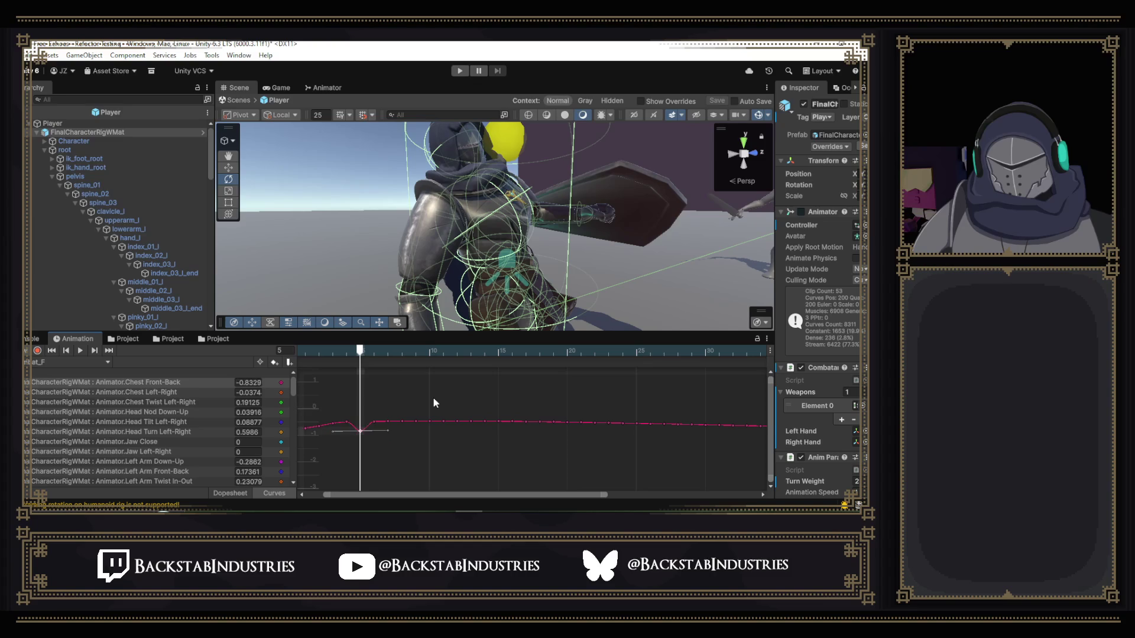
key("ctrl+z")
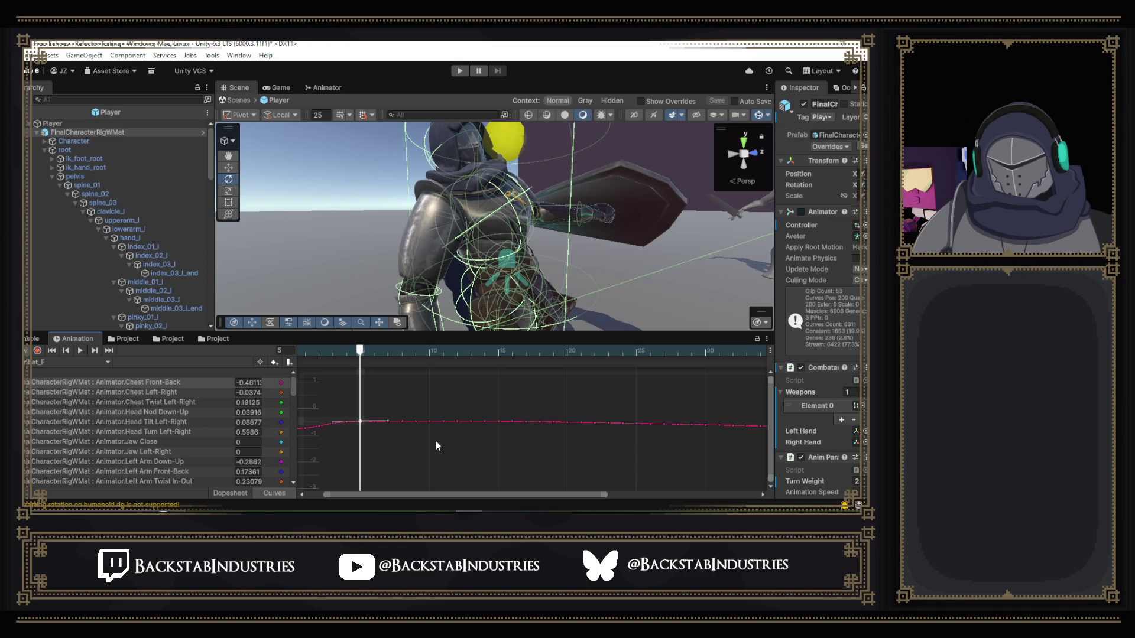
scroll(438, 445, "down", 5)
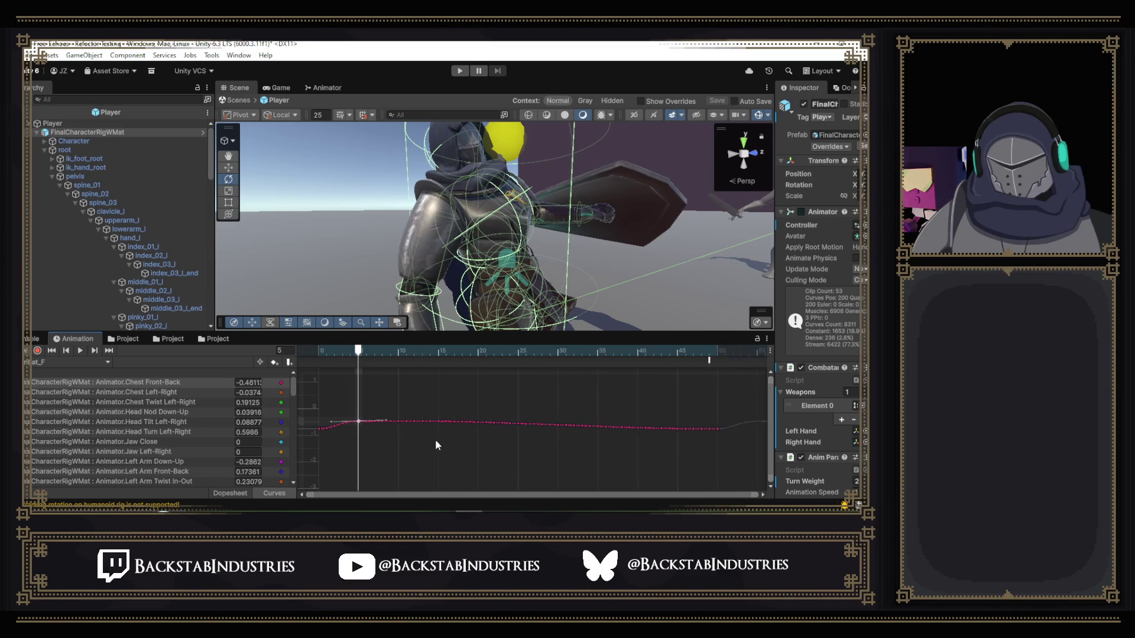
key("f")
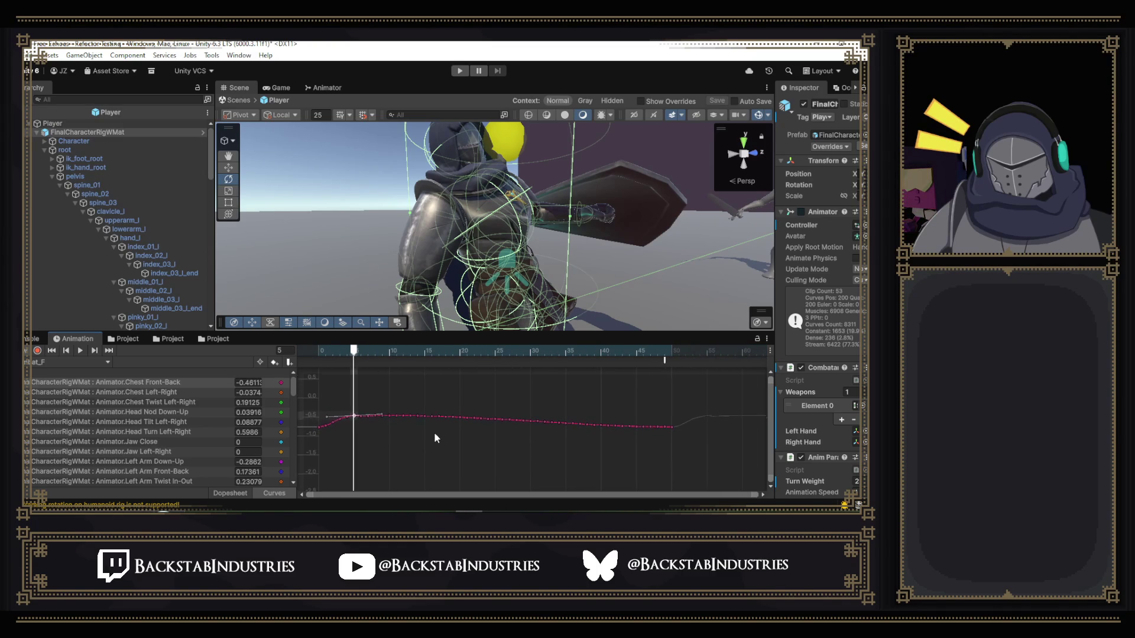
scroll(434, 432, "up", 3)
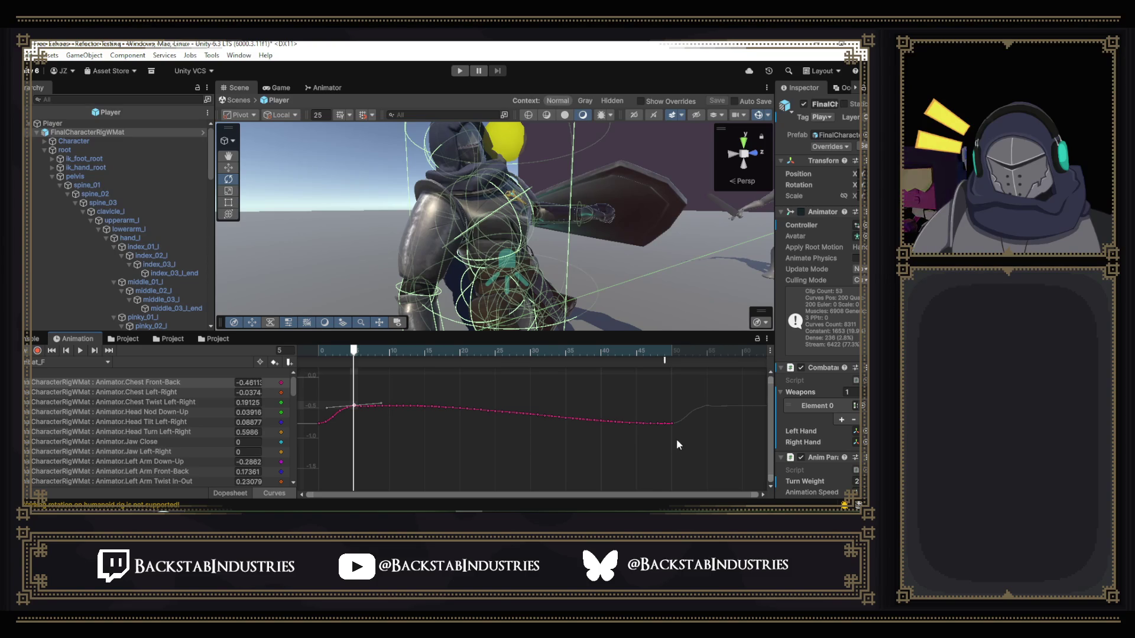
- Box-select all Chest Front-Back keys and shift the curve to read about -0.23 at frame 6, scrubbing to check
left_click_drag(688, 459, 283, 370)
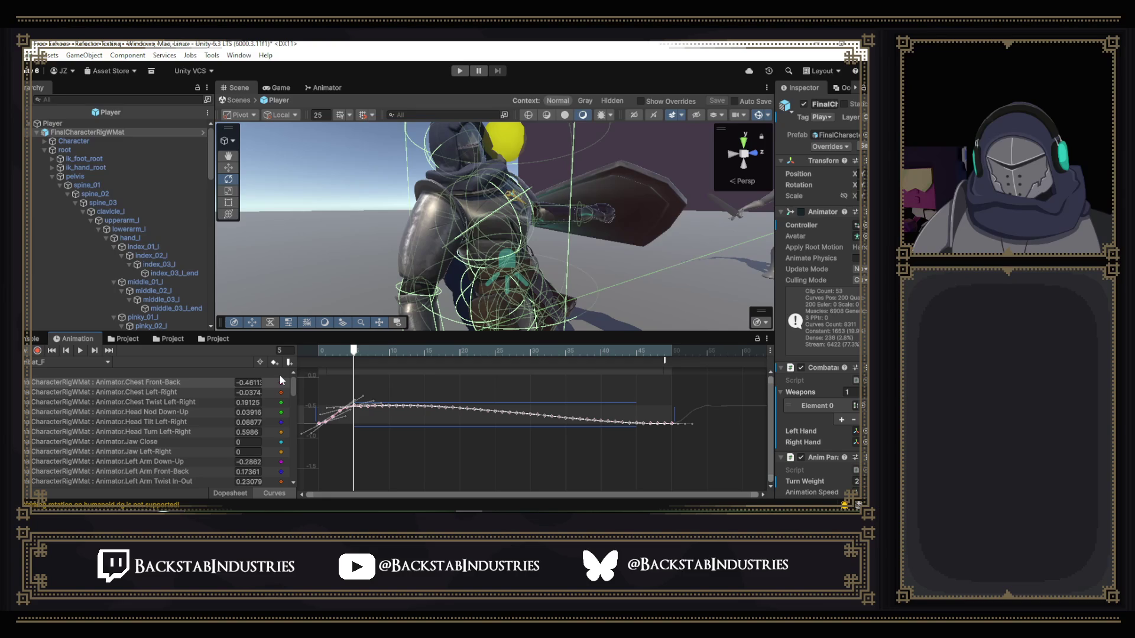
mouse_move(399, 425)
left_click_drag(399, 420, 397, 405)
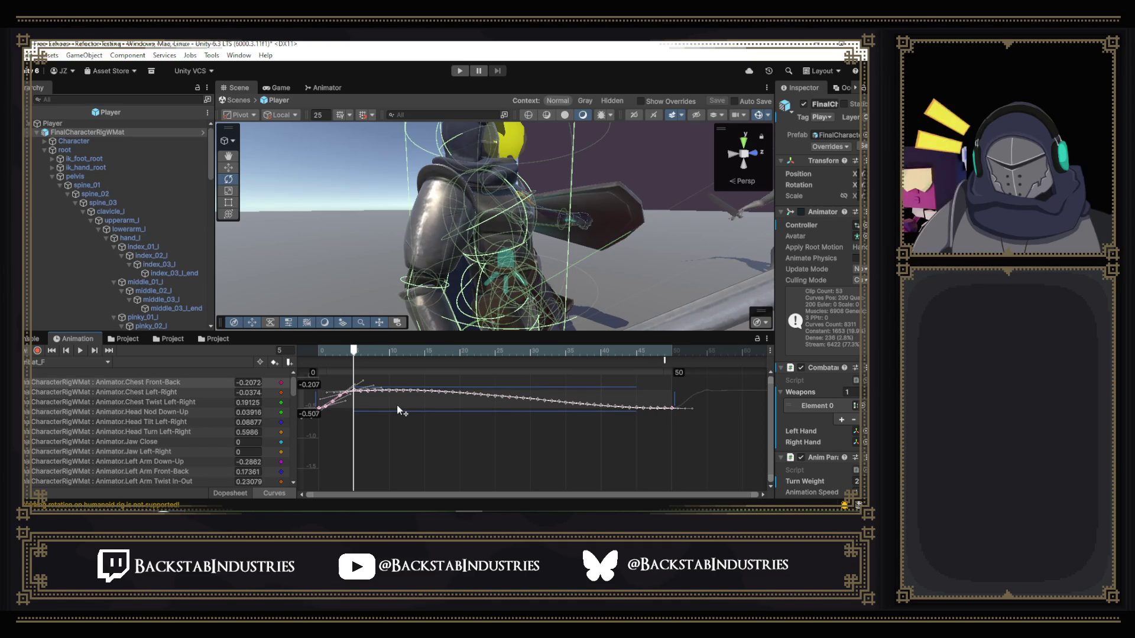
left_click_drag(397, 409, 398, 413)
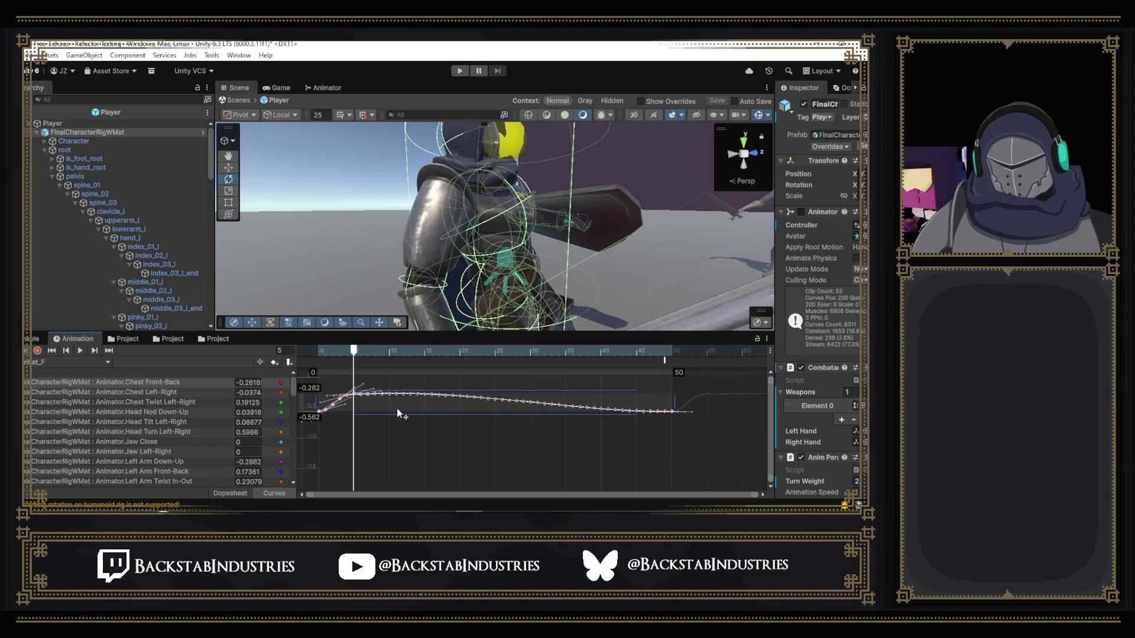
left_click(344, 353)
mouse_move(344, 353)
left_mouse_down()
mouse_move(324, 353)
mouse_move(484, 393)
mouse_move(659, 416)
mouse_move(540, 410)
mouse_move(355, 426)
mouse_move(442, 445)
mouse_move(363, 413)
mouse_move(374, 429)
left_mouse_up()
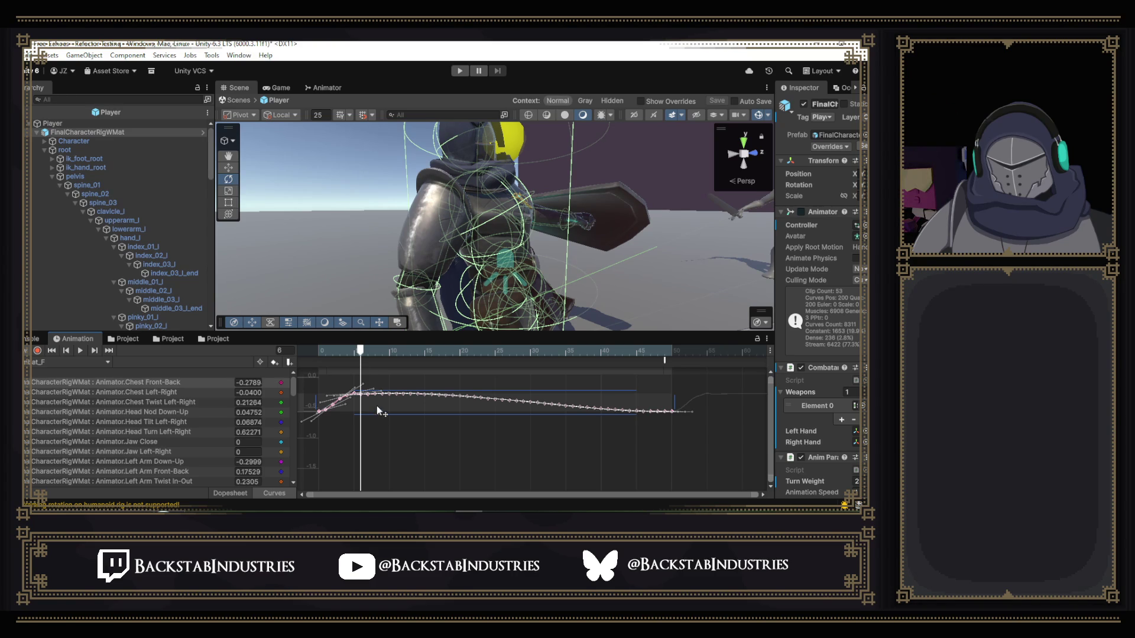
left_click_drag(377, 405, 377, 403)
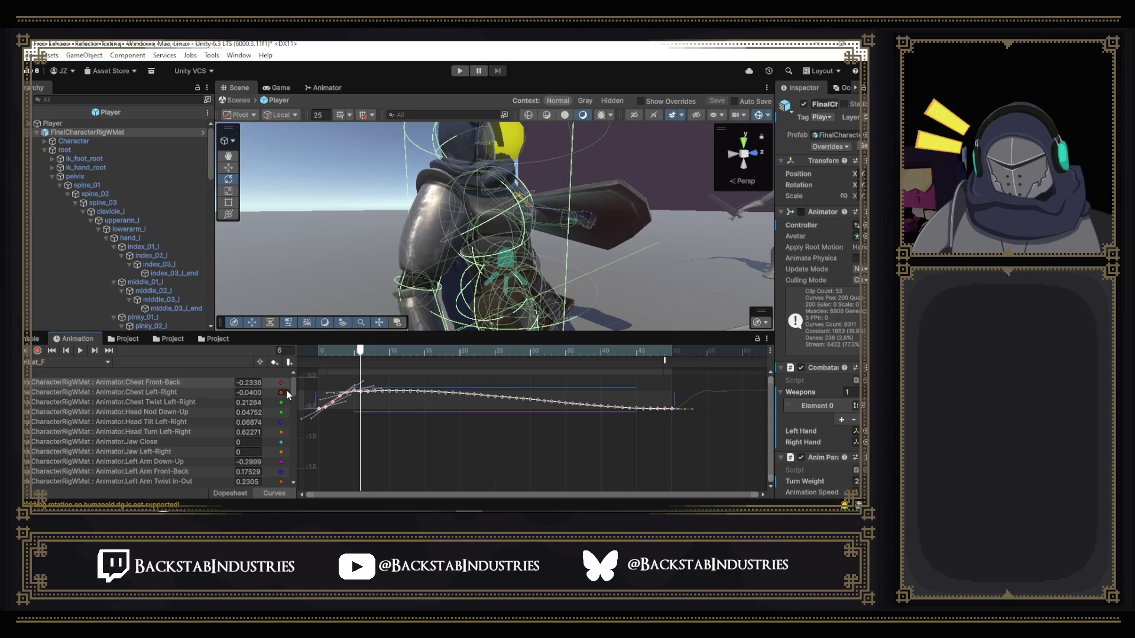
- Bring up the Head Nod Down-Up curve after viewing Chest Left-Right and Chest Twist Left-Right
left_click(201, 390)
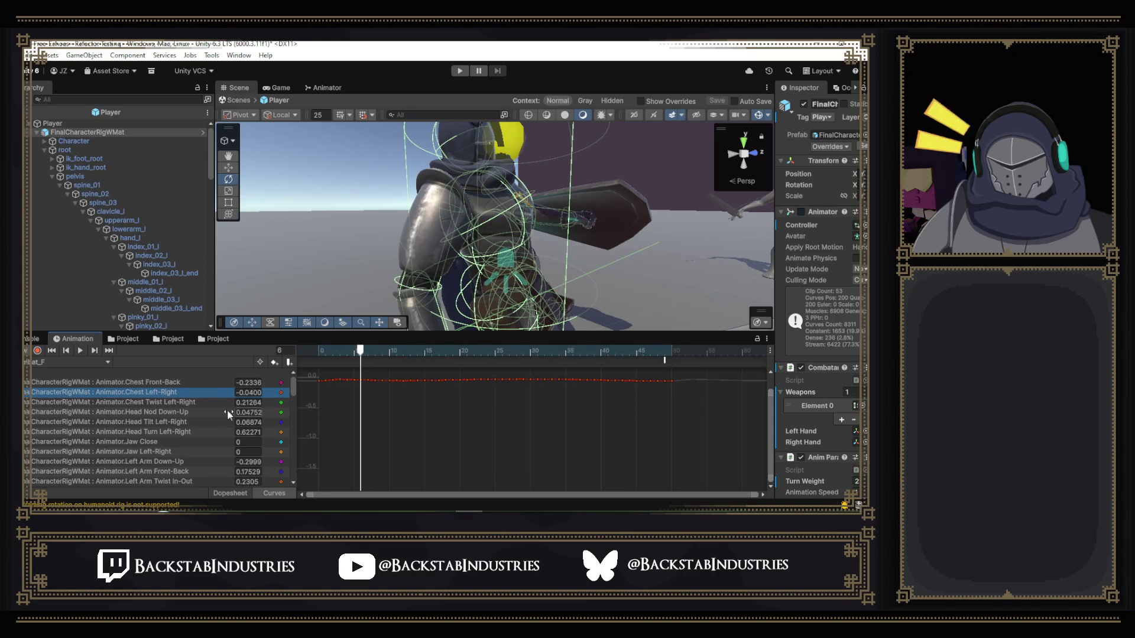
left_click(194, 403)
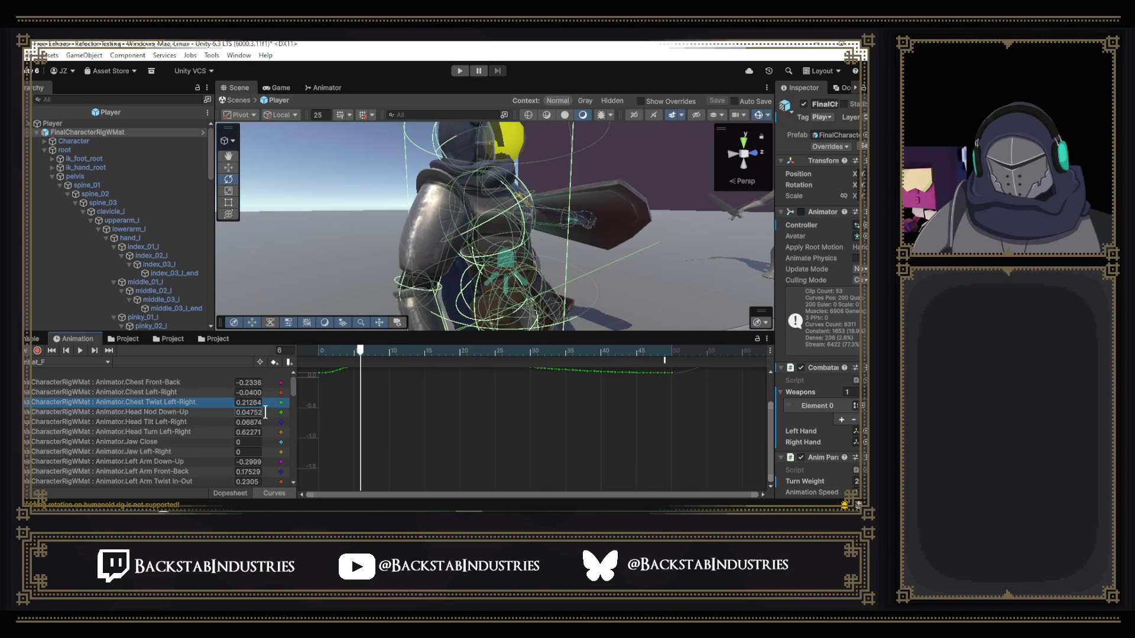
left_click(189, 412)
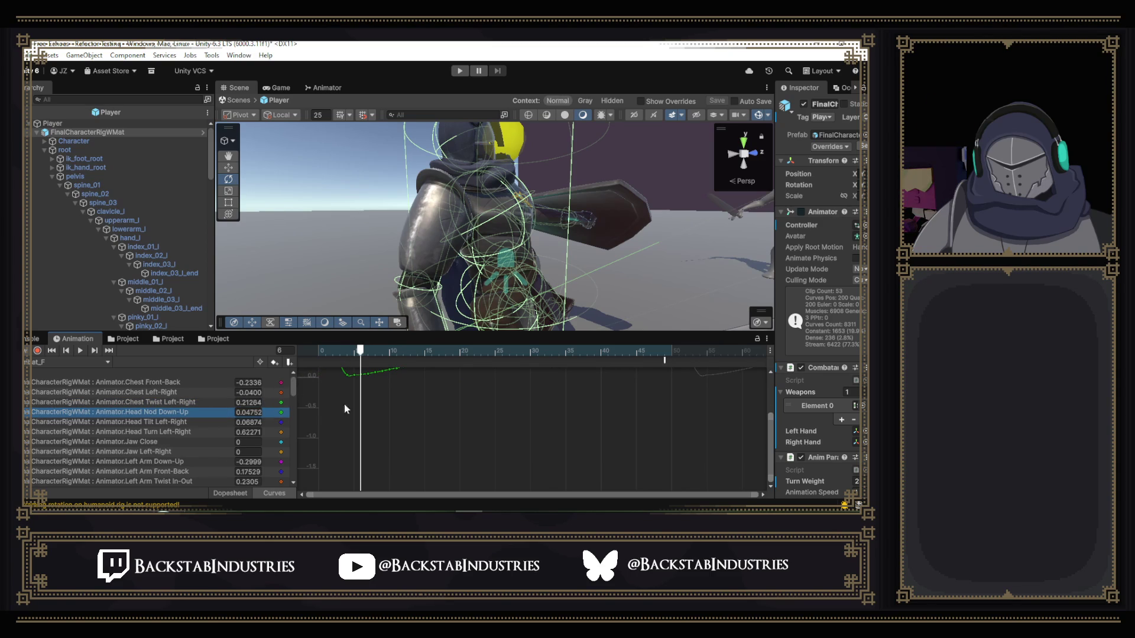
left_click_drag(769, 440, 767, 398)
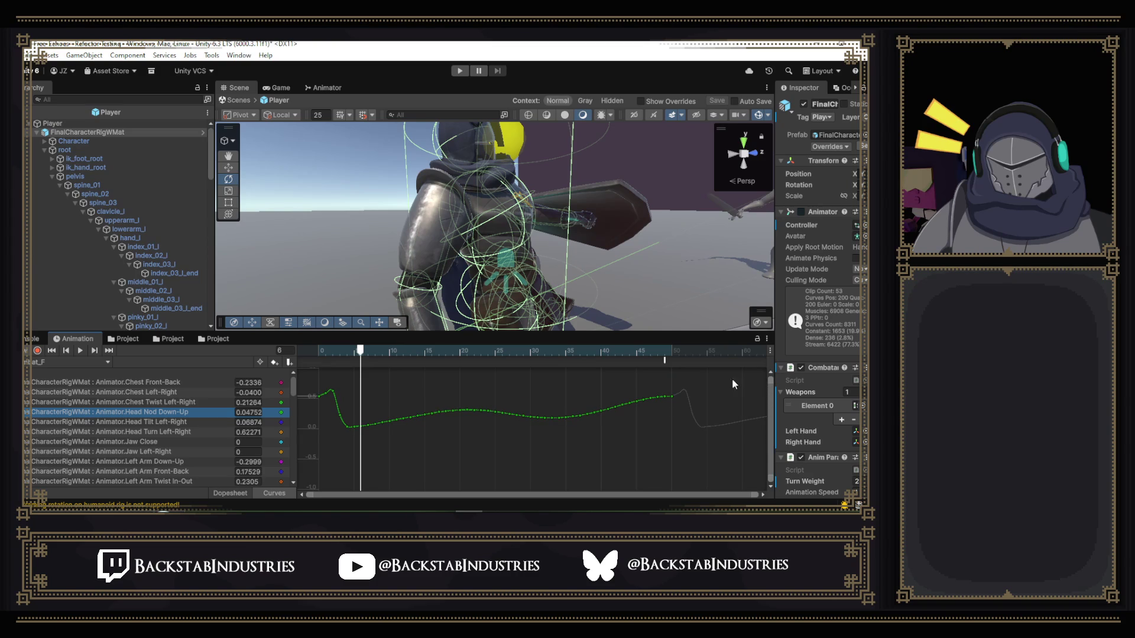
left_click(340, 414)
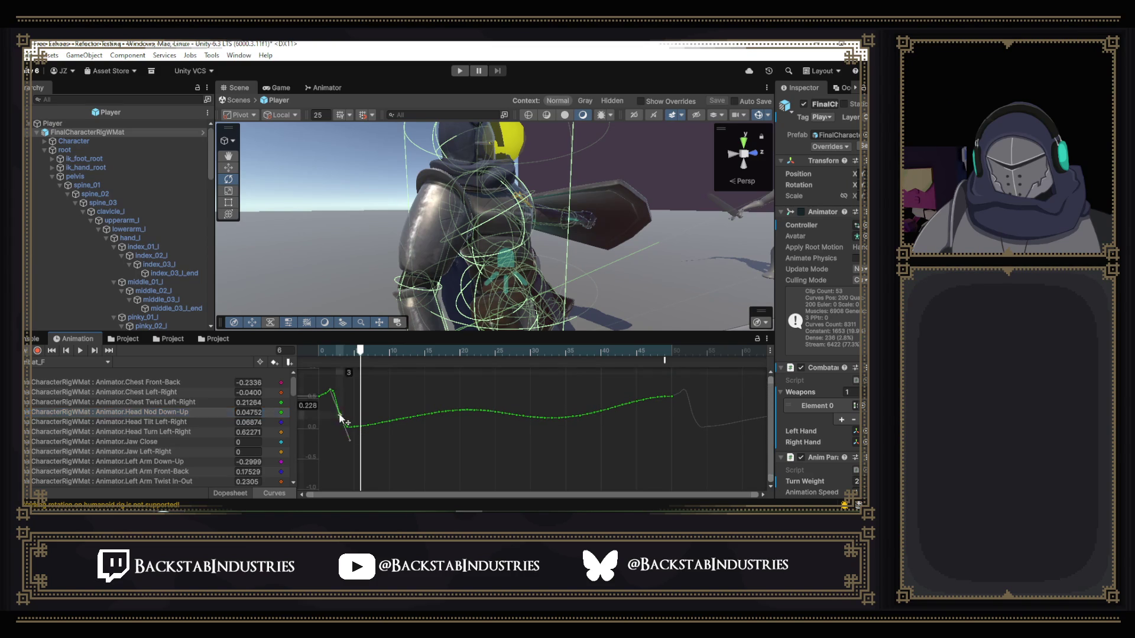
left_click(391, 405)
key("ctrl+z")
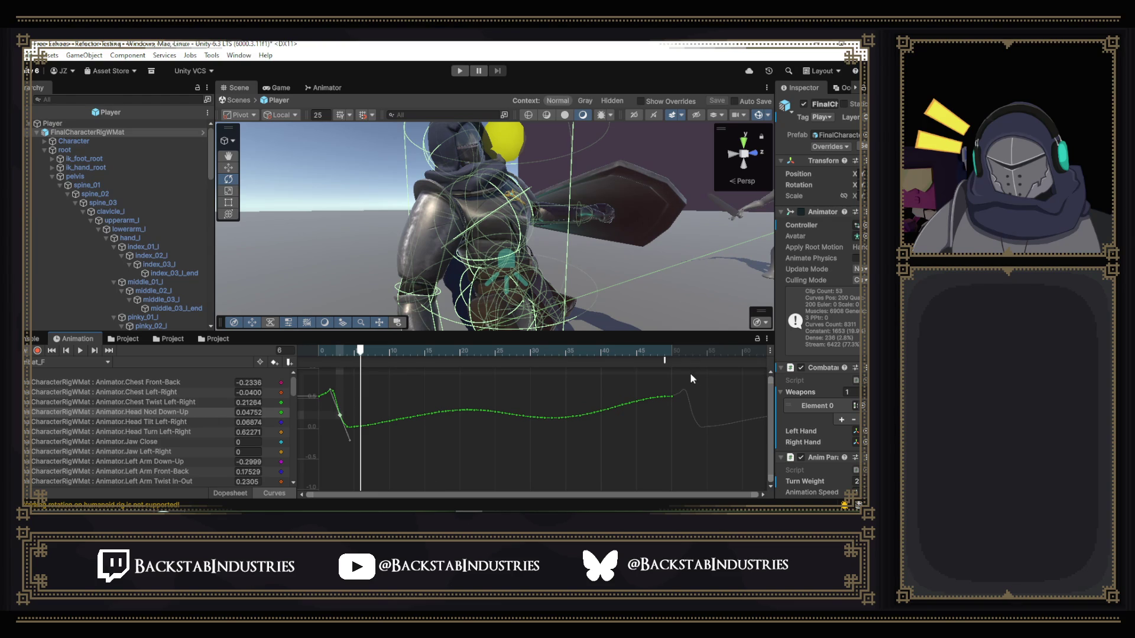
- Select every Head Nod key and lower the curve to 0.175 at frame 12, previewing the pose
mouse_move(692, 374)
left_mouse_down()
mouse_move(362, 488)
mouse_move(328, 488)
left_mouse_up()
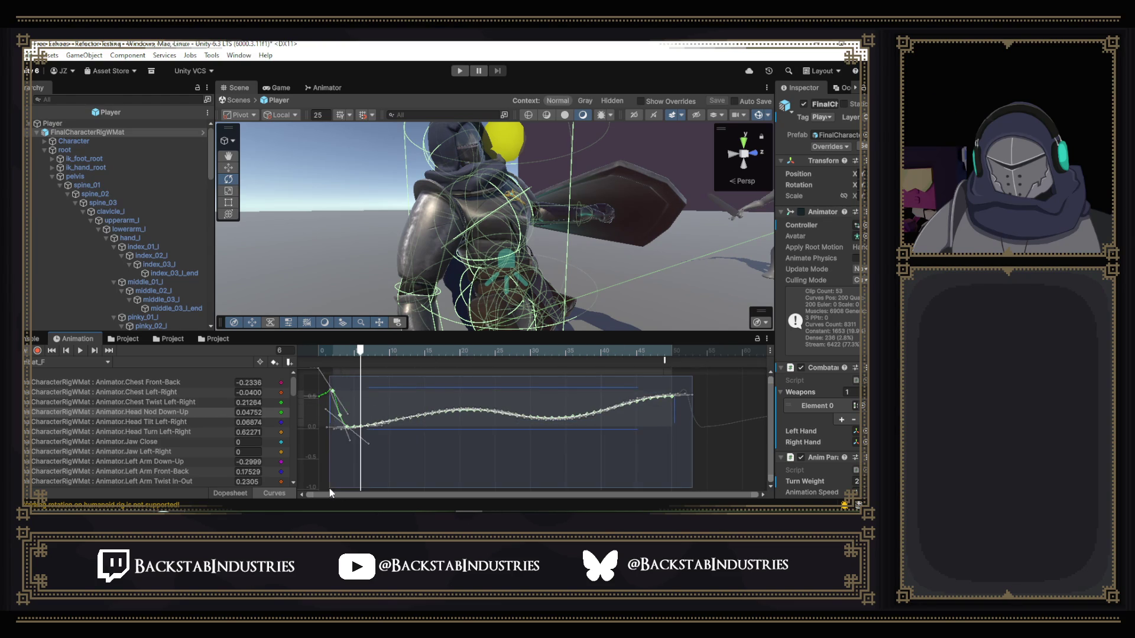
left_click(338, 484)
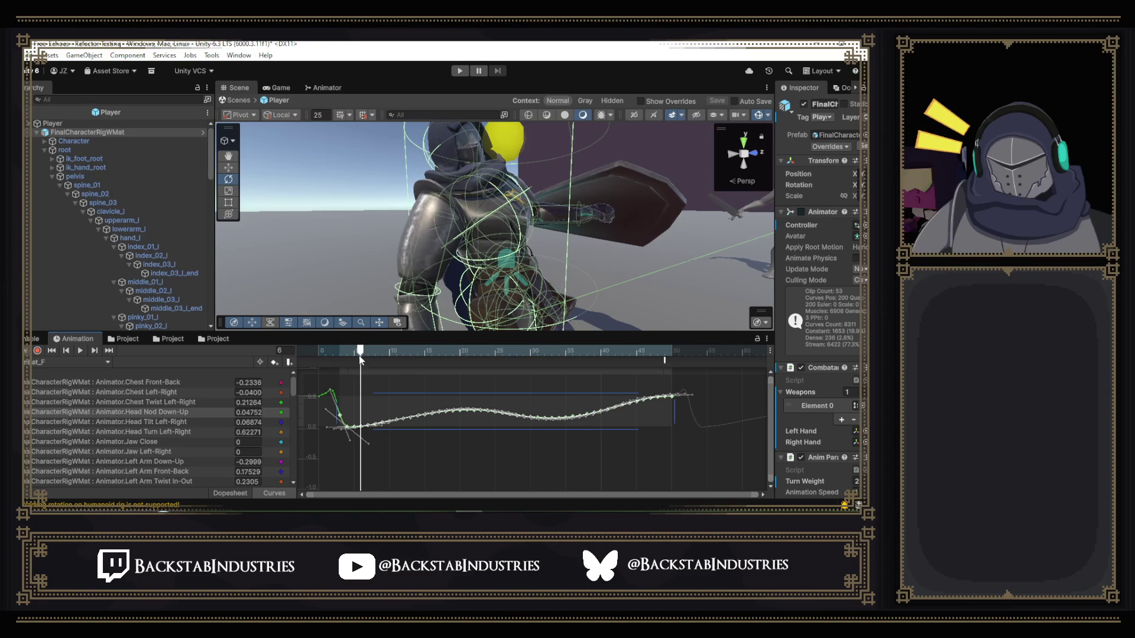
left_click_drag(360, 354, 342, 352)
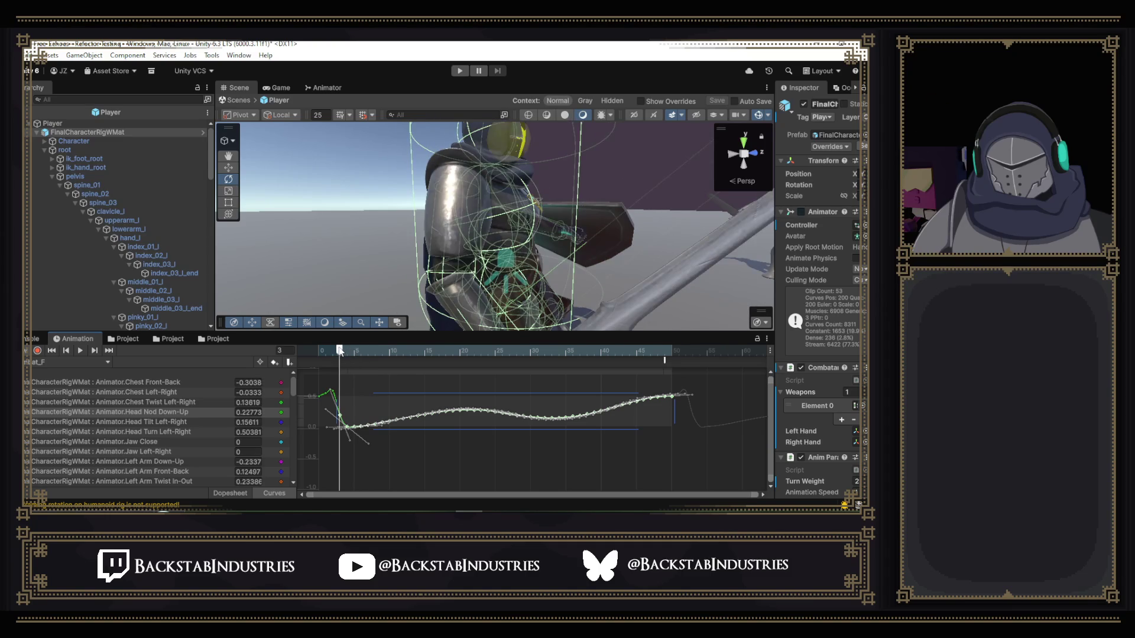
left_click_drag(378, 402, 369, 388)
mouse_move(340, 353)
left_mouse_down()
mouse_move(454, 365)
mouse_move(401, 362)
left_mouse_up()
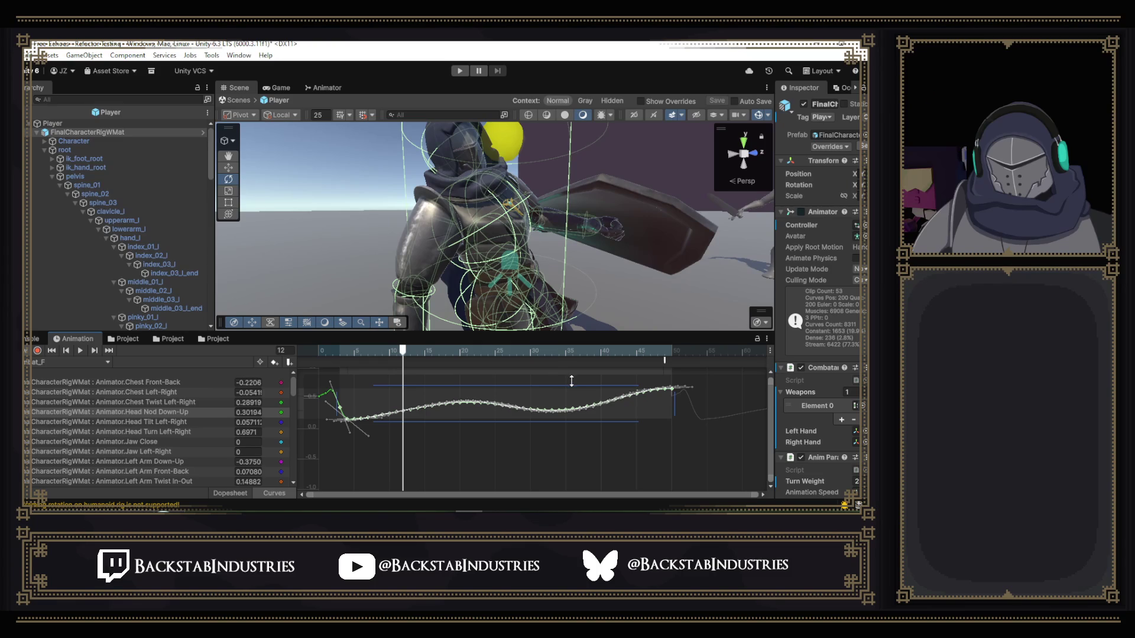
left_click_drag(579, 415, 582, 423)
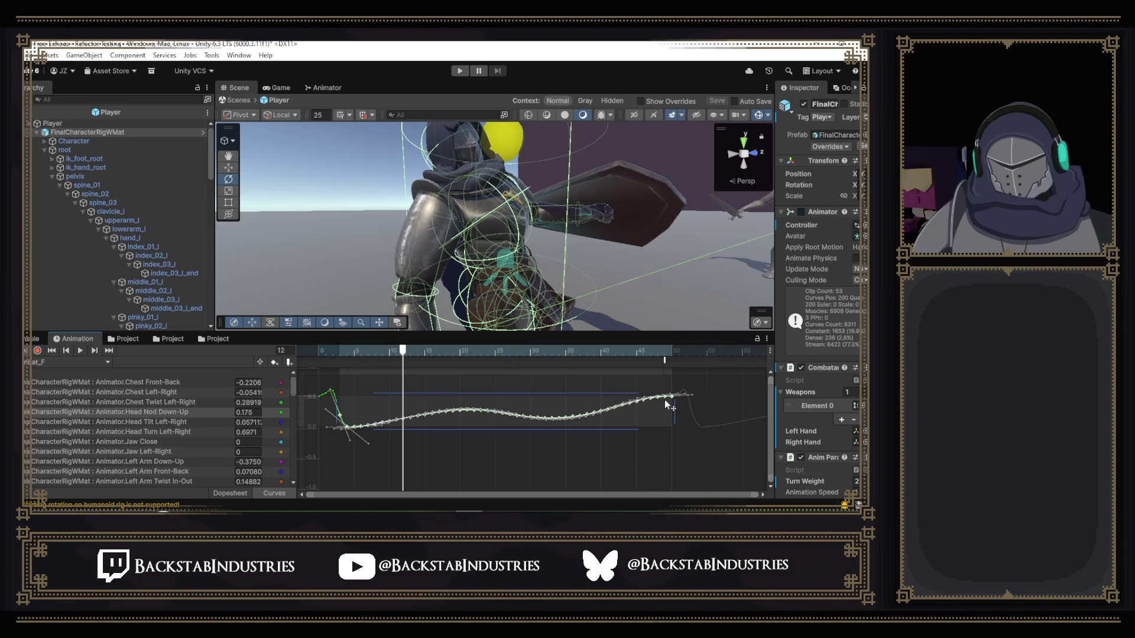
- Delete the Head Nod Down-Up keys near frames 40–49
left_click(656, 473)
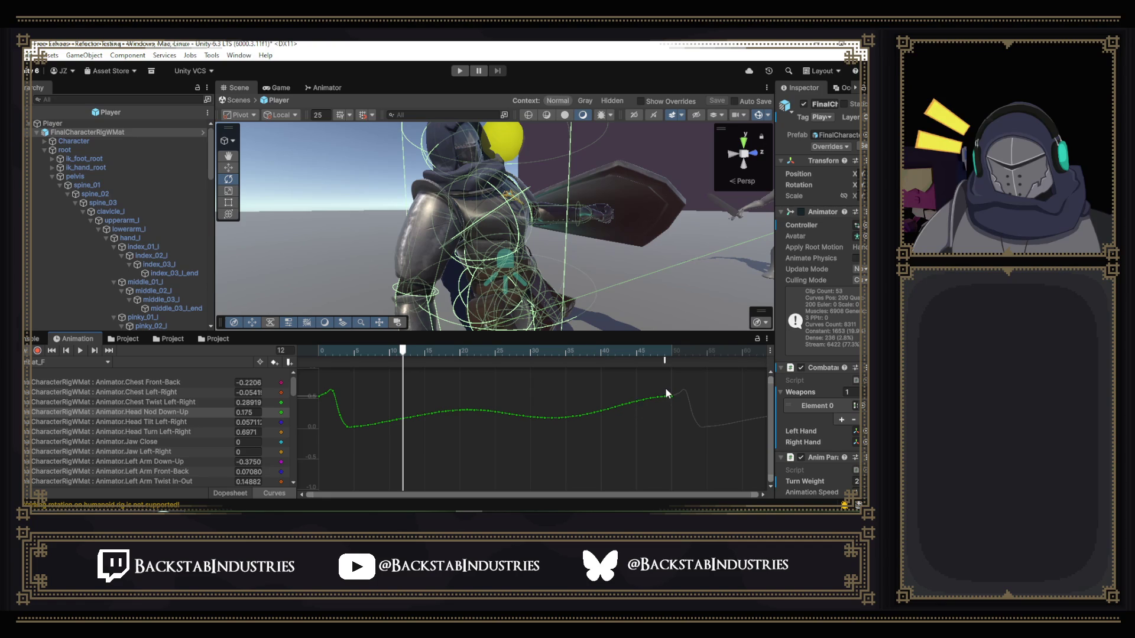
left_click_drag(665, 390, 606, 420)
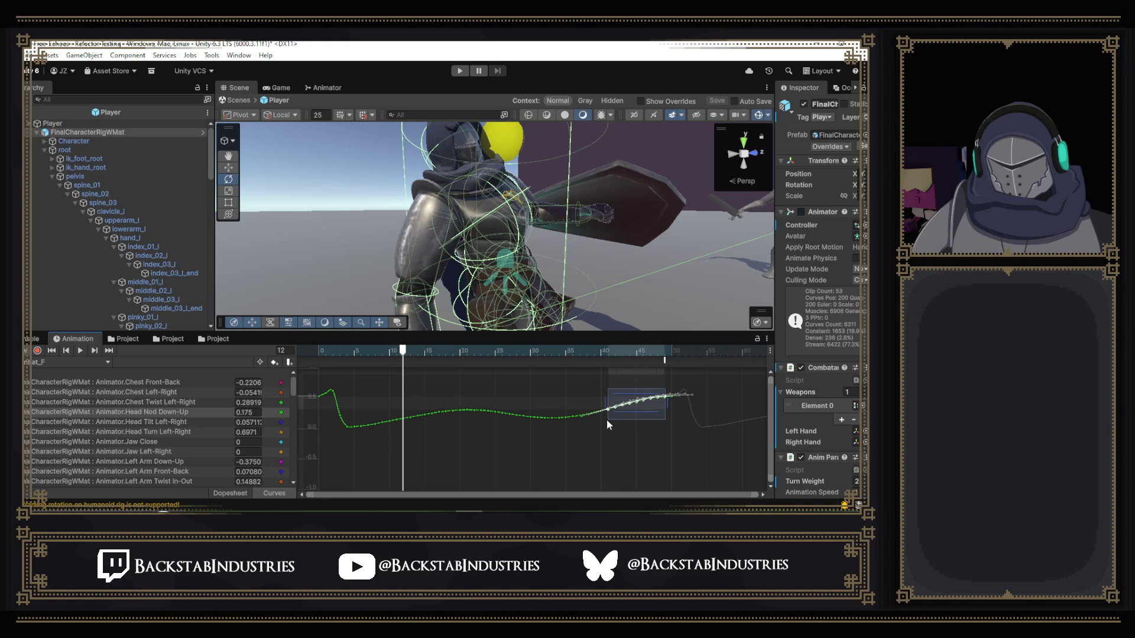
key("Delete")
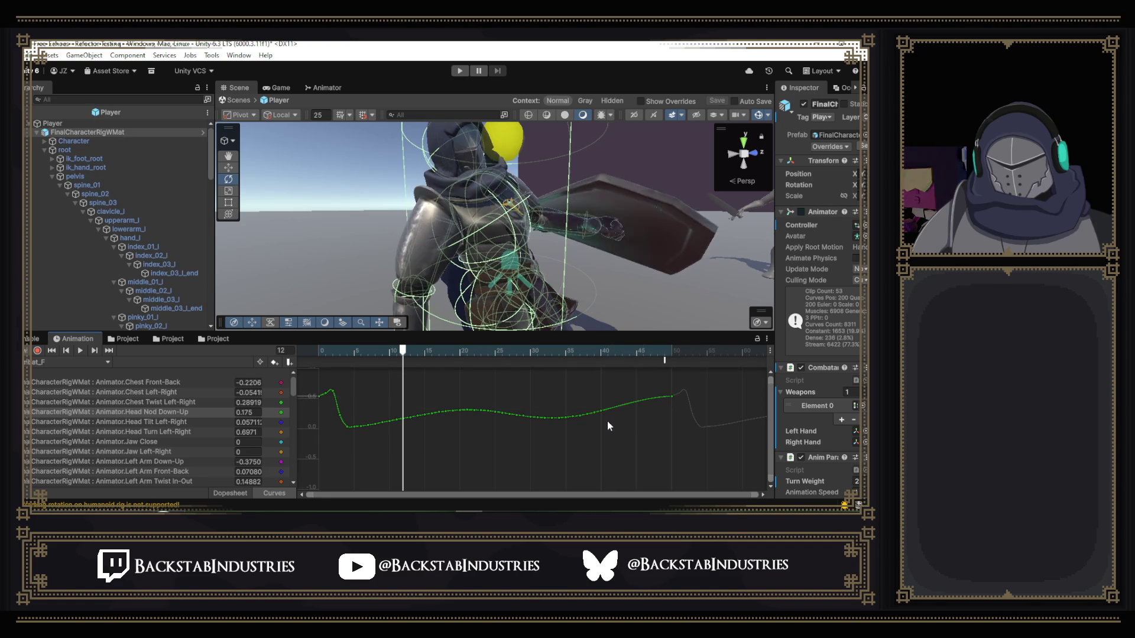
- Raise the middle Head Nod keys so frame 44 reads 0.5232, previewing the motion
mouse_move(623, 448)
left_mouse_down()
mouse_move(493, 407)
mouse_move(343, 409)
left_mouse_up()
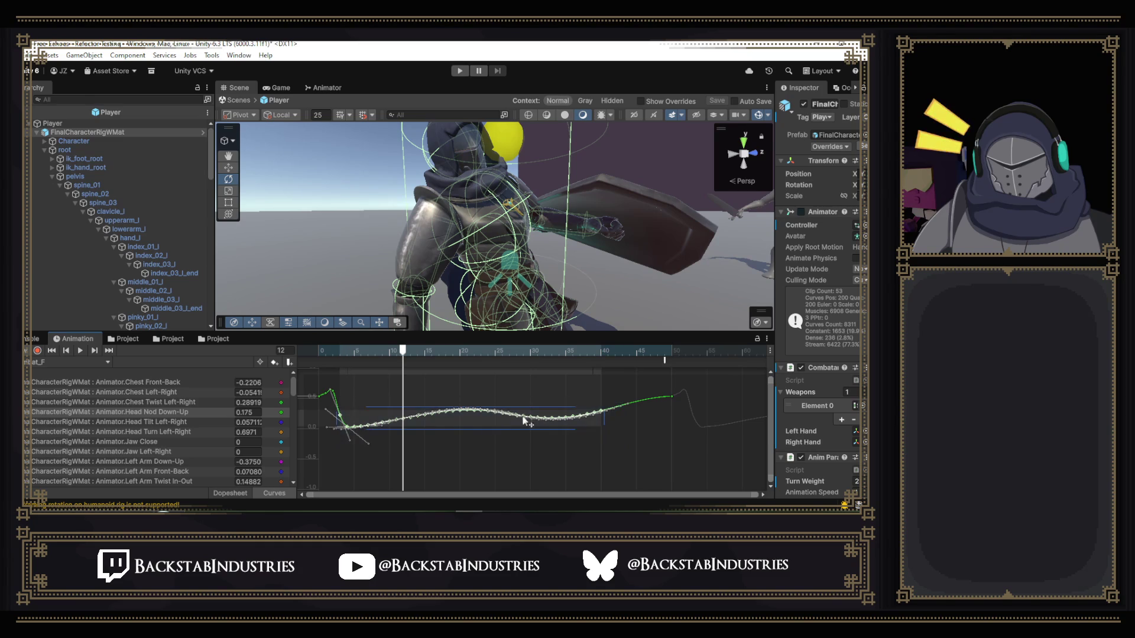
left_click_drag(481, 417, 480, 409)
mouse_move(403, 356)
left_mouse_down()
mouse_move(323, 356)
mouse_move(537, 393)
mouse_move(644, 441)
mouse_move(524, 423)
mouse_move(388, 426)
mouse_move(630, 443)
left_mouse_up()
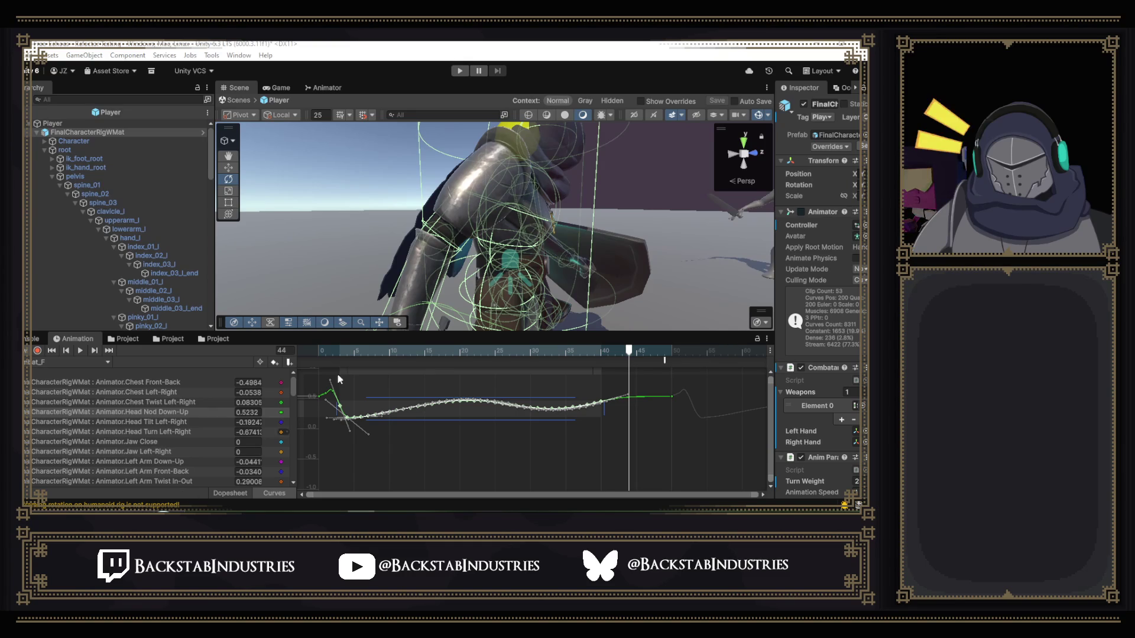
- Move a range of Head Nod keys, then deselect and scrub to frame 48, reading 0.64798
left_click(342, 350)
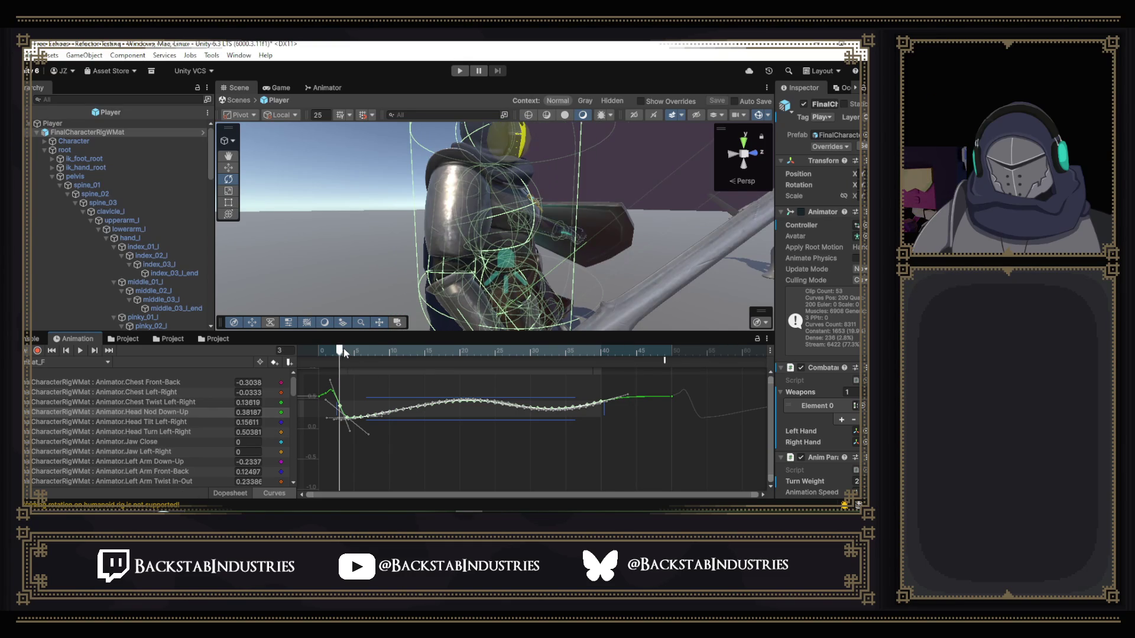
mouse_move(343, 348)
left_mouse_down()
mouse_move(657, 374)
mouse_move(500, 350)
mouse_move(326, 347)
left_mouse_up()
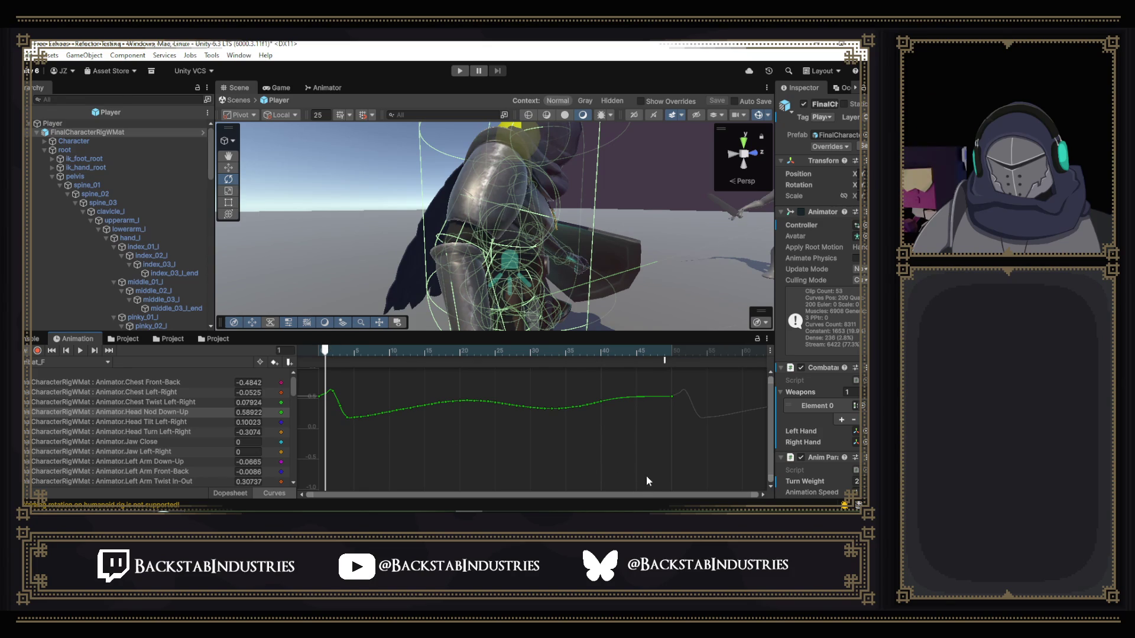
mouse_move(647, 475)
left_mouse_down()
mouse_move(539, 411)
mouse_move(438, 388)
mouse_move(333, 388)
mouse_move(366, 403)
left_mouse_up()
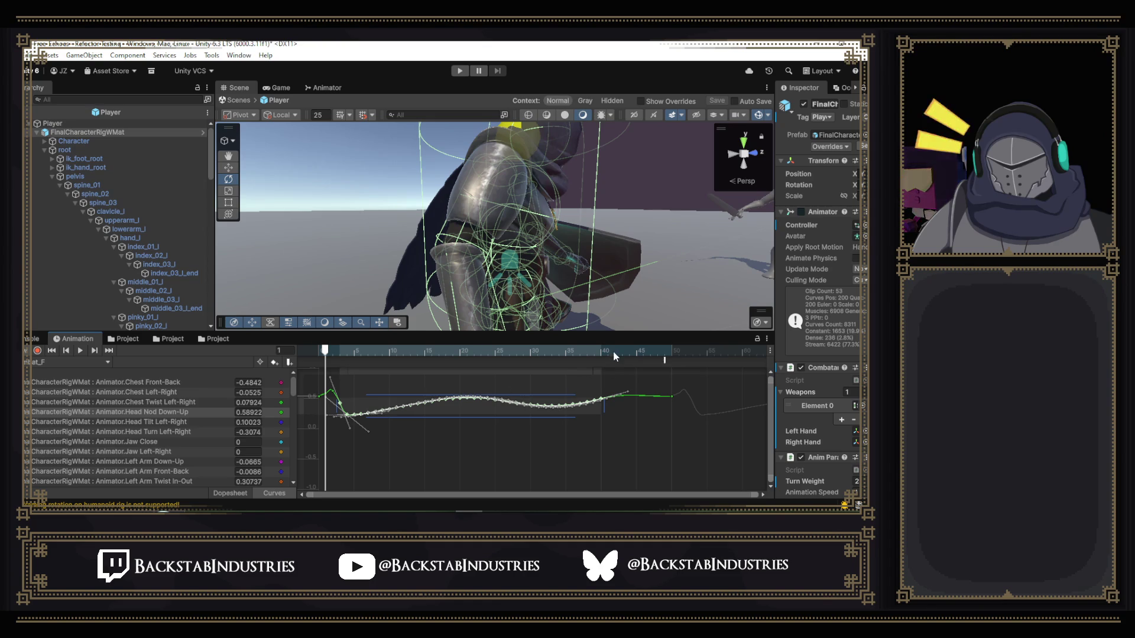
mouse_move(612, 350)
left_mouse_down()
mouse_move(366, 356)
mouse_move(622, 368)
left_mouse_up()
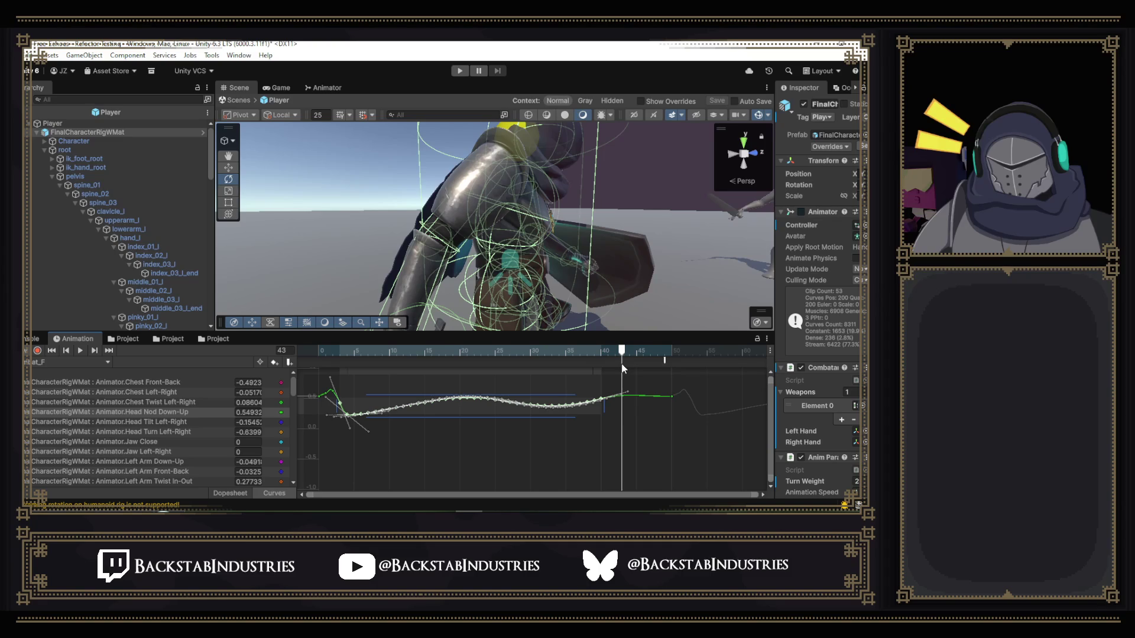
left_click(638, 426)
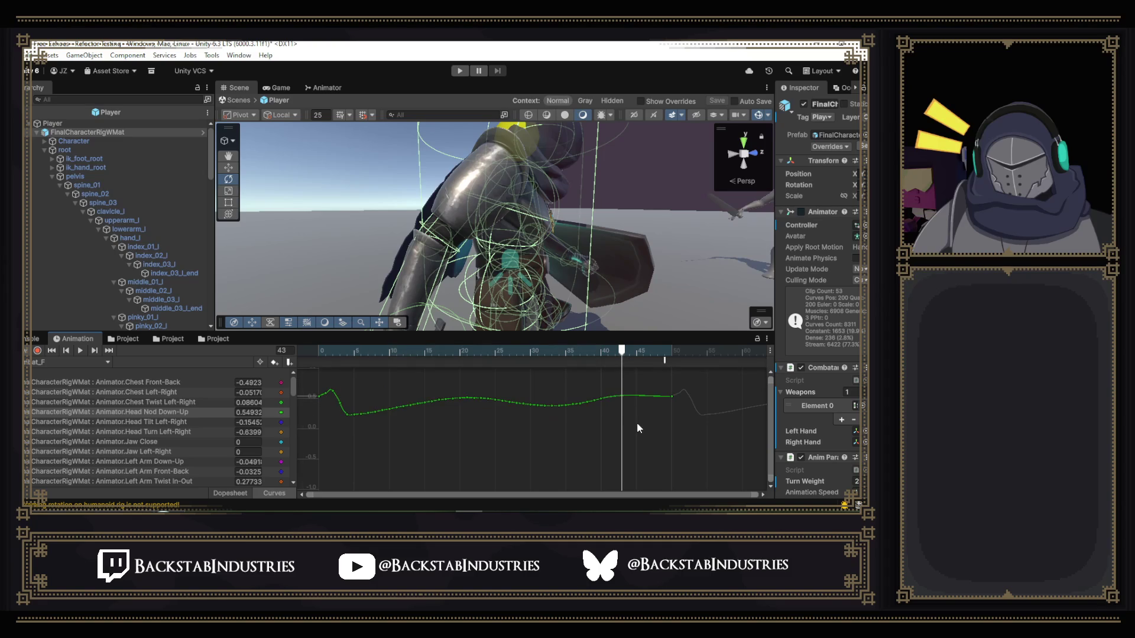
mouse_move(620, 357)
left_mouse_down()
mouse_move(321, 361)
mouse_move(564, 376)
mouse_move(641, 397)
left_mouse_up()
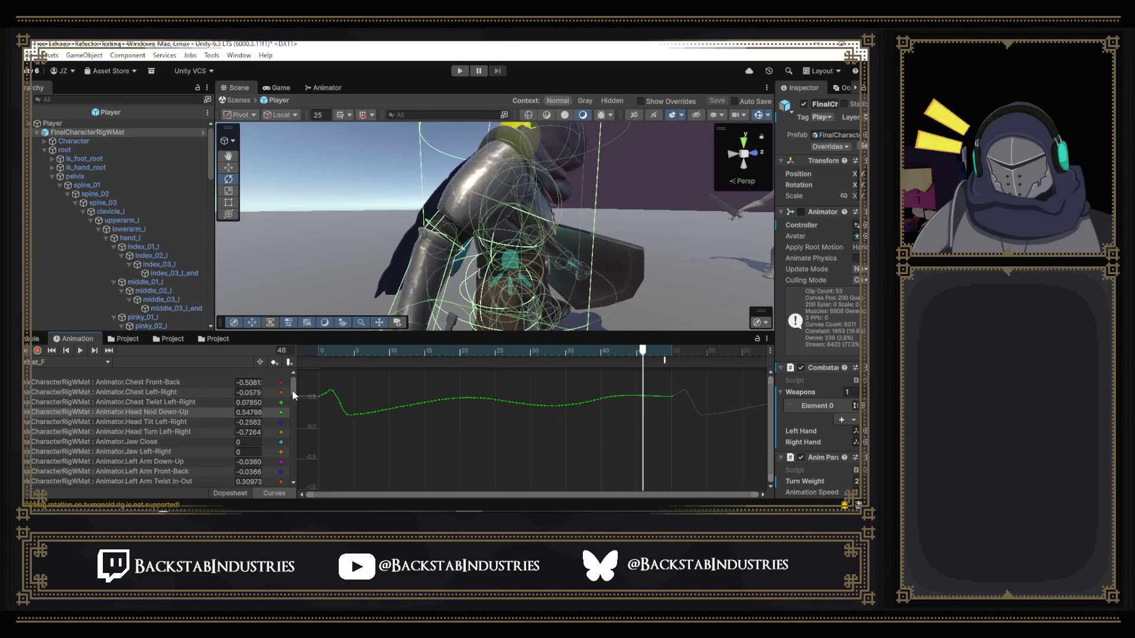
- Show the Spine Front-Back curve and set the playhead to frame 5
scroll(290, 392, "down", 3)
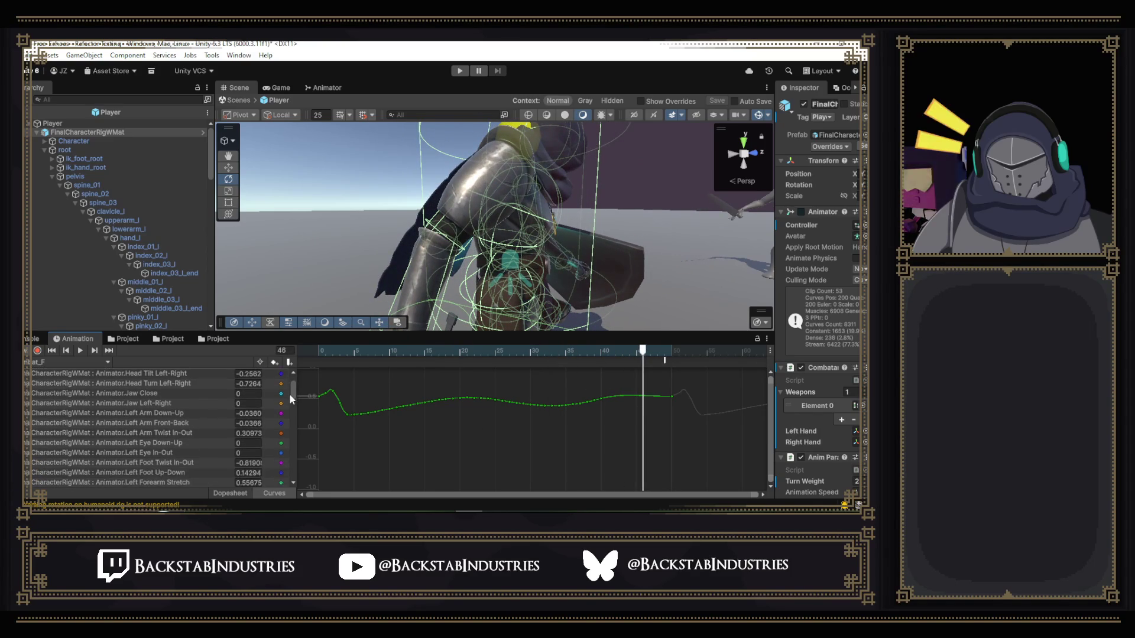
scroll(287, 397, "down", 5)
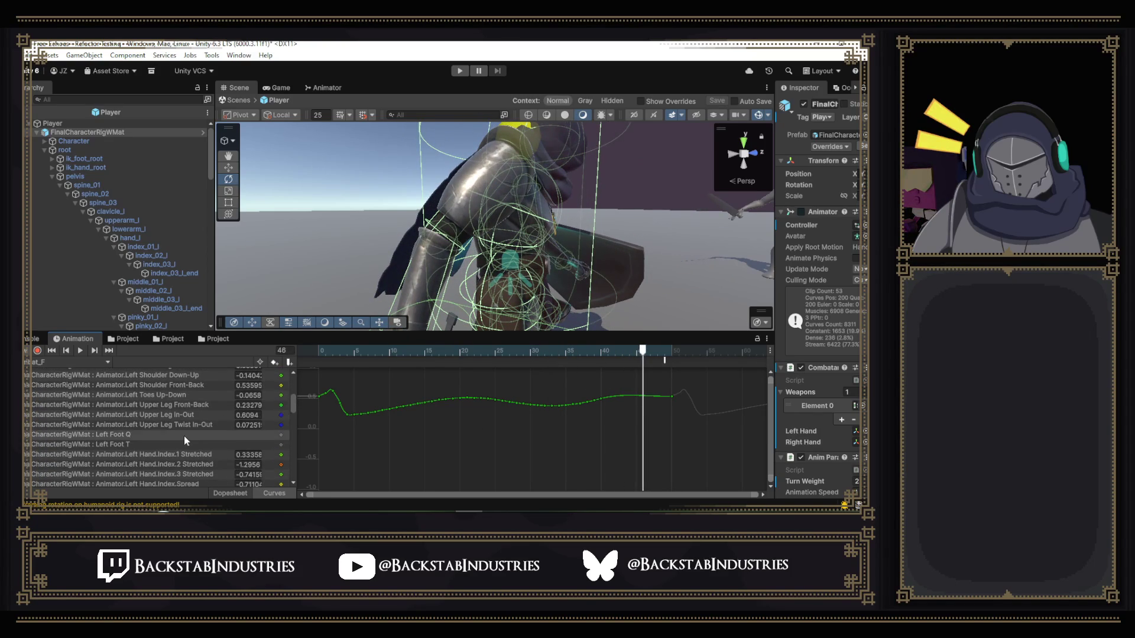
scroll(183, 435, "down", 10)
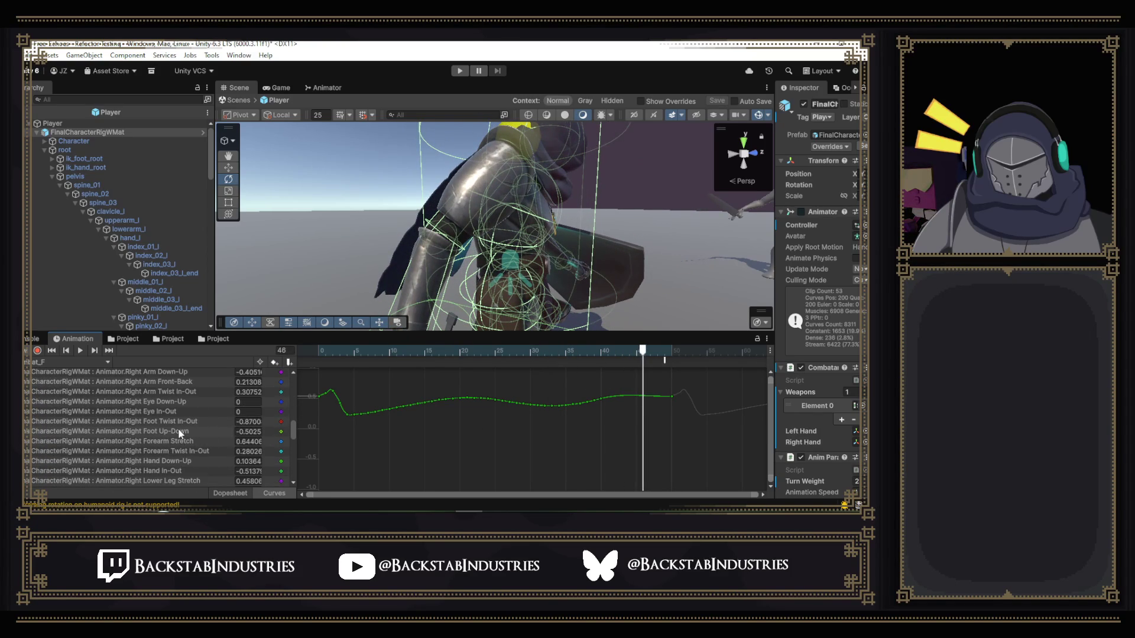
scroll(182, 424, "down", 1)
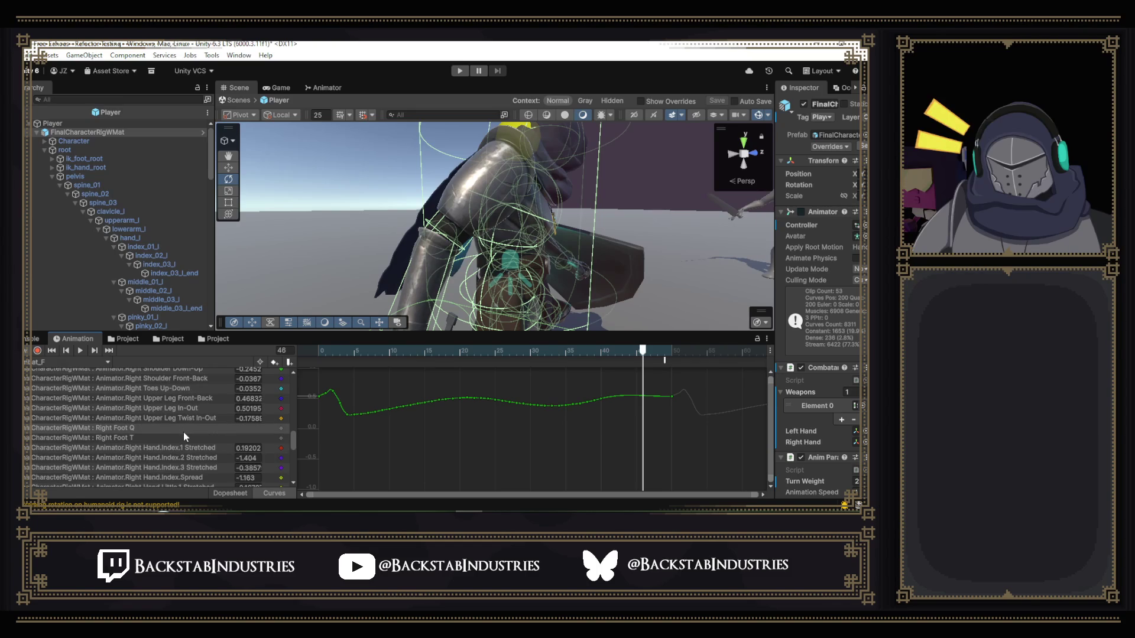
scroll(172, 420, "down", 7)
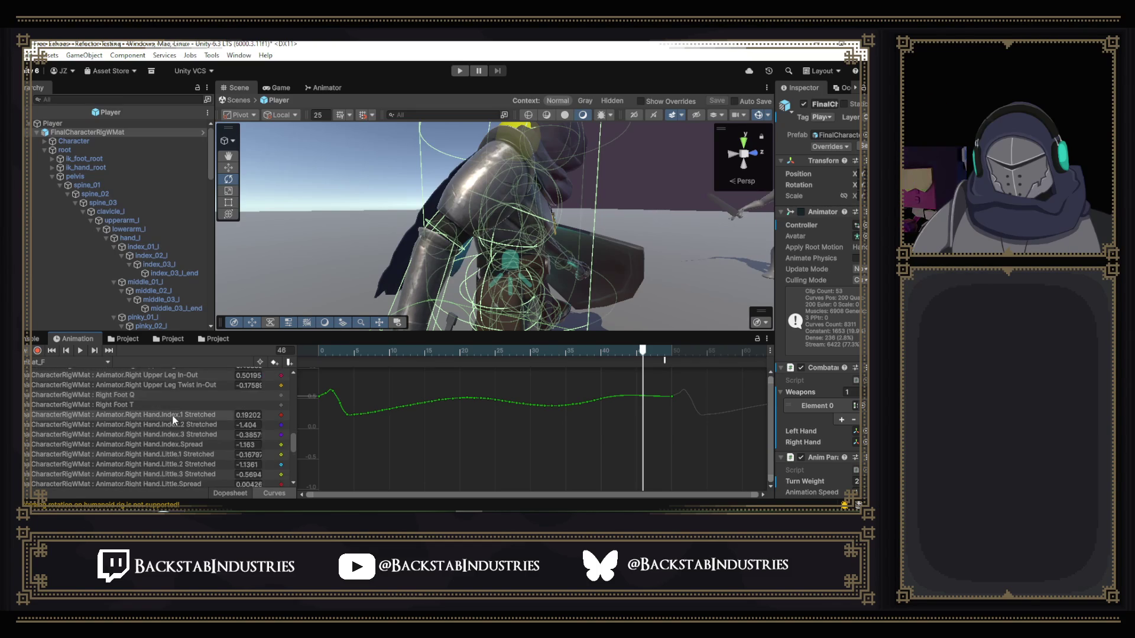
scroll(173, 420, "down", 1)
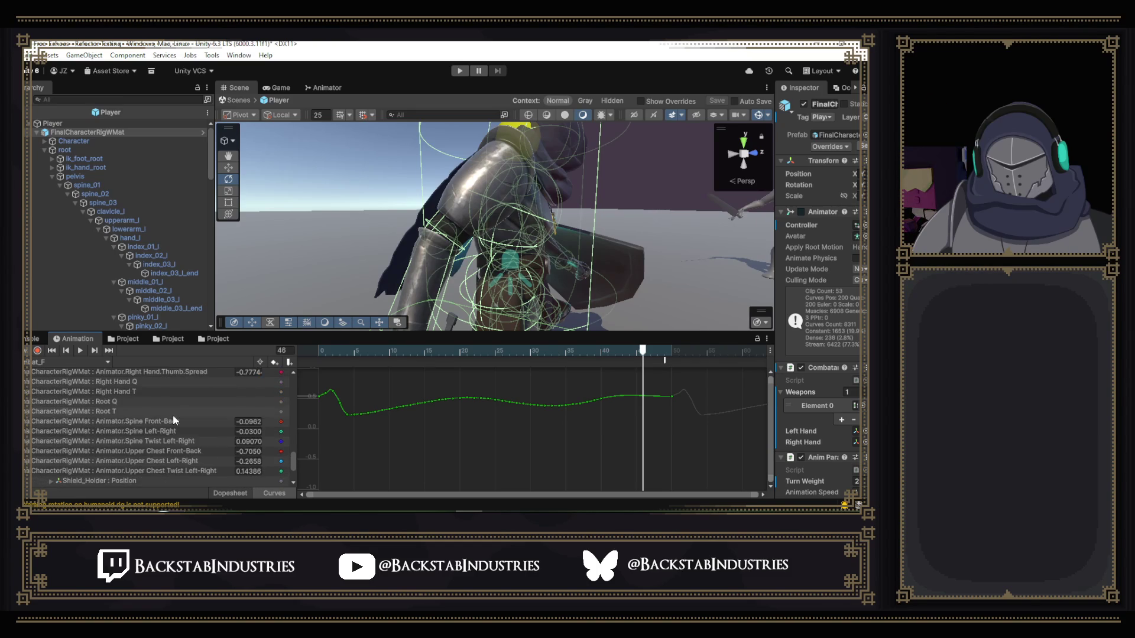
left_click(169, 421)
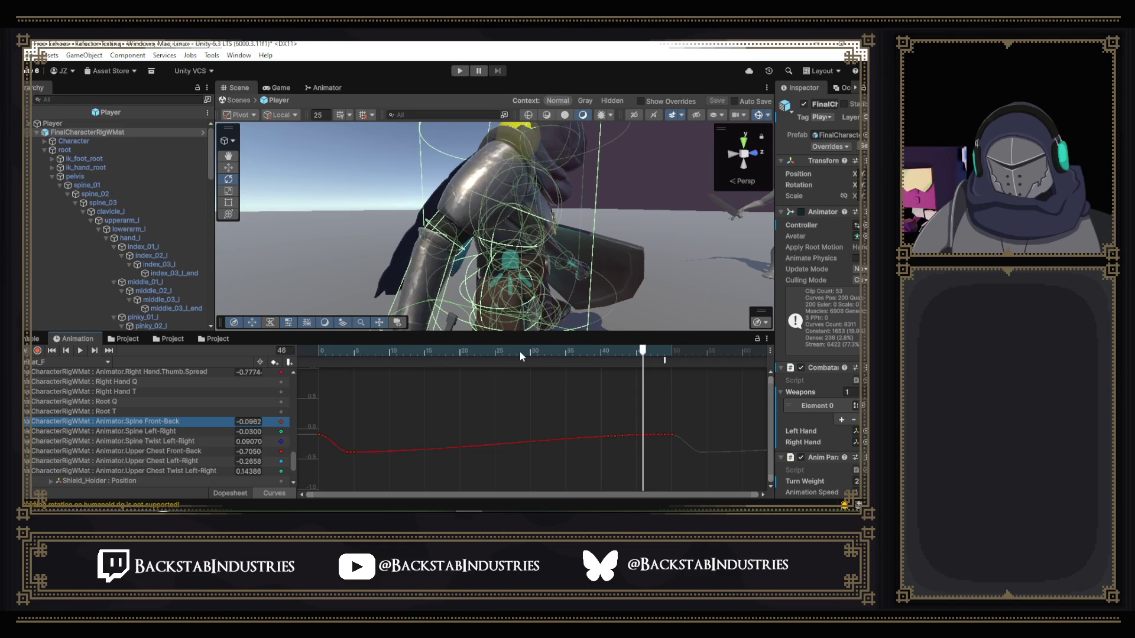
left_click(355, 350)
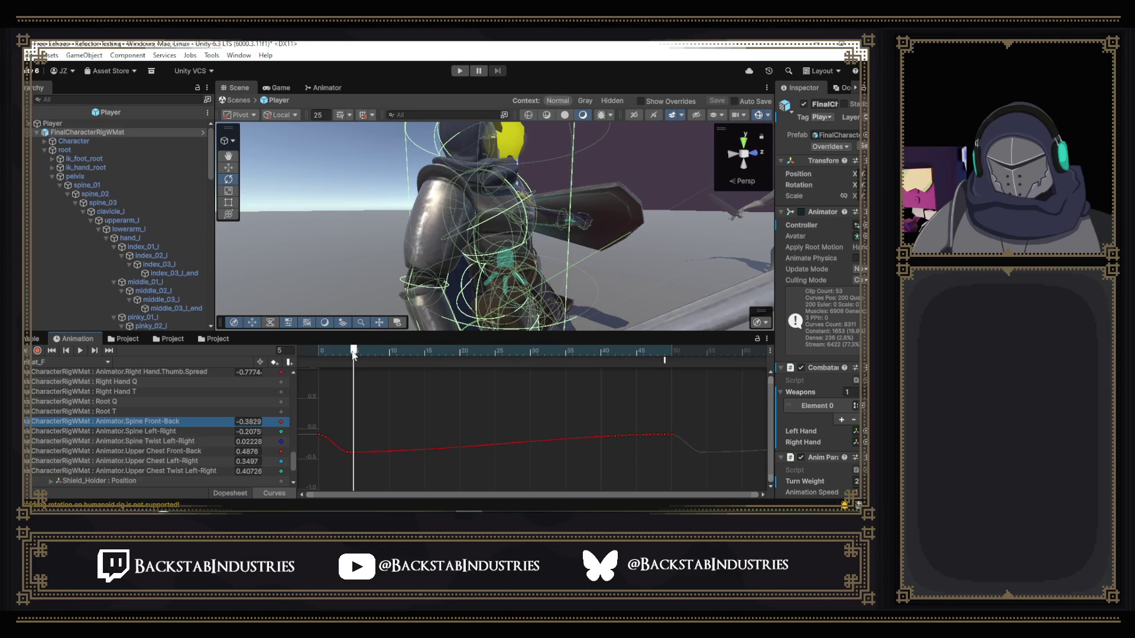
left_click(348, 351)
left_click(354, 351)
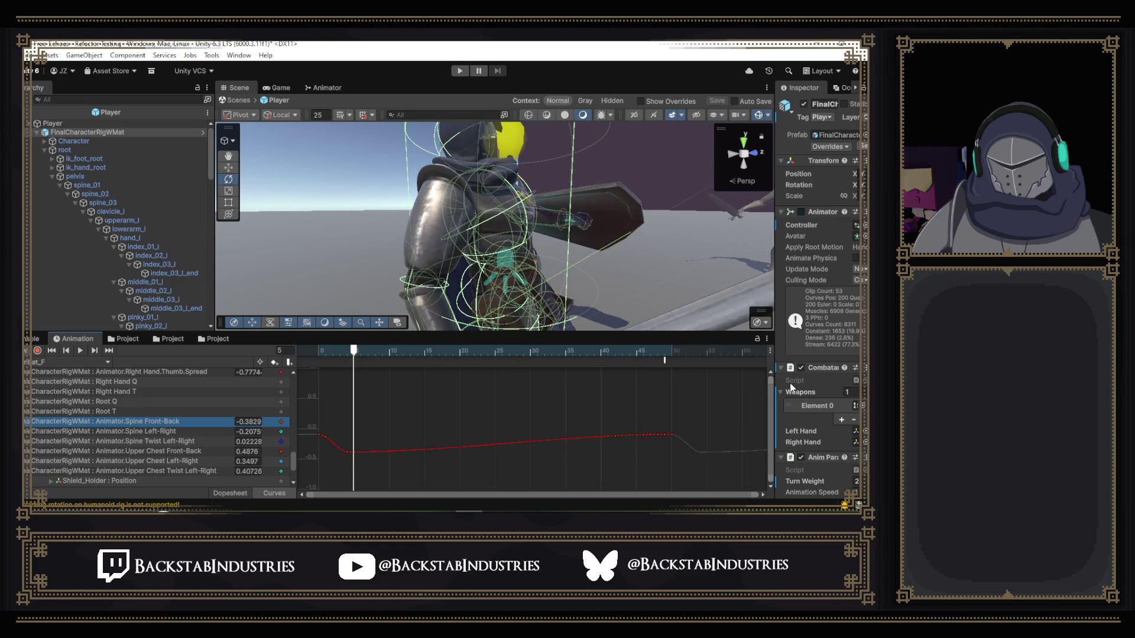
- Try raising the frame-5 Spine key, revert it to -0.3829, and show the Root Q curves
mouse_move(727, 290)
left_mouse_down()
mouse_move(646, 299)
mouse_move(639, 292)
mouse_move(675, 257)
mouse_move(382, 266)
mouse_move(208, 232)
mouse_move(160, 307)
left_mouse_up()
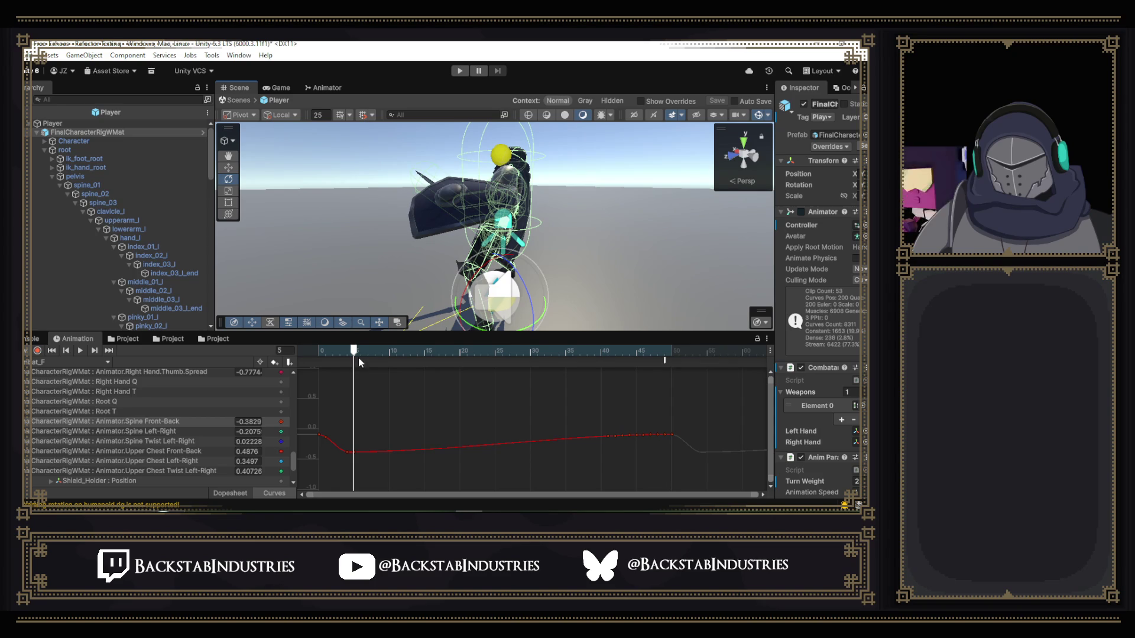
left_click(353, 453)
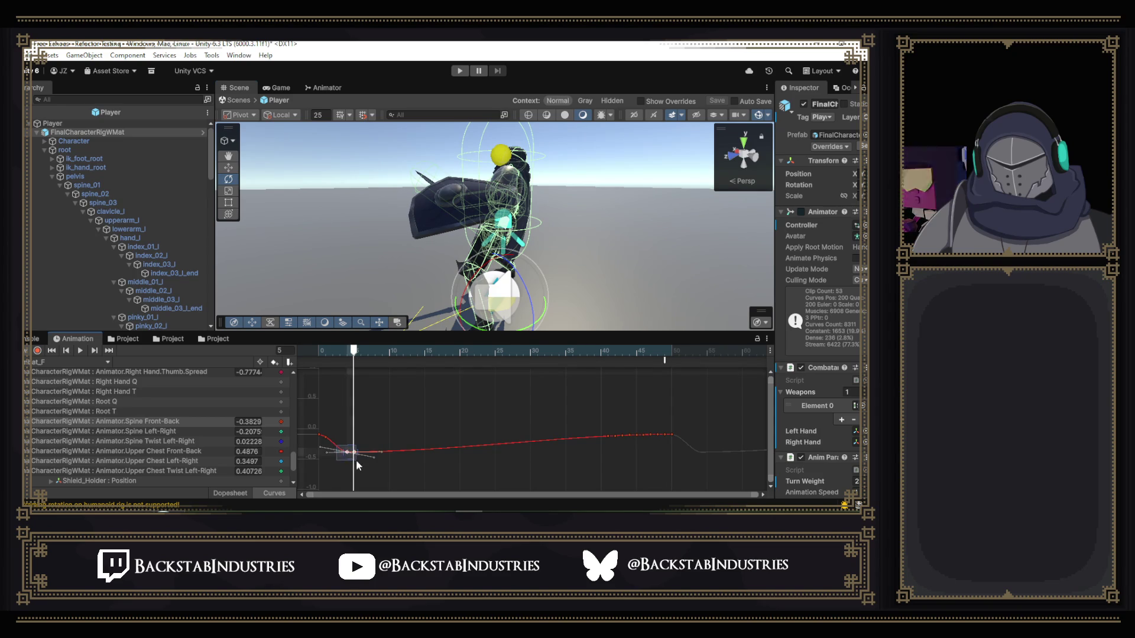
left_click_drag(353, 461, 353, 453)
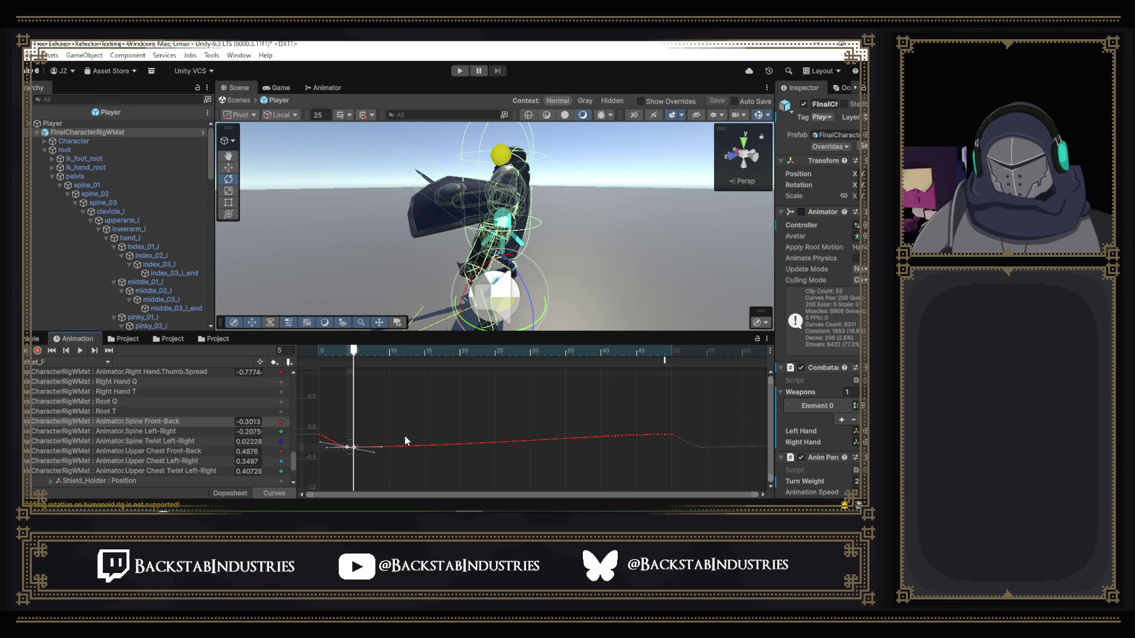
key("ctrl+z")
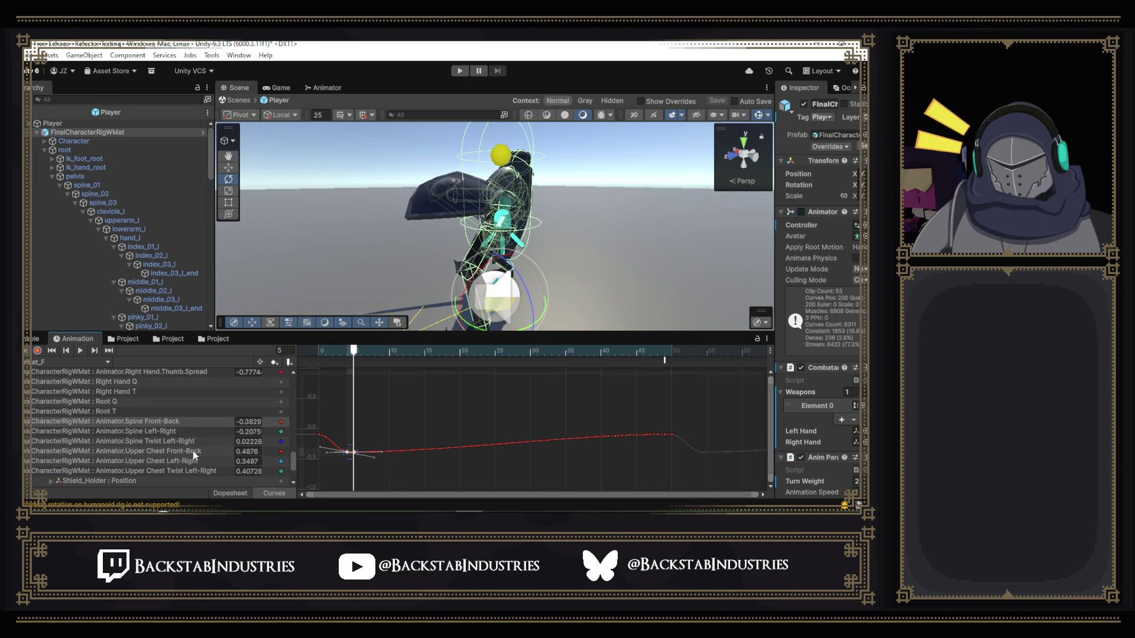
left_click(116, 404)
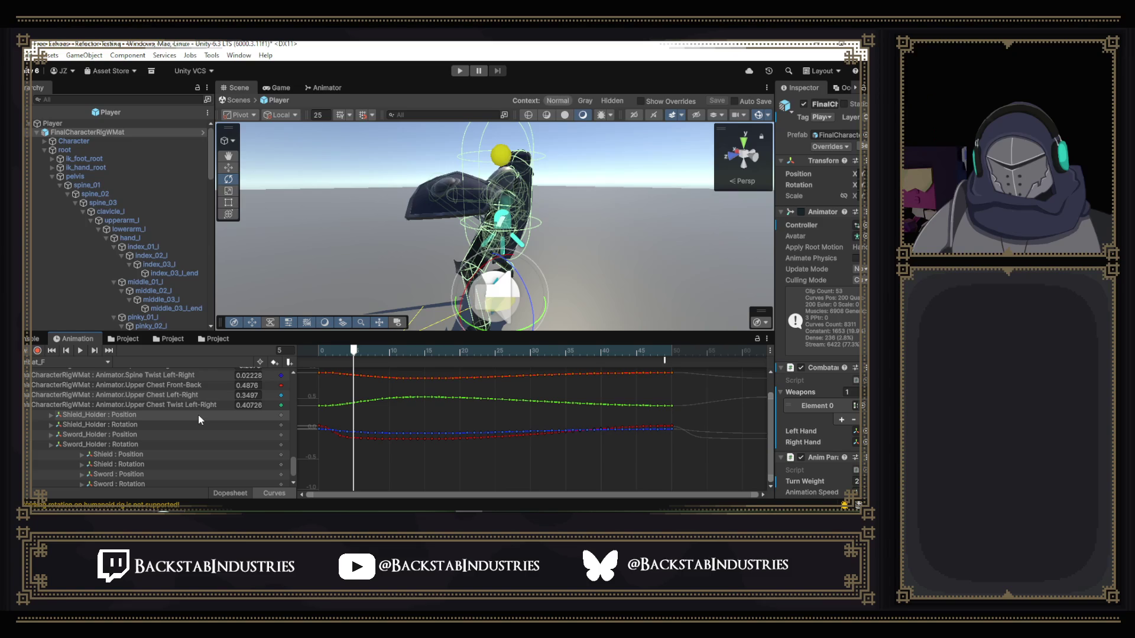
- Select and shift the Root Q keys at frame 5, then split Root Q into Q.x, Q.y, Q.z, Q.w curves
scroll(203, 414, "up", 5)
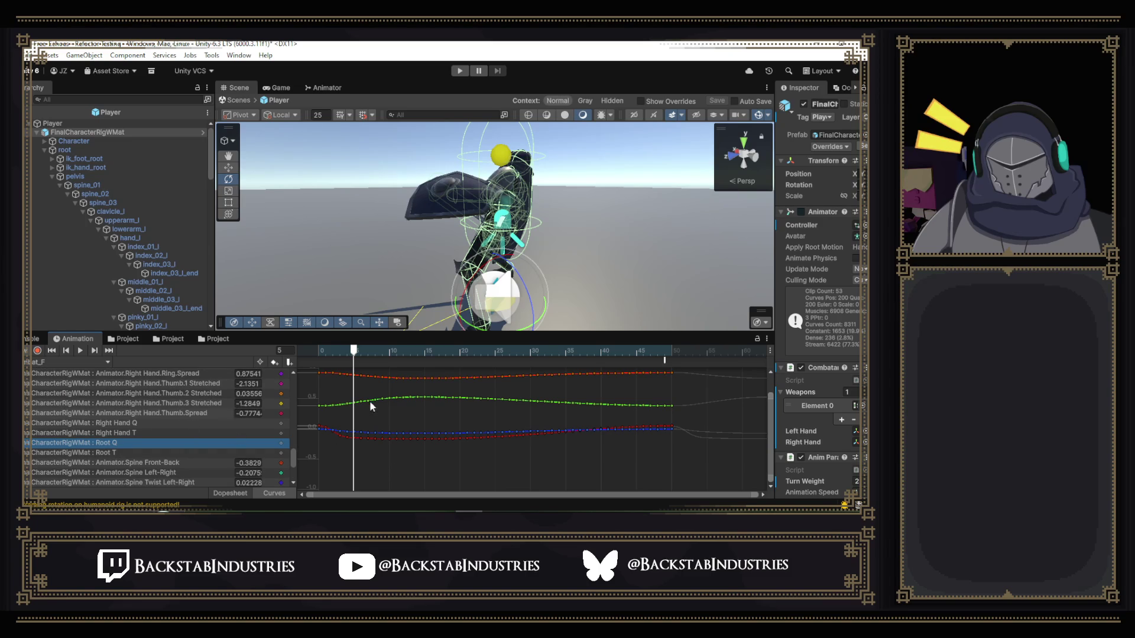
left_click(350, 423)
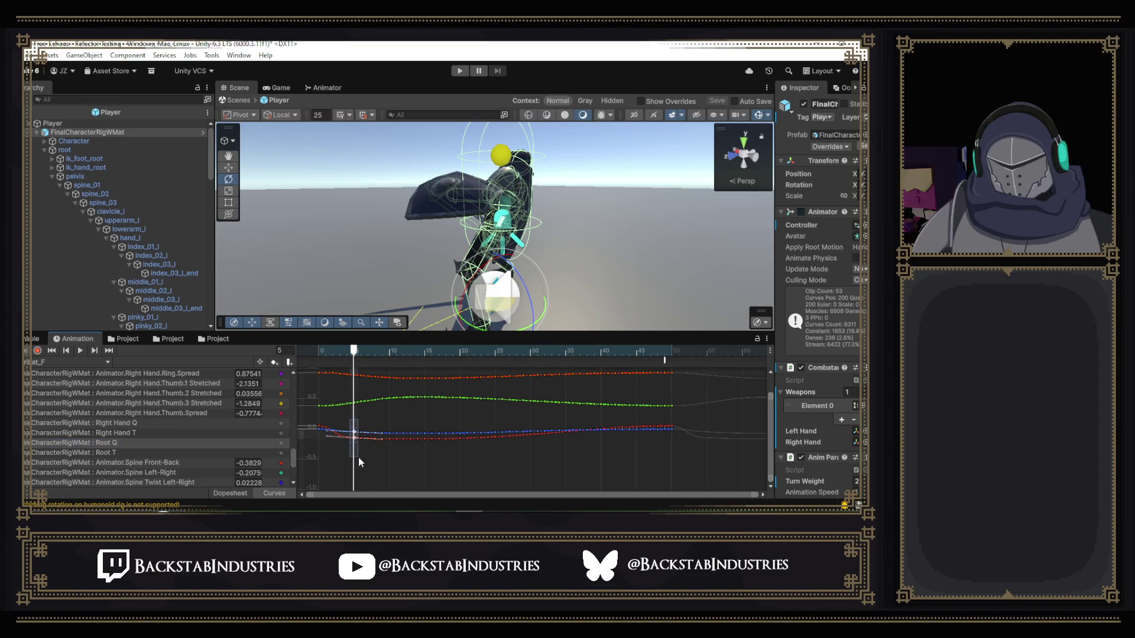
left_click(354, 439)
left_click_drag(354, 440, 353, 469)
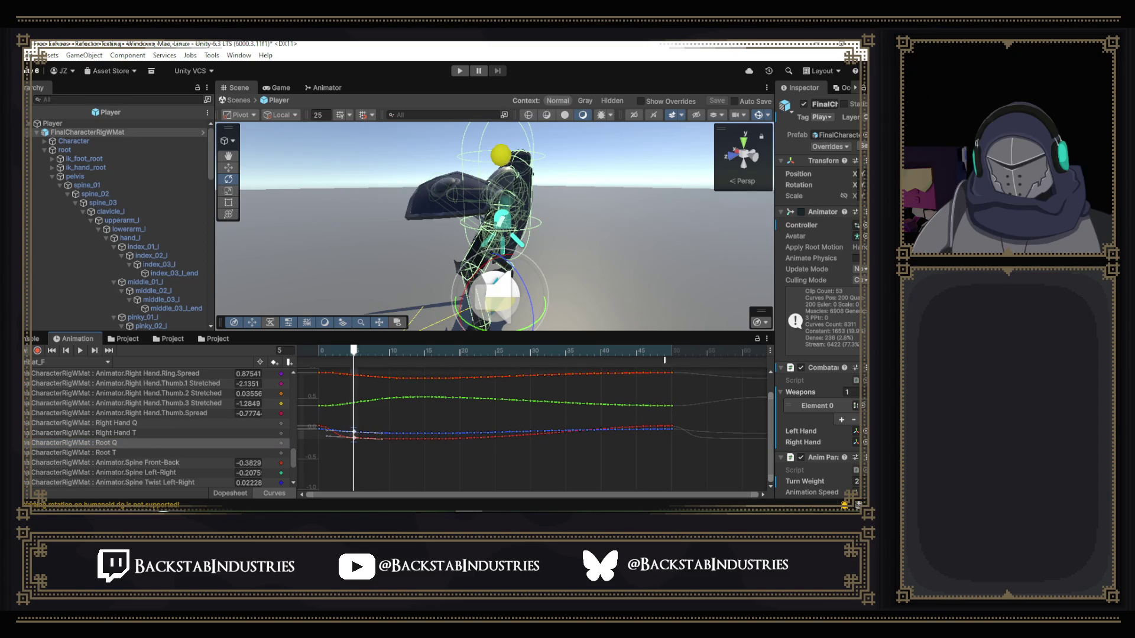
scroll(205, 423, "down", 3)
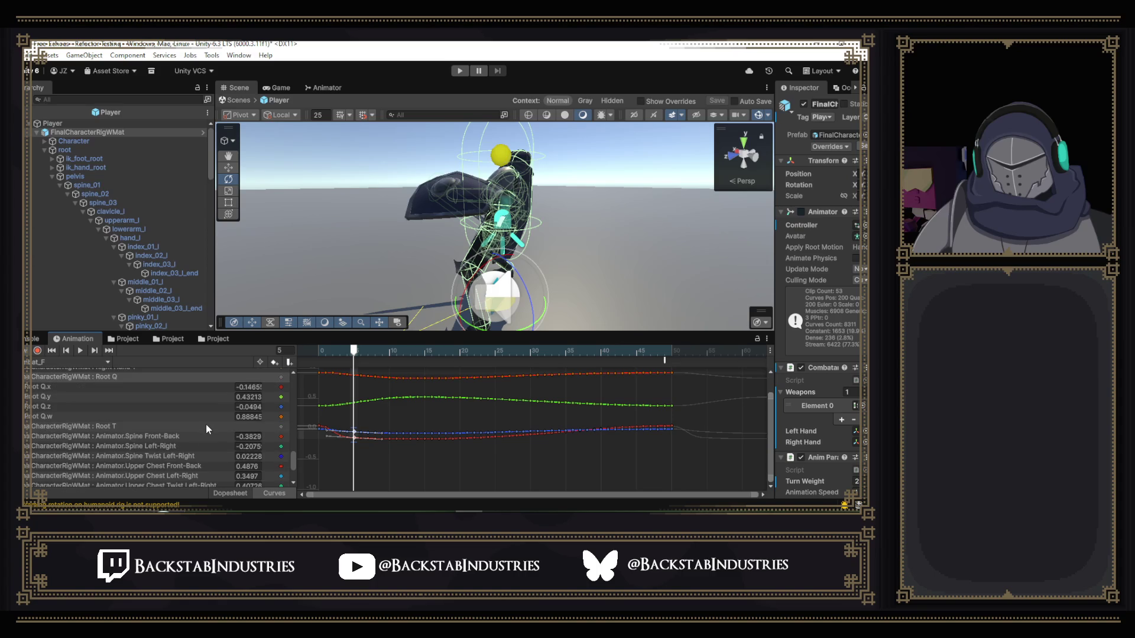
- Try moving the frame-5 Root Q.y and Q.z keys, undoing both so Q.z stays -0.0494
left_click(49, 387)
left_click(65, 397)
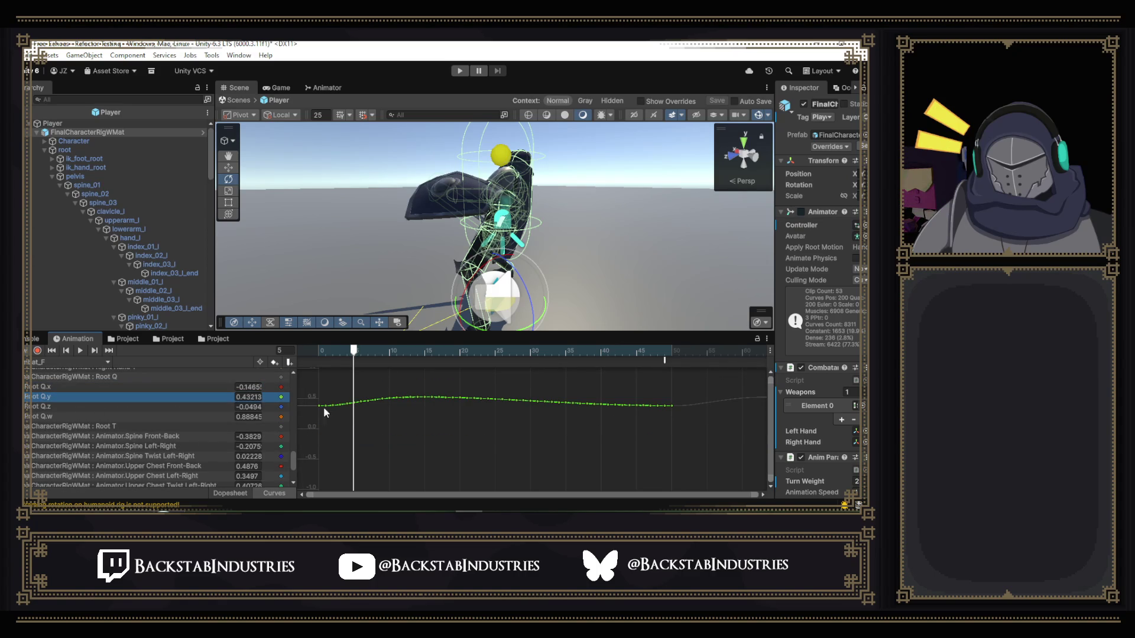
left_click_drag(353, 404, 354, 402)
key("ctrl+z")
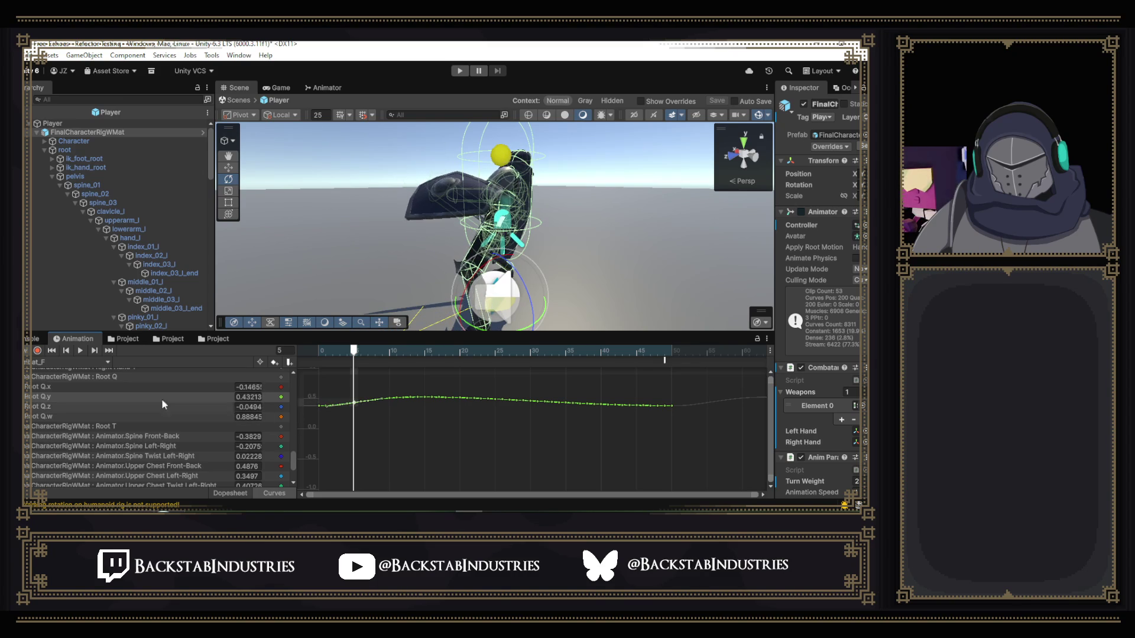
left_click(163, 406)
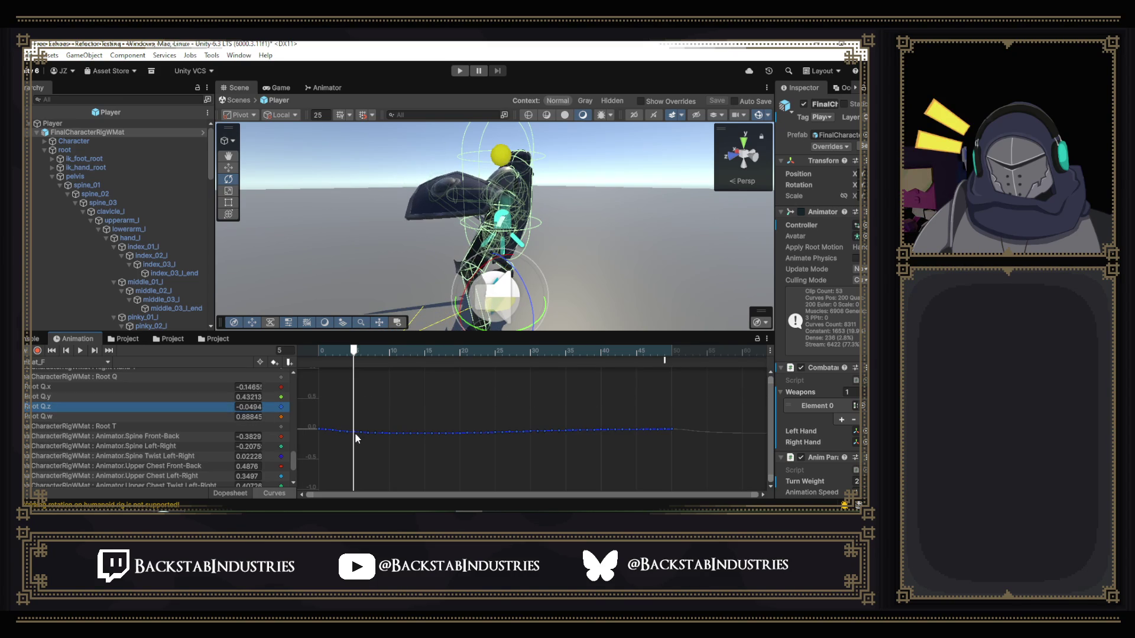
left_click_drag(355, 433, 354, 428)
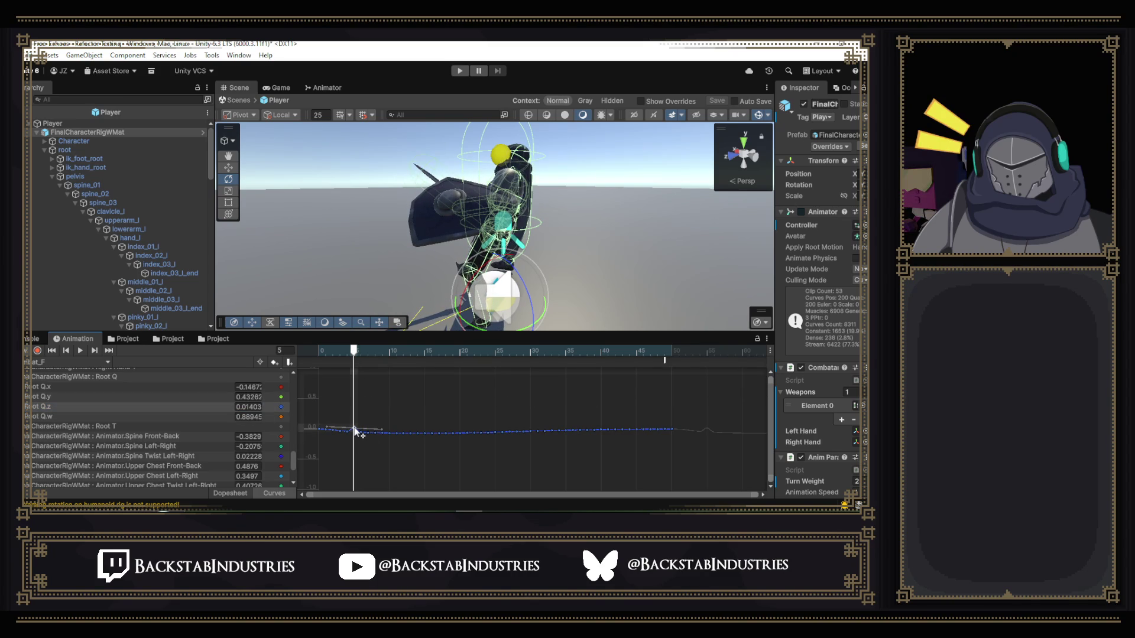
key("ctrl+z")
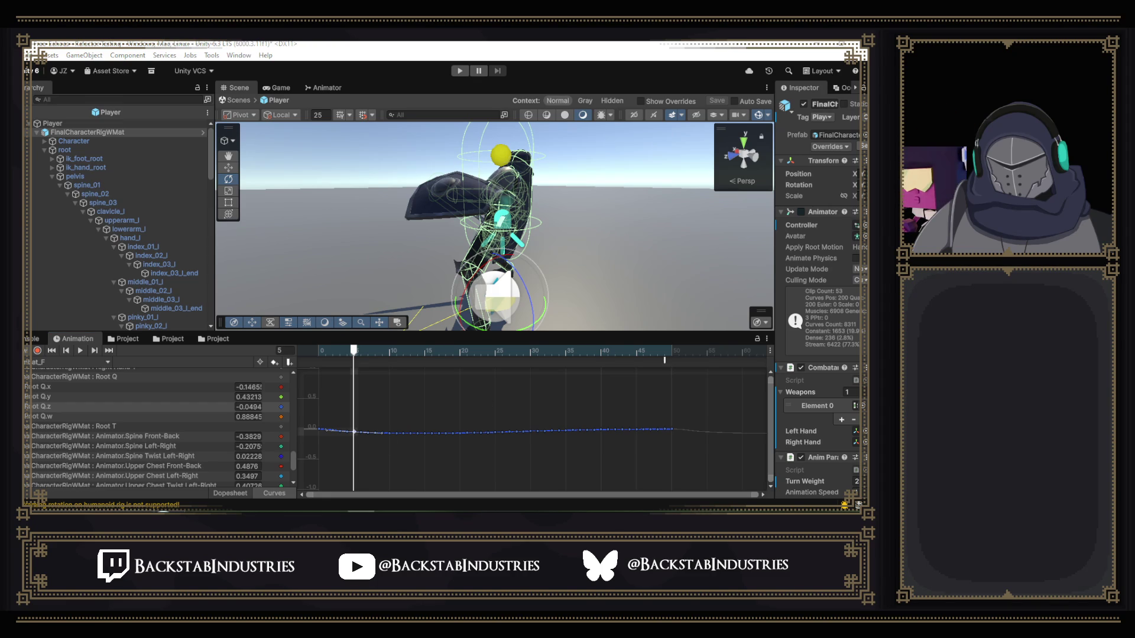
left_click(80, 386)
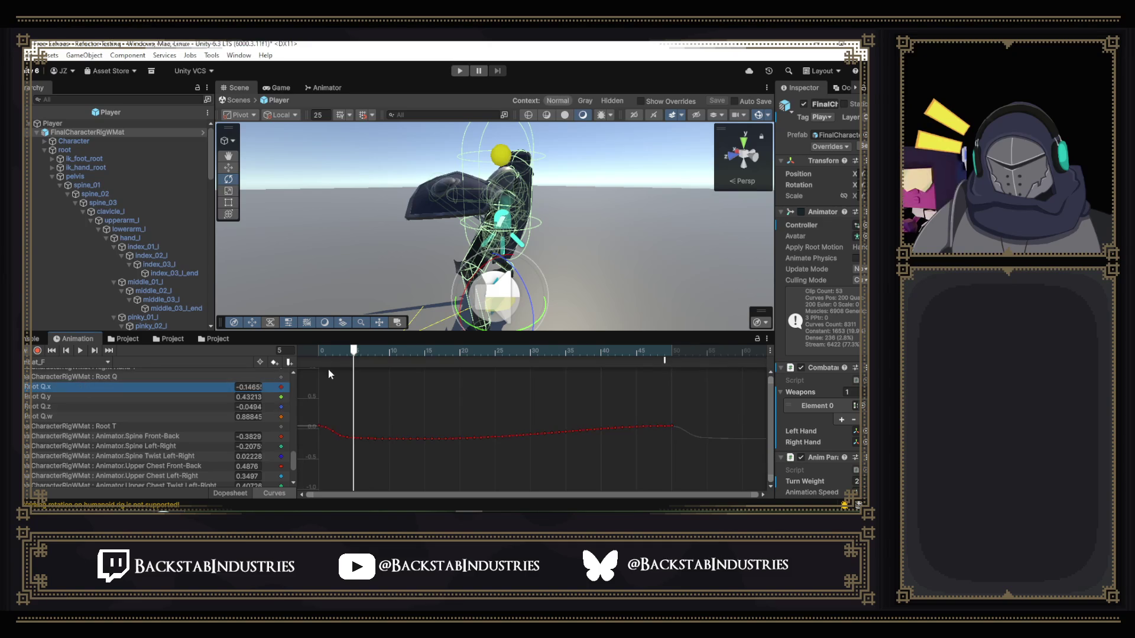
left_click_drag(355, 436, 354, 437)
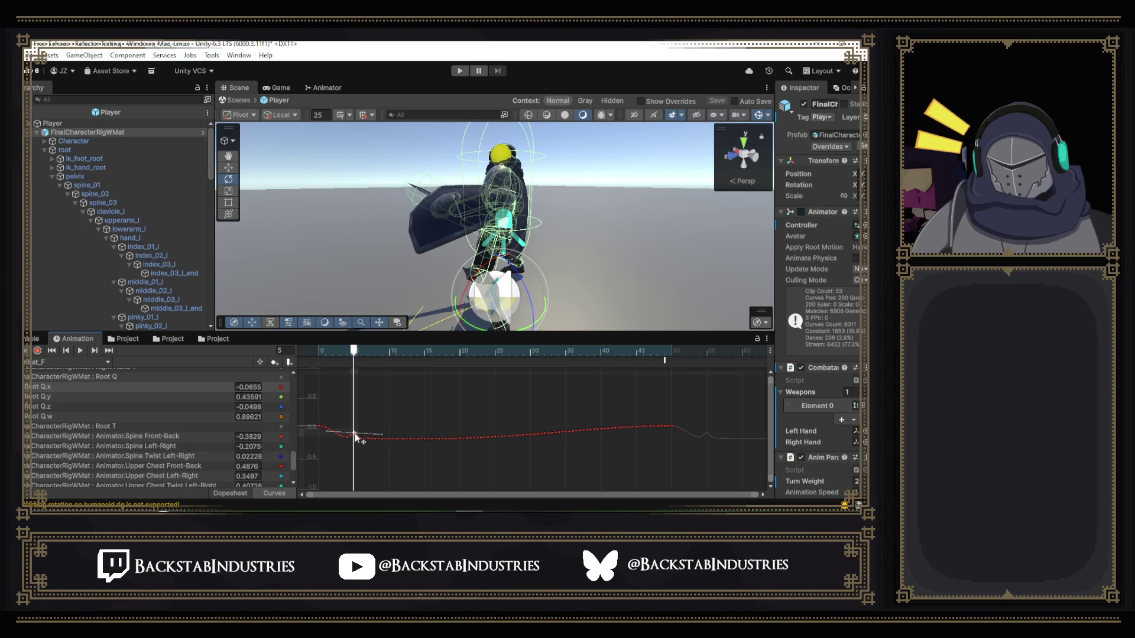
left_click_drag(354, 435, 356, 436)
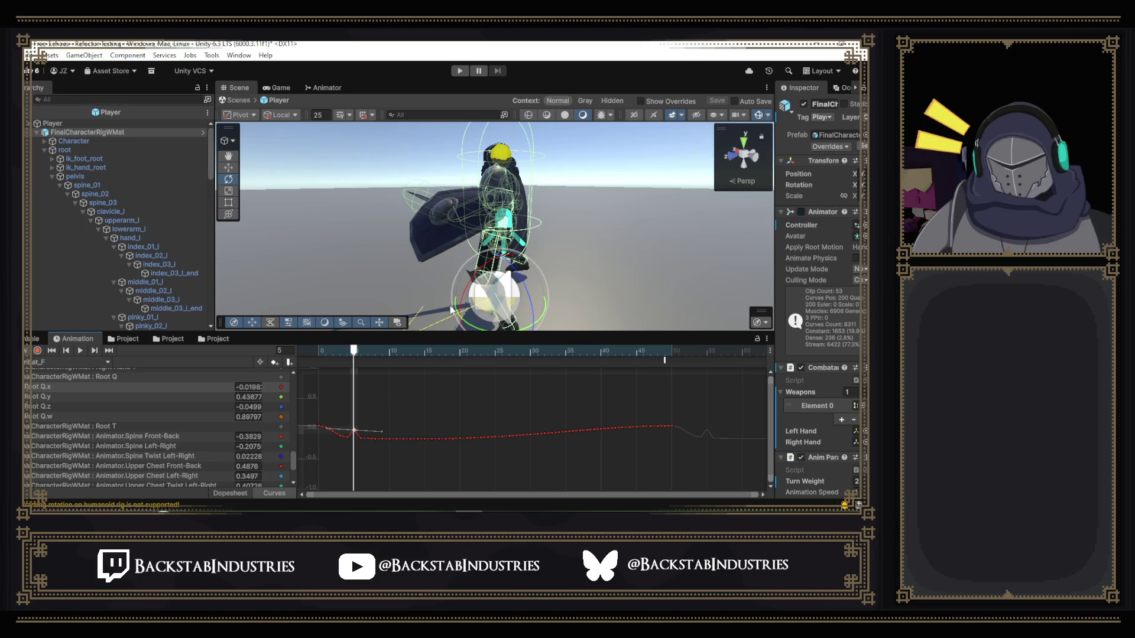
left_click_drag(390, 258, 663, 275)
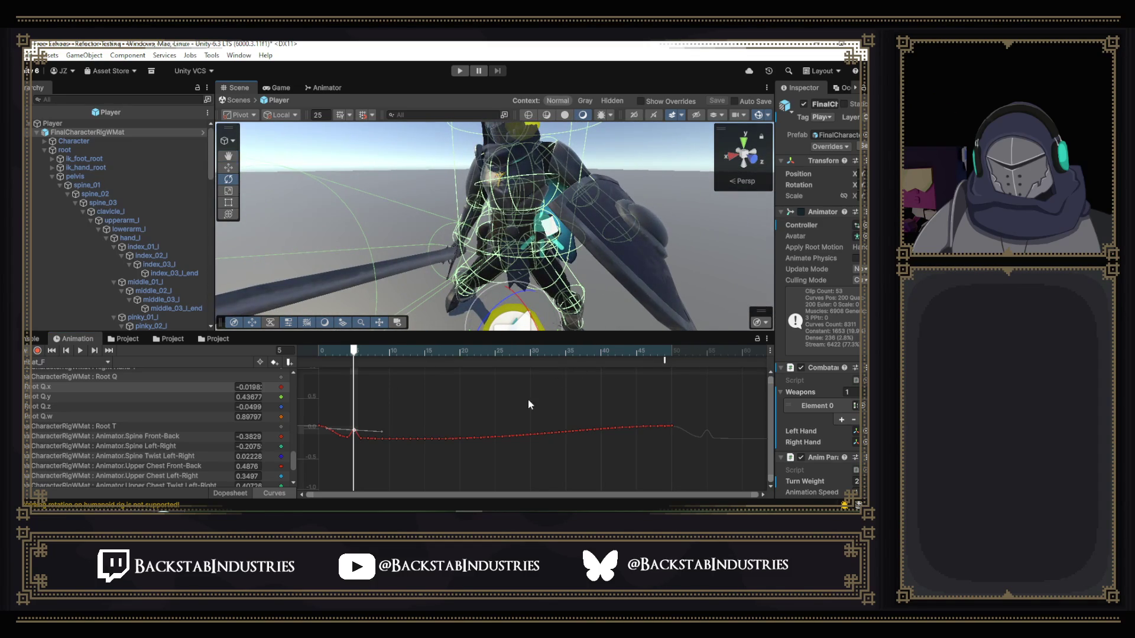
key("ctrl+z")
key("ctrl+z")
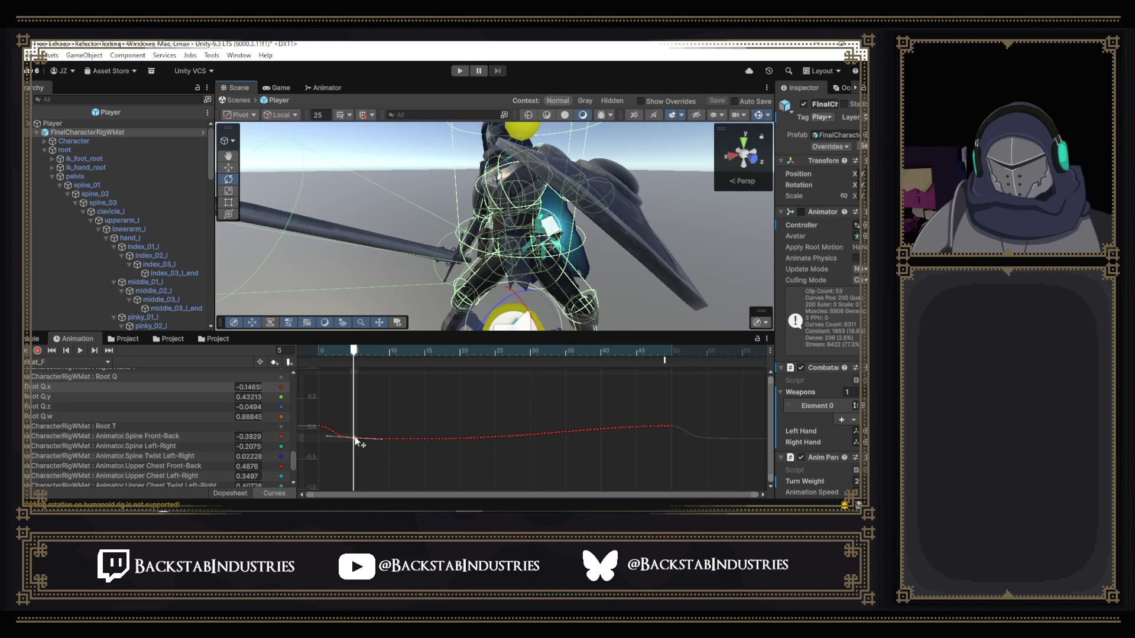
left_click_drag(355, 440, 356, 437)
left_click_drag(554, 303, 718, 272)
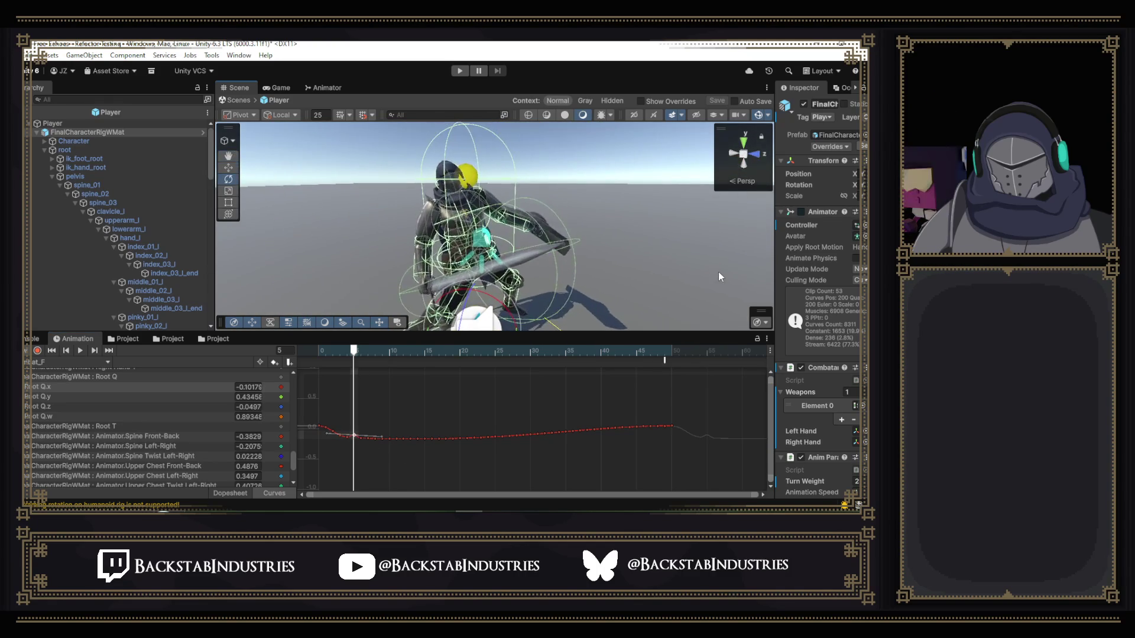
key("ctrl+z")
left_click_drag(650, 261, 561, 284)
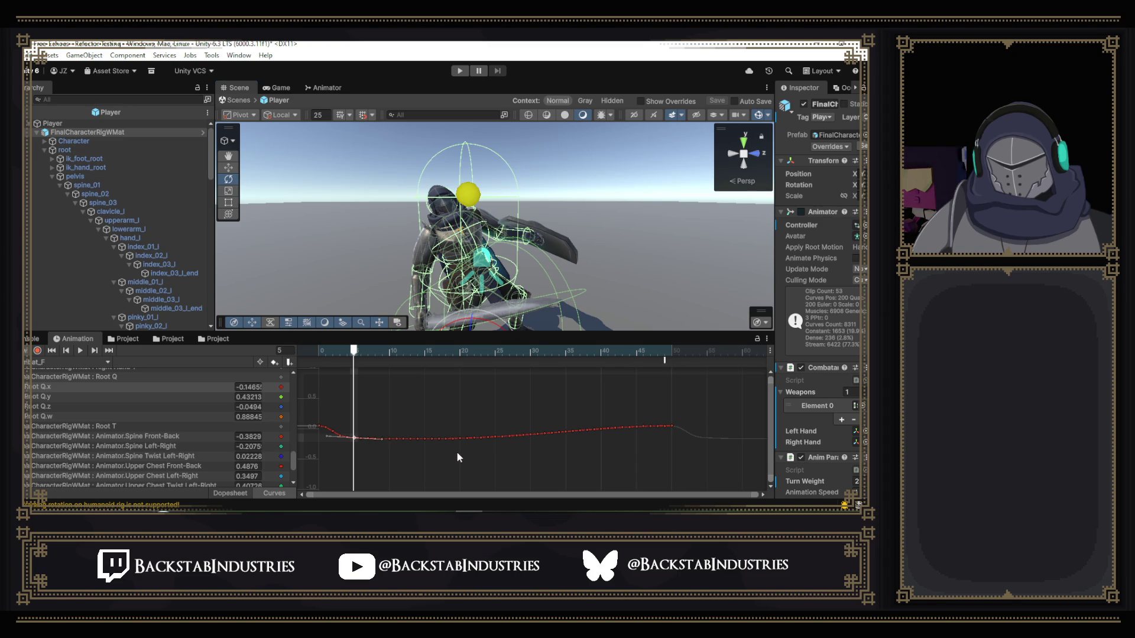
- Delete the Root Q keys from frames 20 to 49
mouse_move(456, 451)
left_mouse_down()
mouse_move(598, 382)
mouse_move(666, 369)
left_mouse_up()
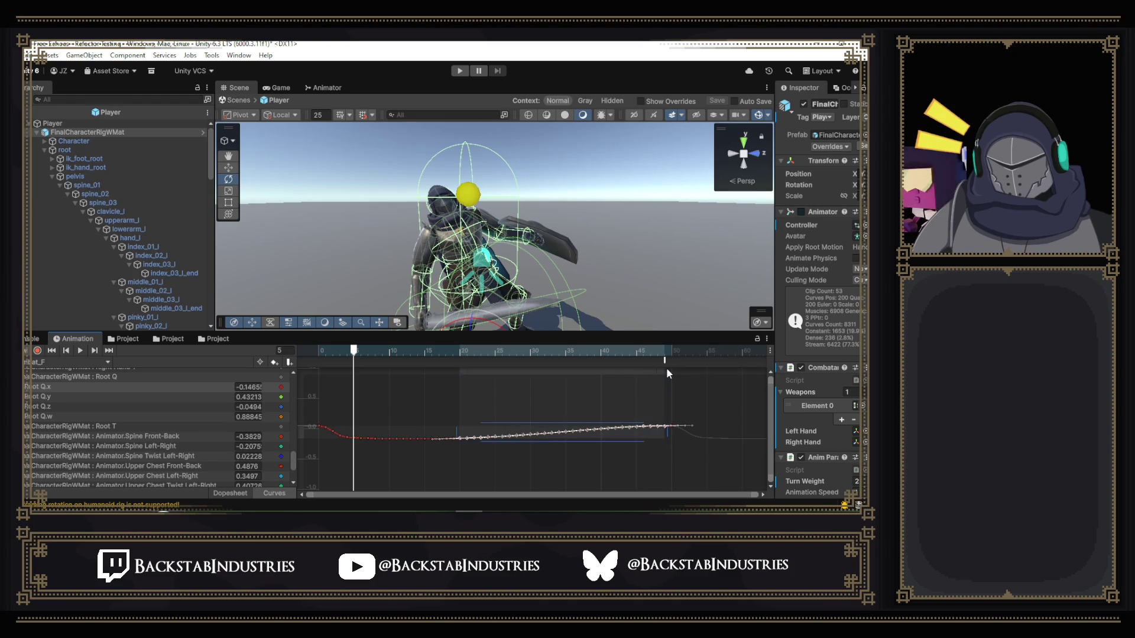
key("Delete")
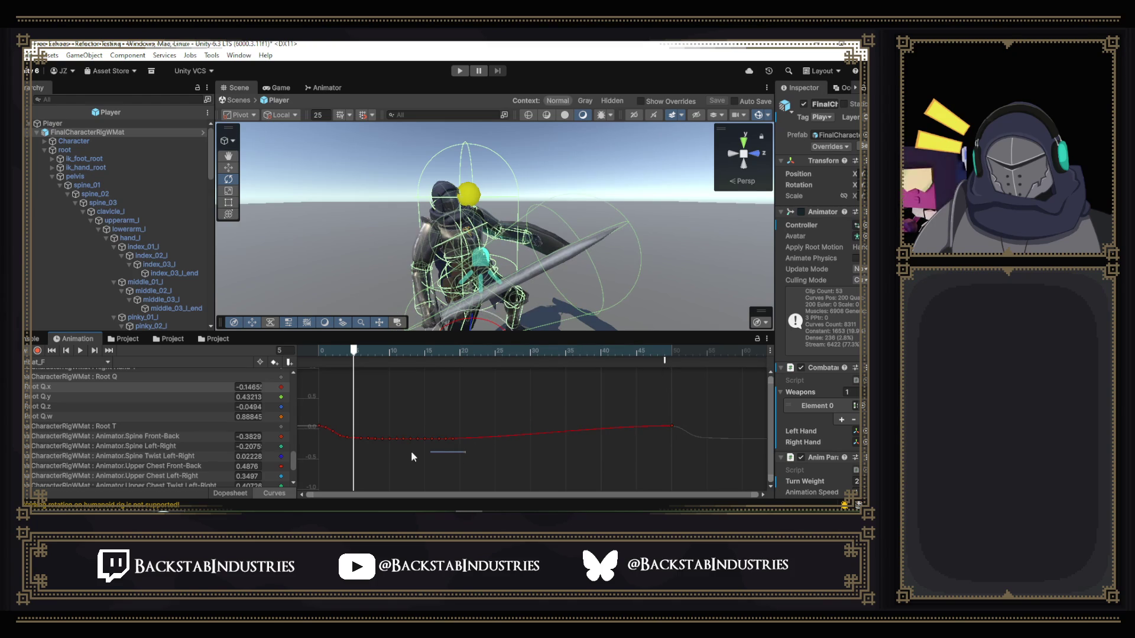
left_click(340, 437)
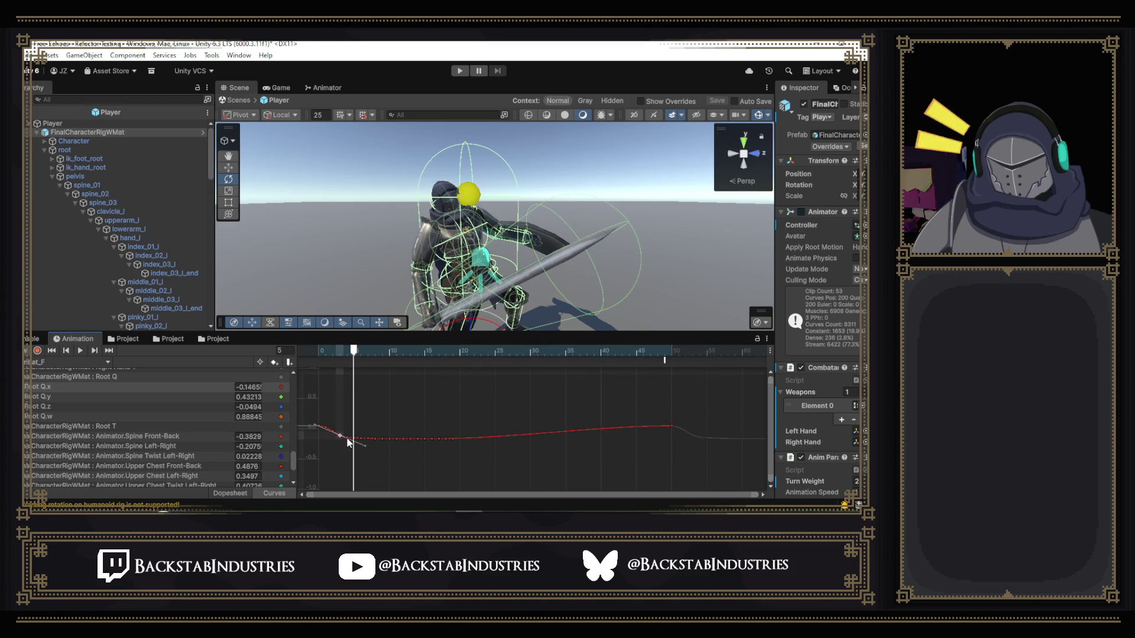
left_click(340, 438)
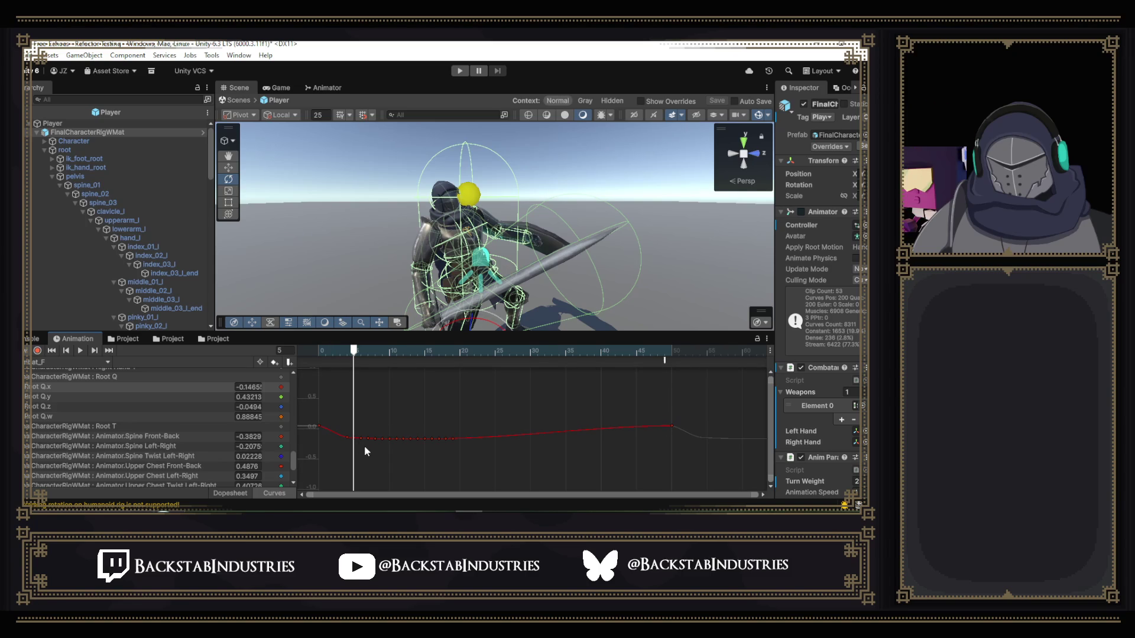
- Lift the flat early keys so Root Q.x reads -0.0870 at frame 5, then view the Animator's Hit layer
left_click_drag(329, 457, 509, 427)
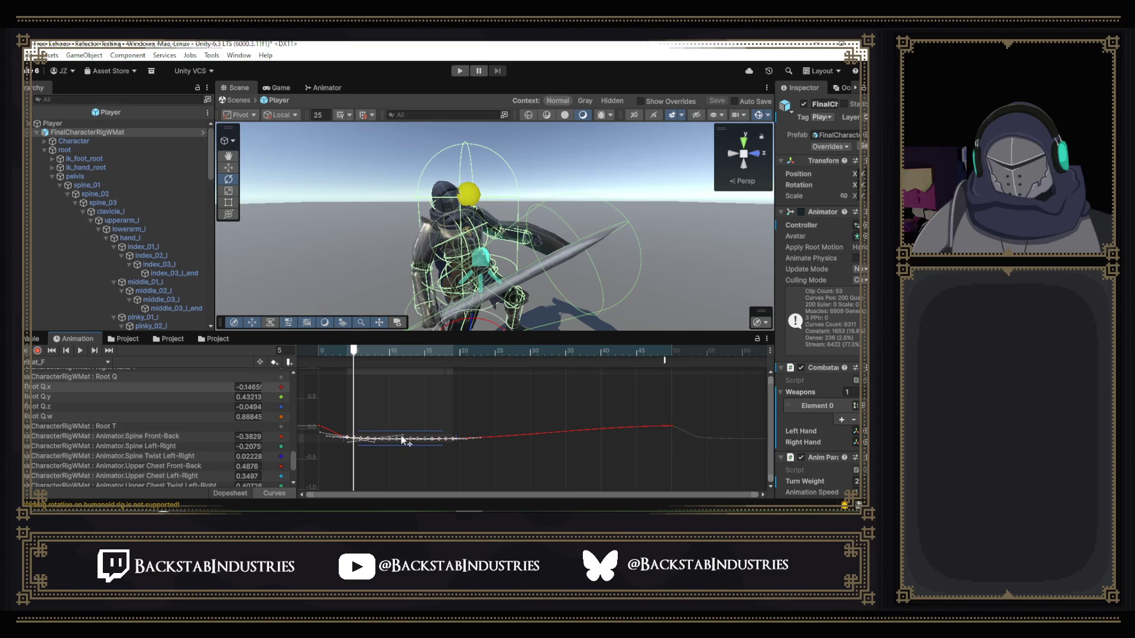
scroll(408, 439, "up", 1)
scroll(408, 441, "up", 2)
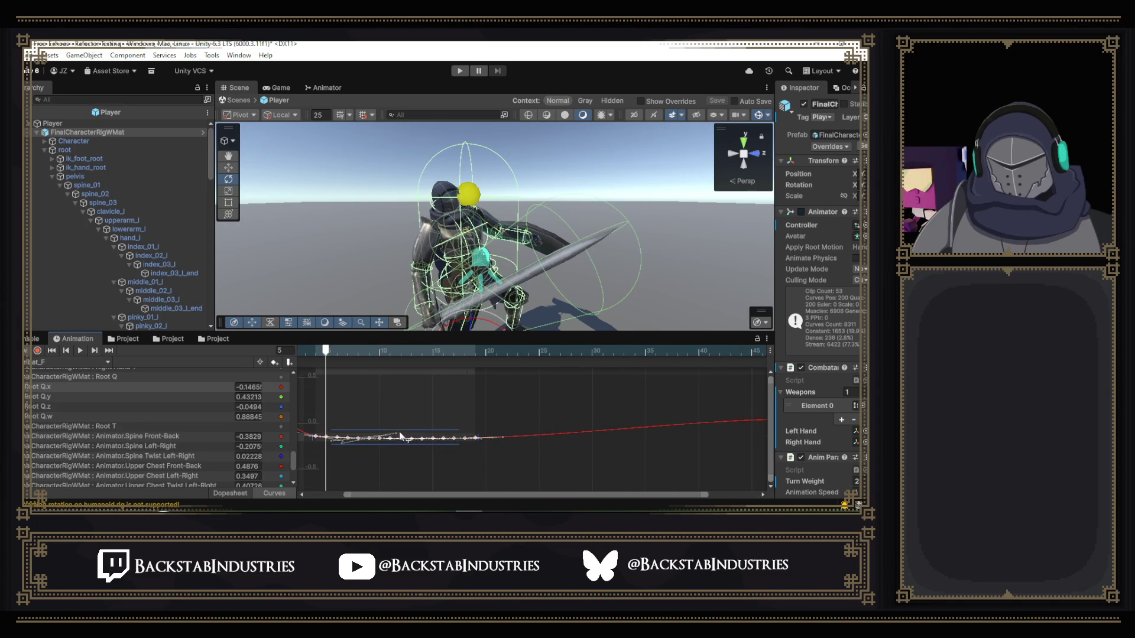
left_click_drag(402, 440, 405, 432)
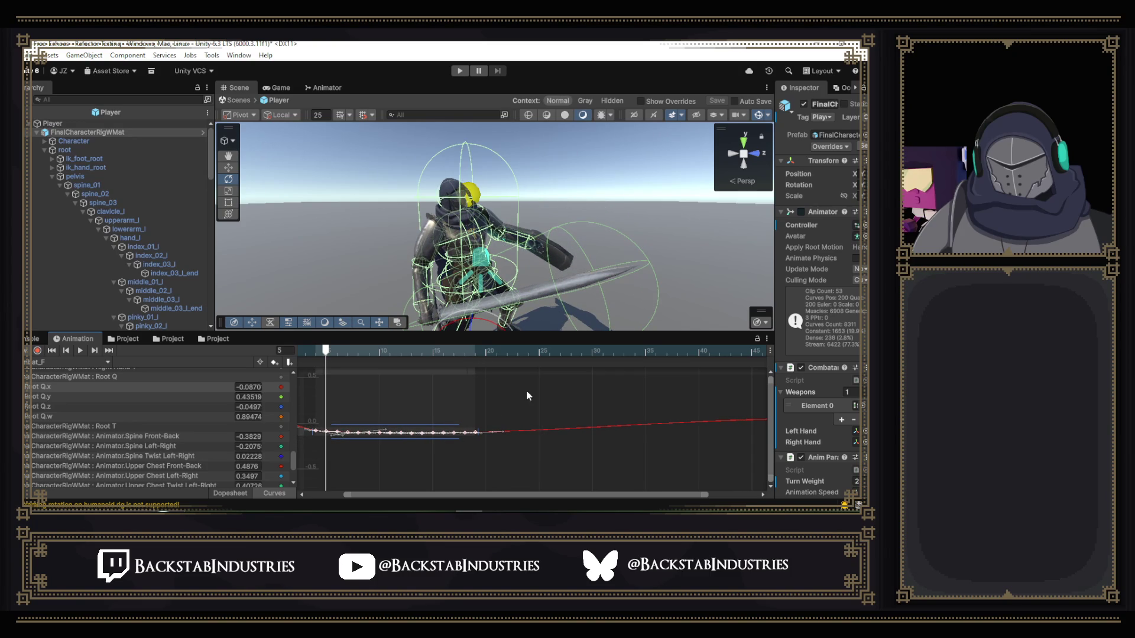
left_click(313, 88)
left_click(422, 270)
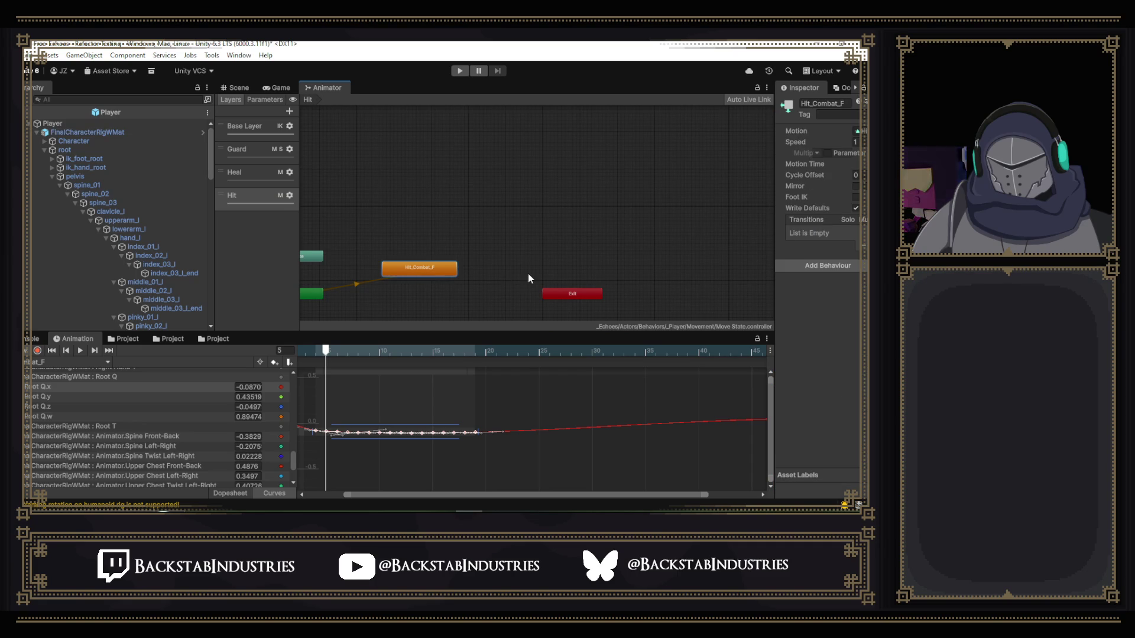
- Widen the Animator graph panel and enter Play mode to test the knight's hit animation
scroll(527, 274, "down", 2)
left_click_drag(772, 212, 674, 212)
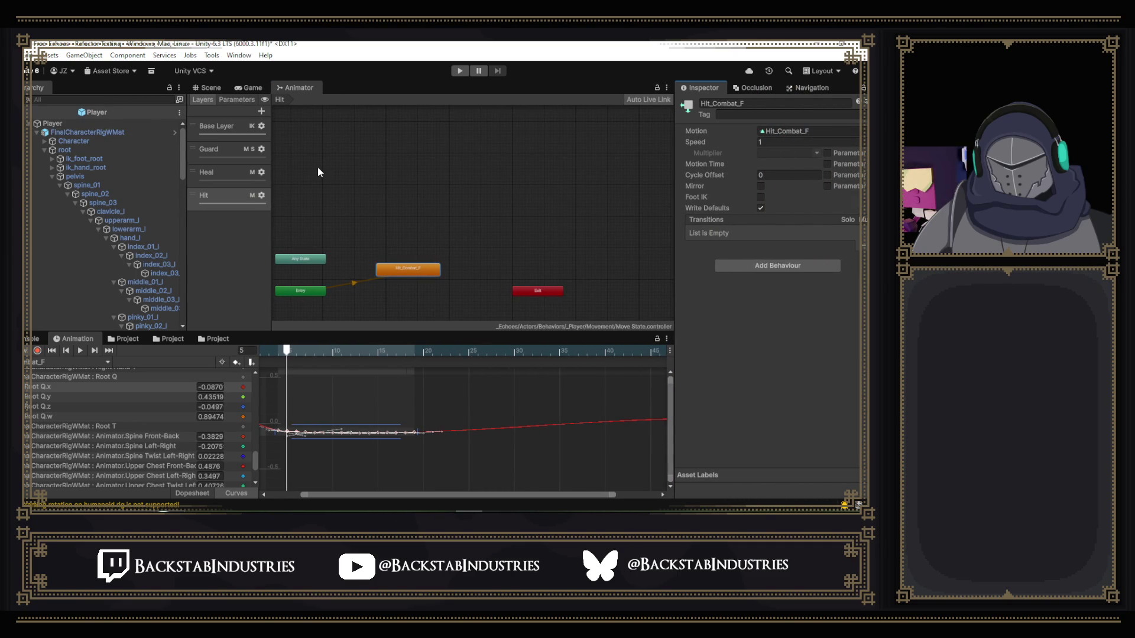
left_click(463, 70)
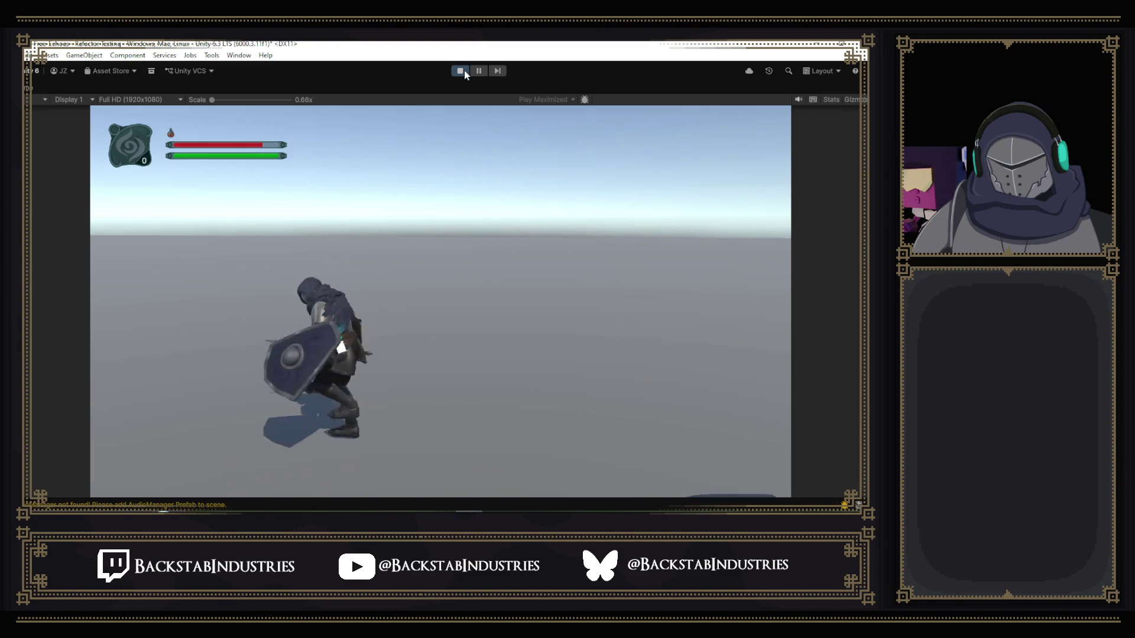
- Stop Play mode and assign the HitMask avatar mask to the Hit layer
left_click(465, 71)
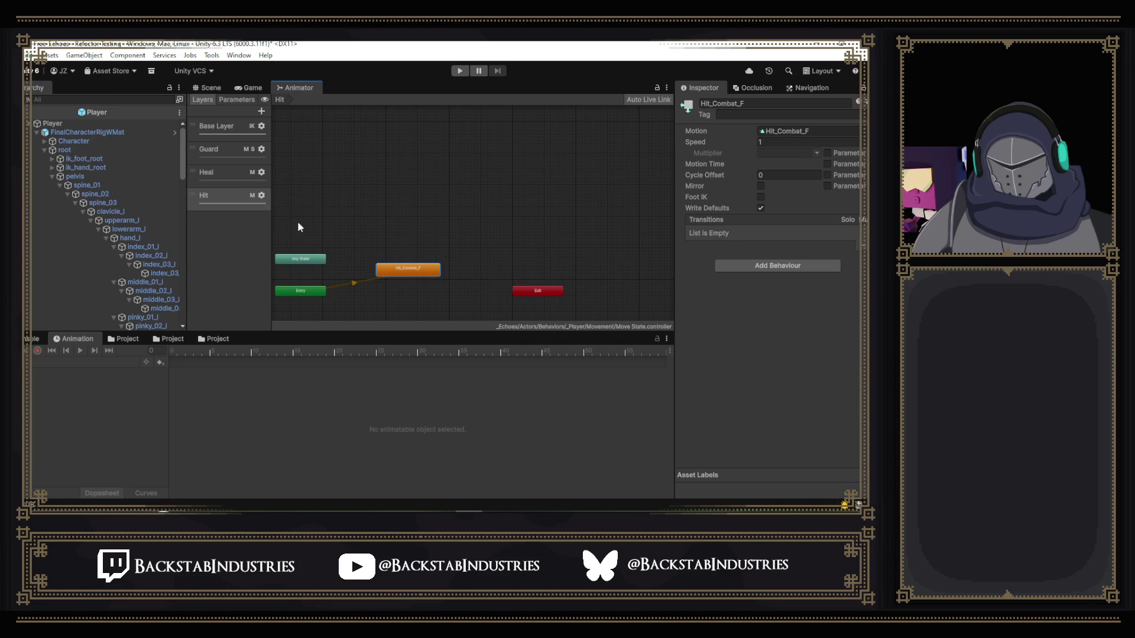
left_click(262, 195)
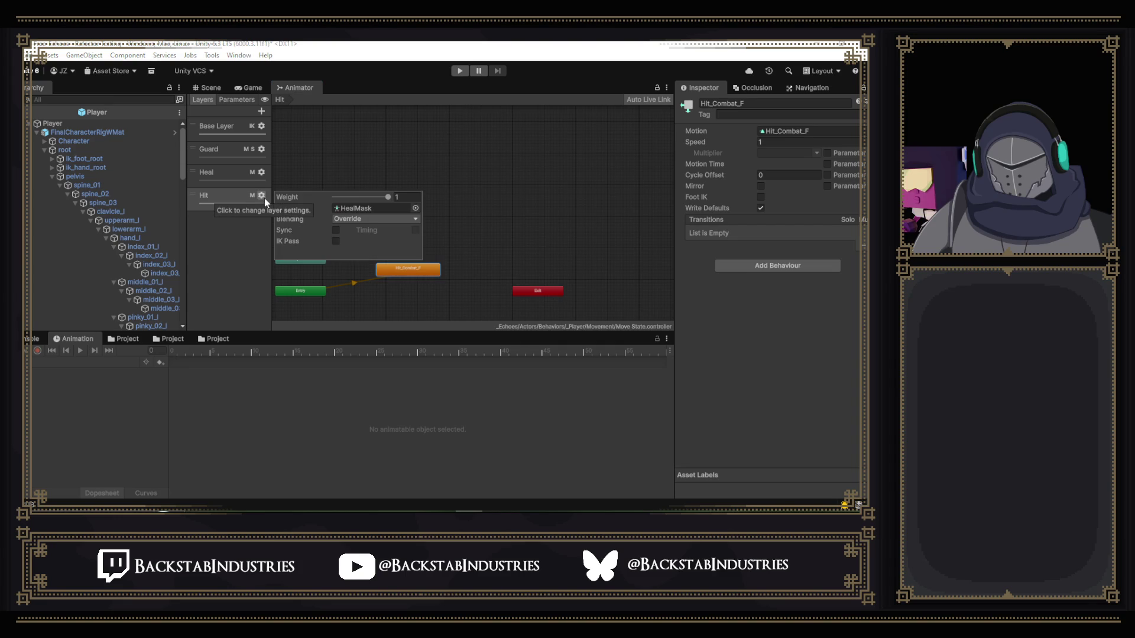
left_click(413, 209)
double_click(332, 254)
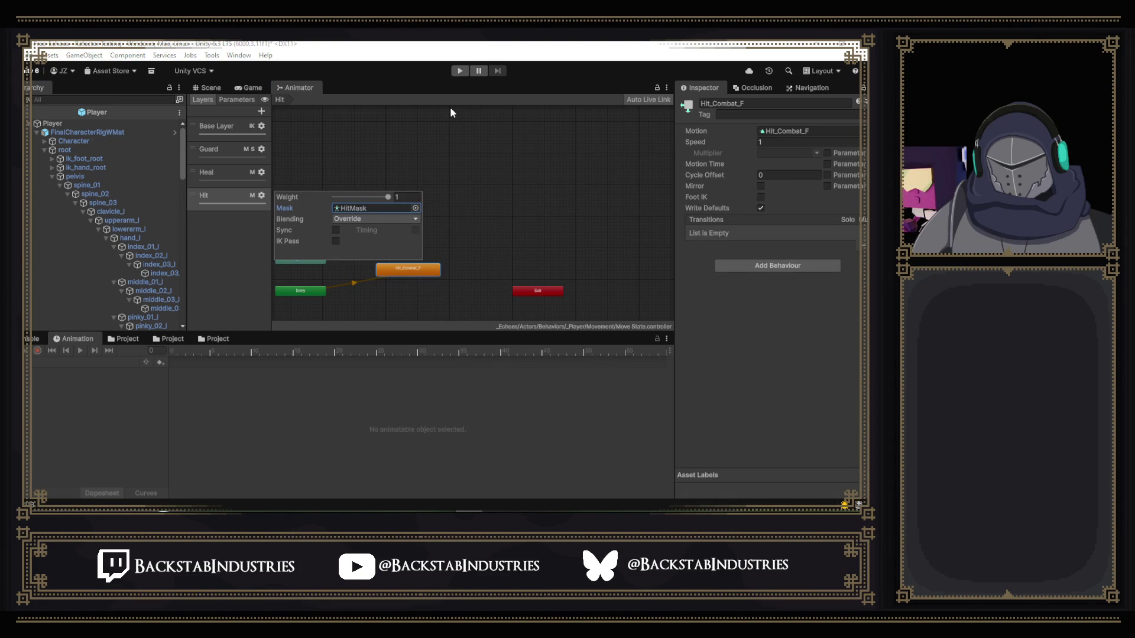
- Compare the mask and settings of the Heal and Guard layers
left_click(220, 175)
left_click(262, 172)
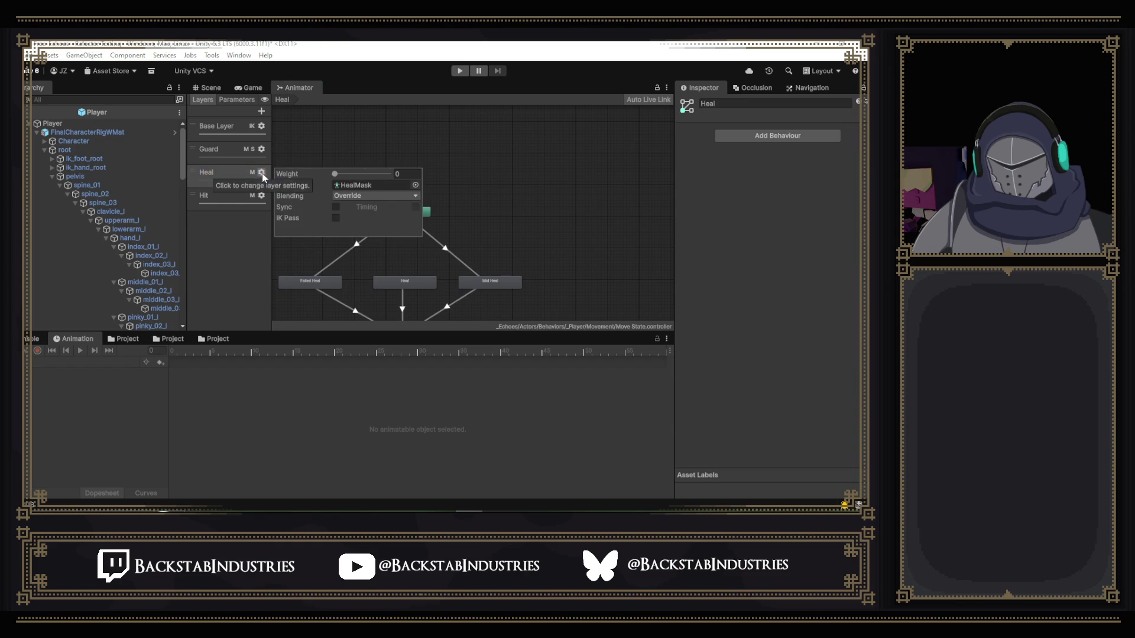
left_click(225, 154)
left_click(262, 150)
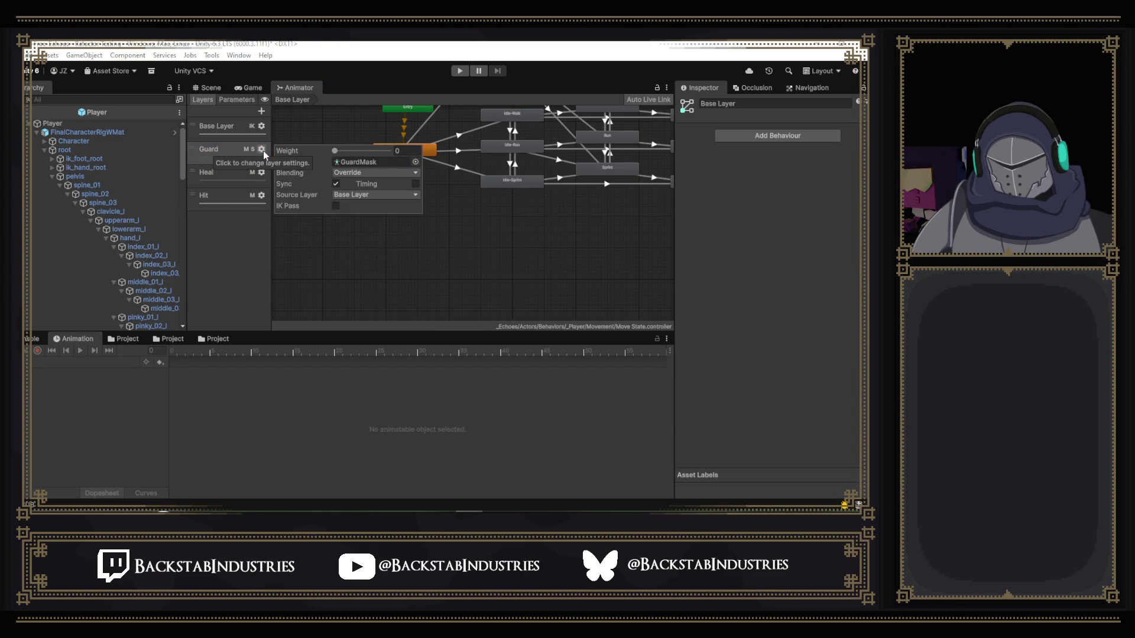
- Keep the Hit layer's blending on Override and replay the game
left_click(231, 193)
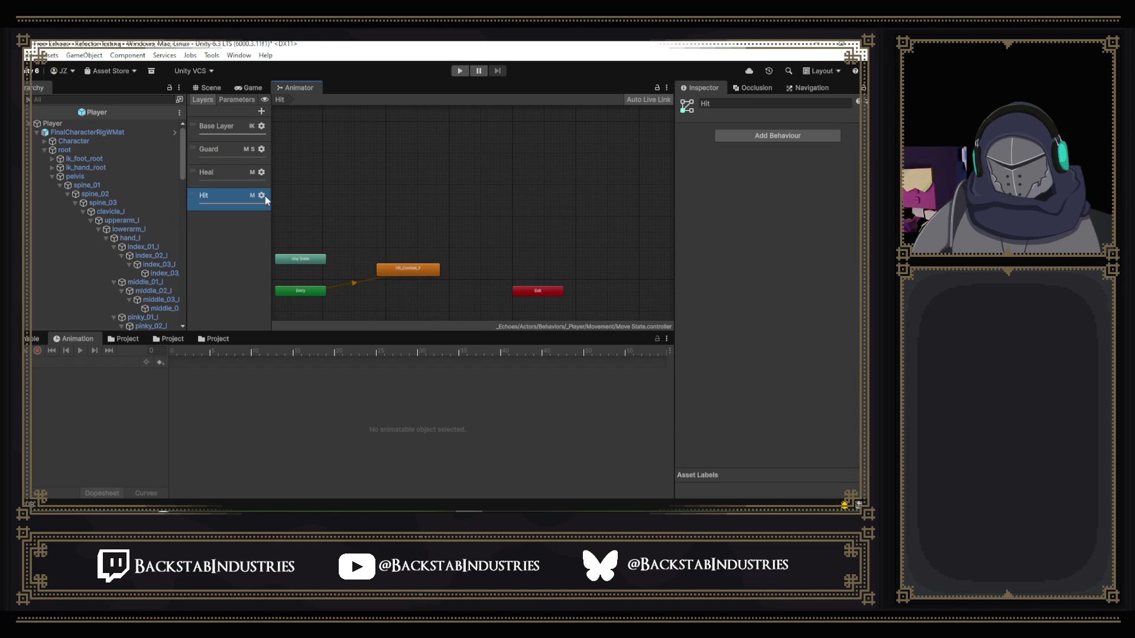
left_click(264, 195)
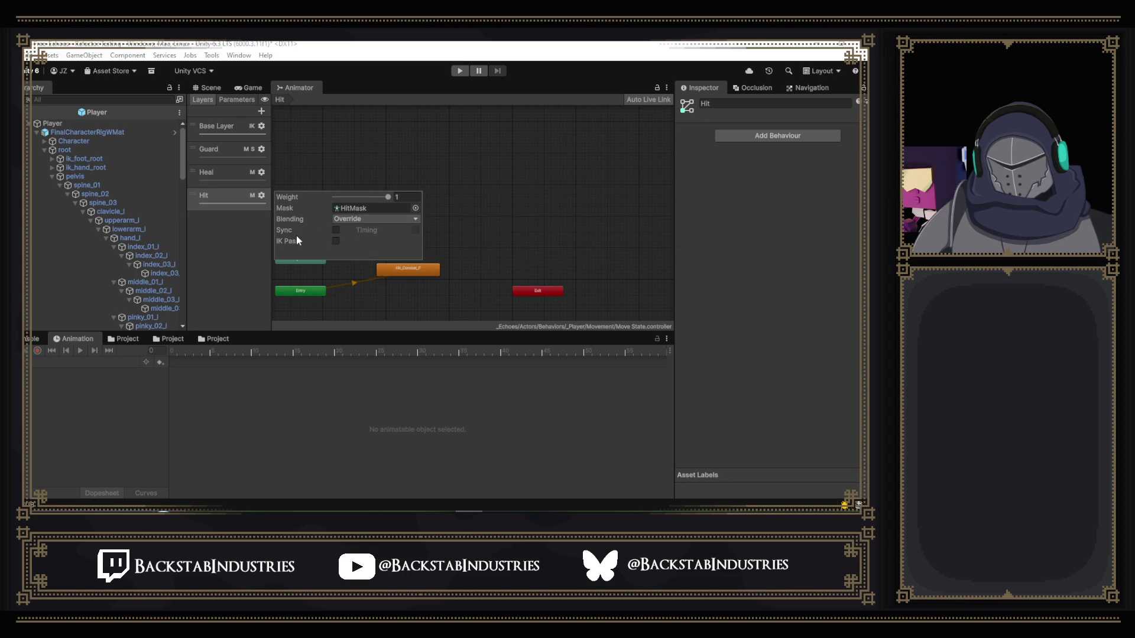
left_click(397, 224)
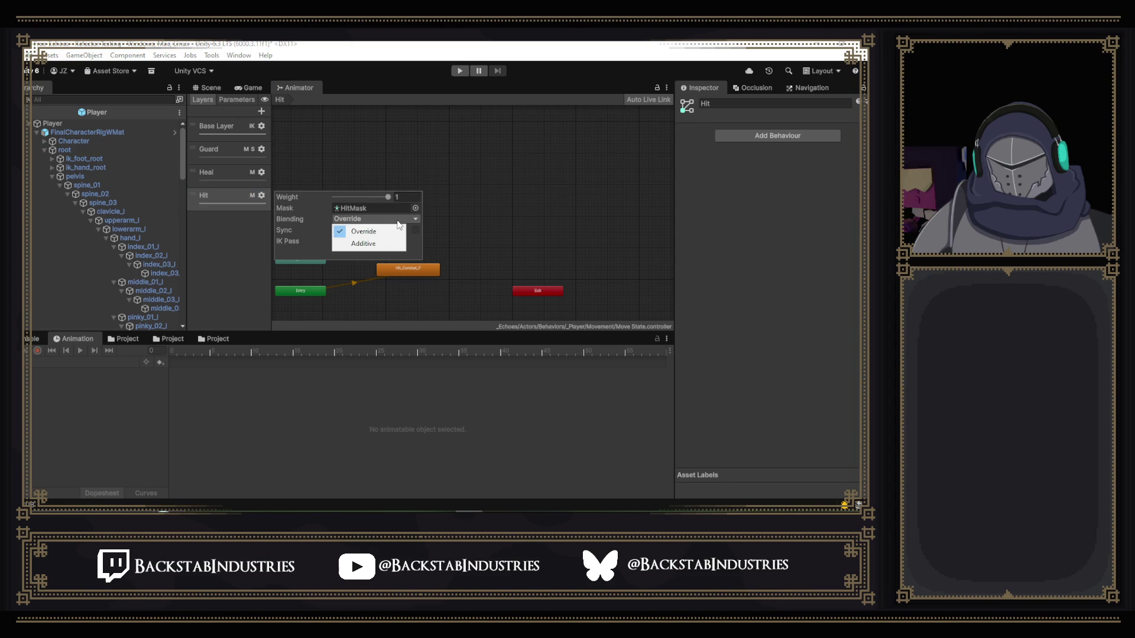
left_click(500, 207)
left_click(462, 71)
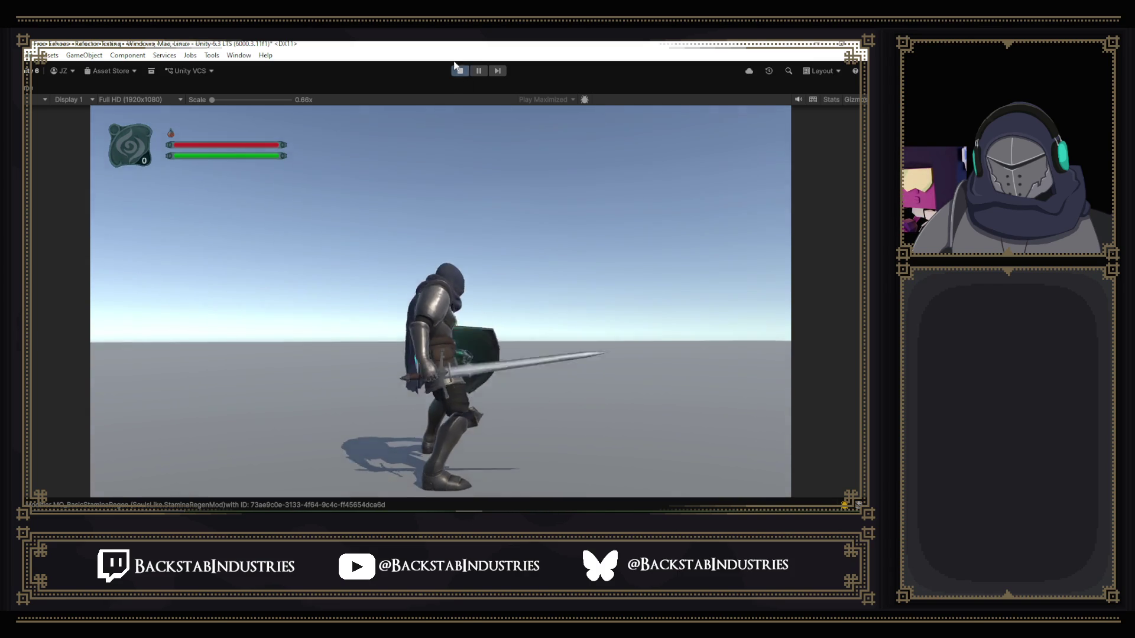
- Exit Play mode and browse to the Poise Unbroken folder with the Hit_Combat clips and HitMask
left_click(459, 72)
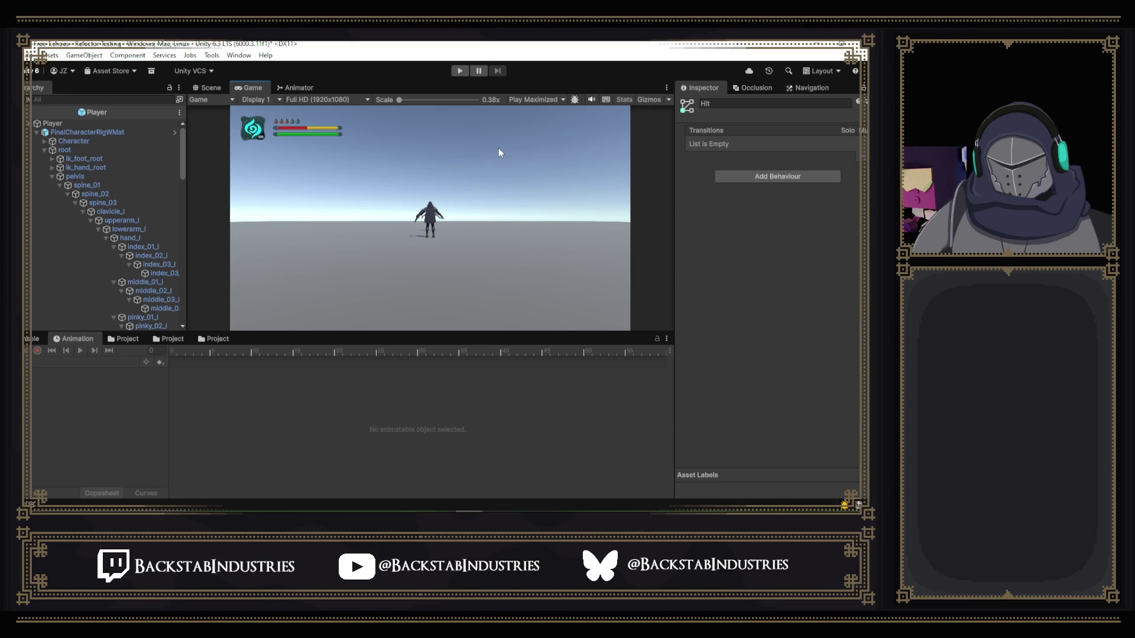
left_click(128, 339)
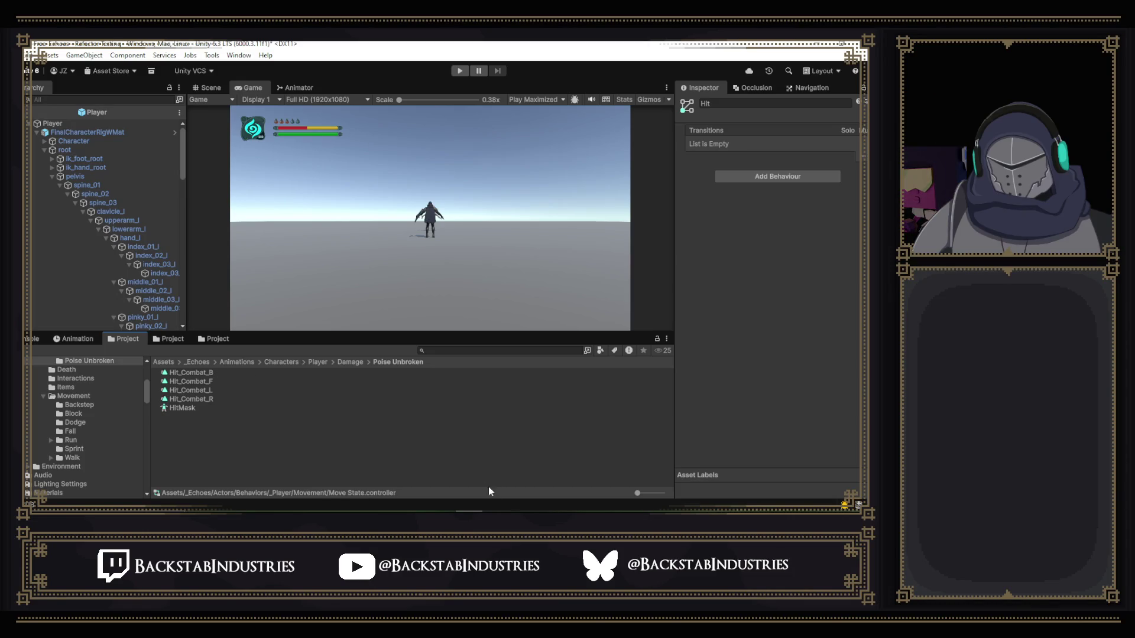
- Select FinalCharacterRigWMat and load the Hit_Combat_F clip into the Animation window
mouse_move(494, 512)
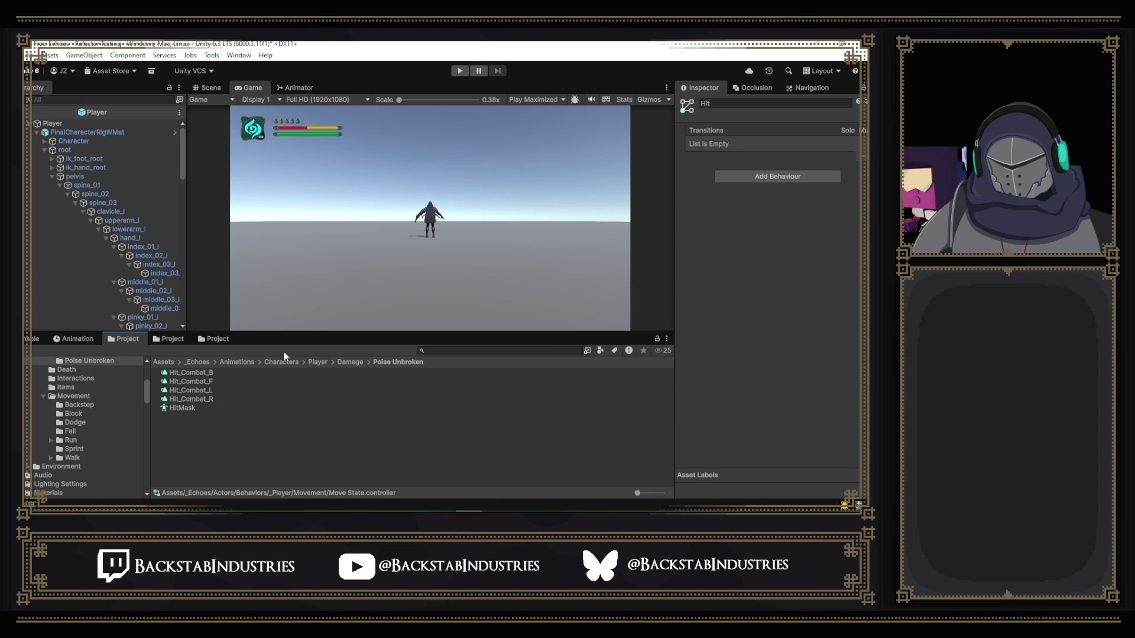
left_click(41, 339)
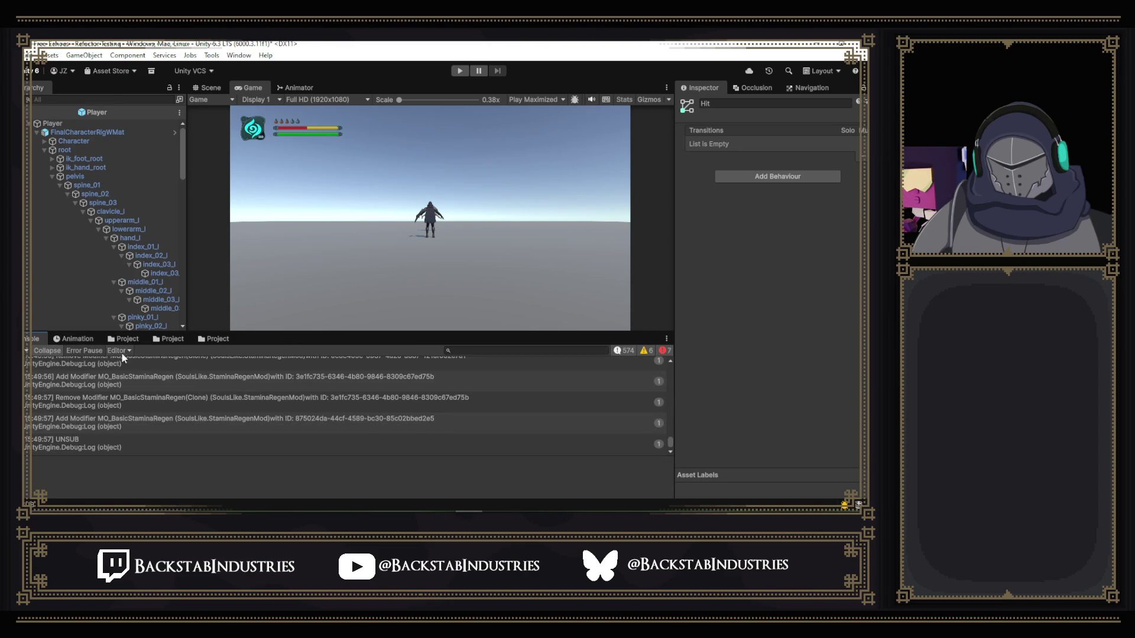
left_click(77, 340)
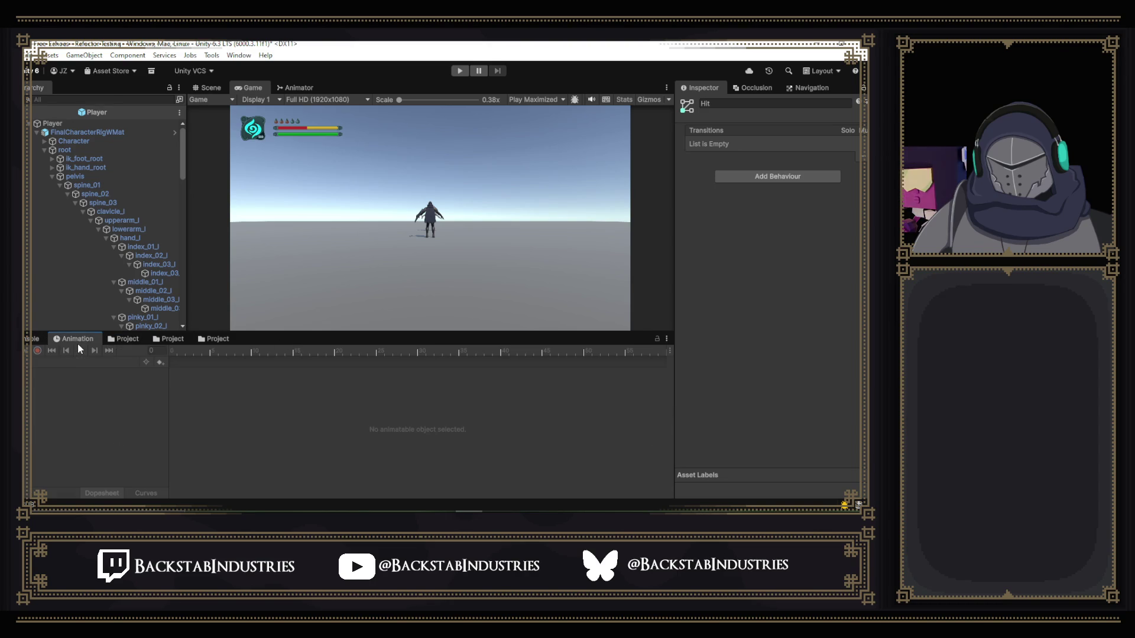
left_click(89, 131)
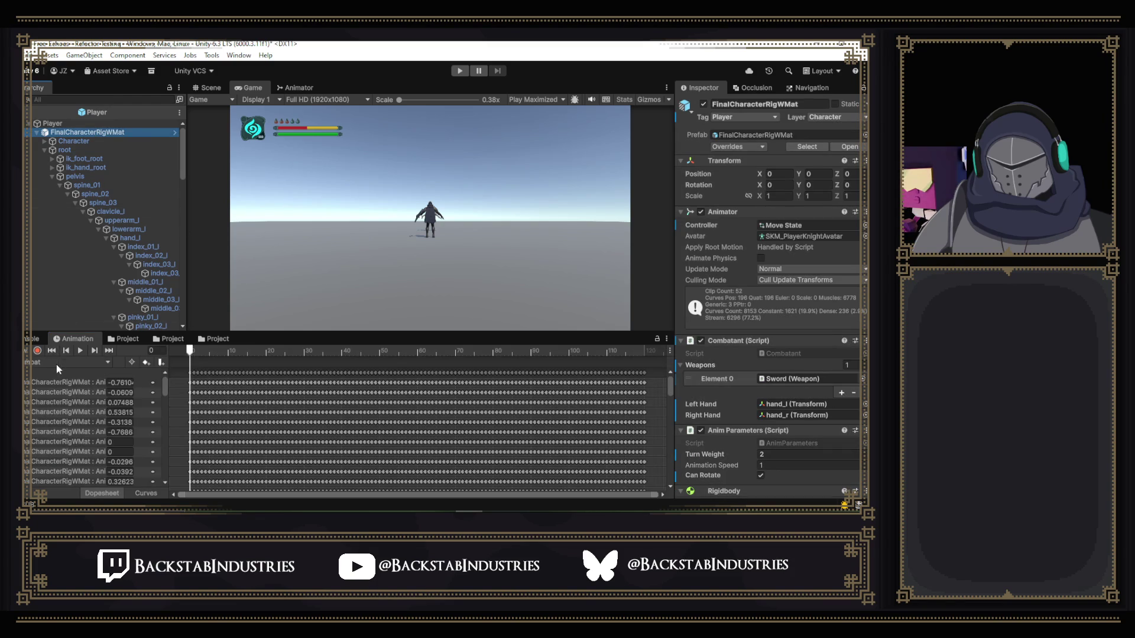
left_click(55, 364)
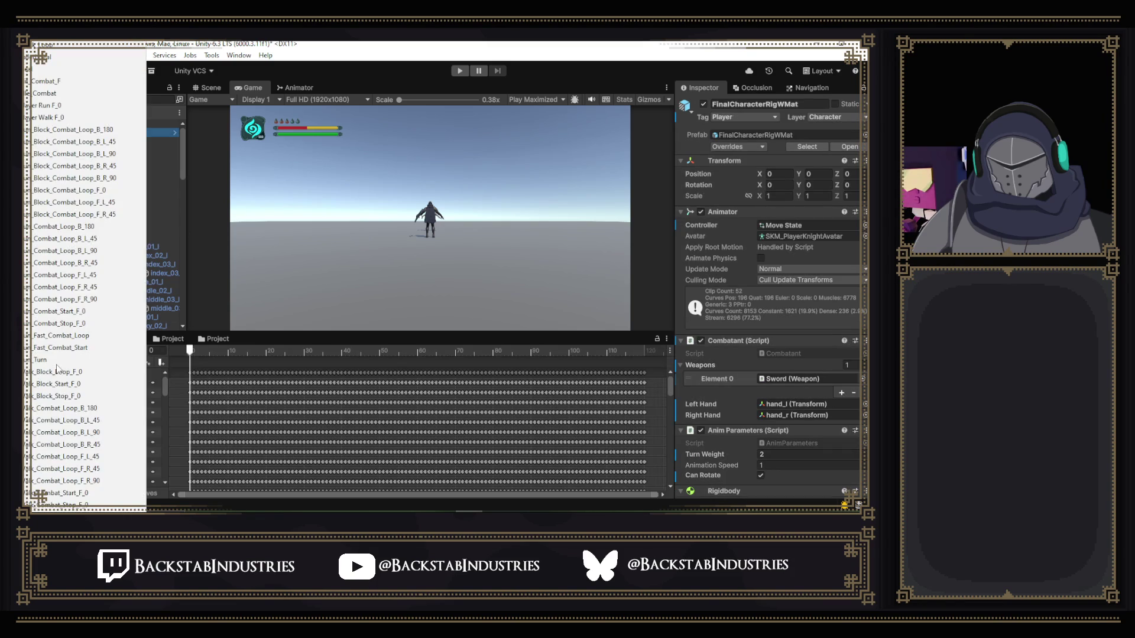
left_click(79, 77)
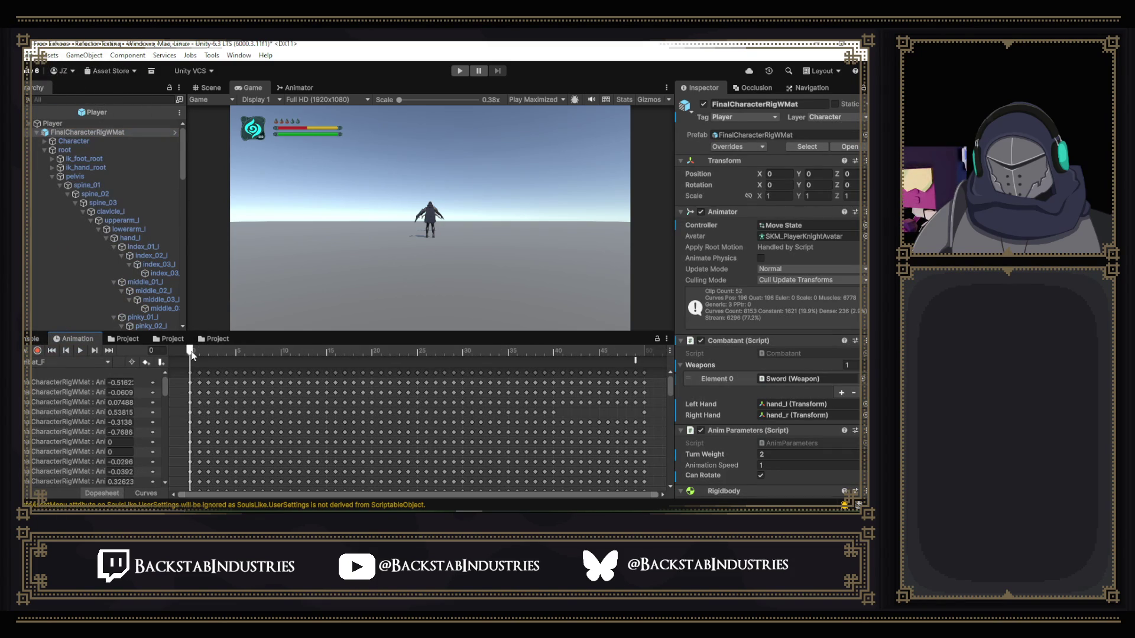
- Scrub Hit_Combat_F to frame 18 and widen the property list to show full curve names
left_click(208, 88)
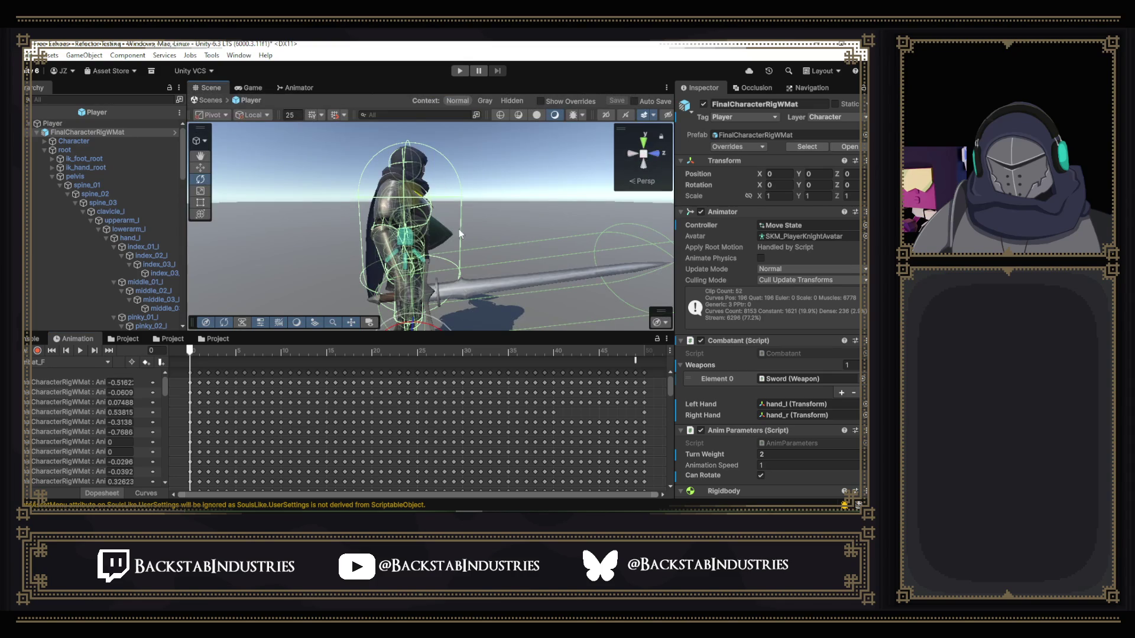
mouse_move(194, 352)
left_mouse_down()
mouse_move(323, 362)
mouse_move(163, 366)
mouse_move(392, 367)
mouse_move(133, 365)
mouse_move(397, 378)
mouse_move(354, 378)
left_mouse_up()
mouse_move(526, 293)
left_mouse_down()
mouse_move(431, 298)
mouse_move(455, 298)
left_mouse_up()
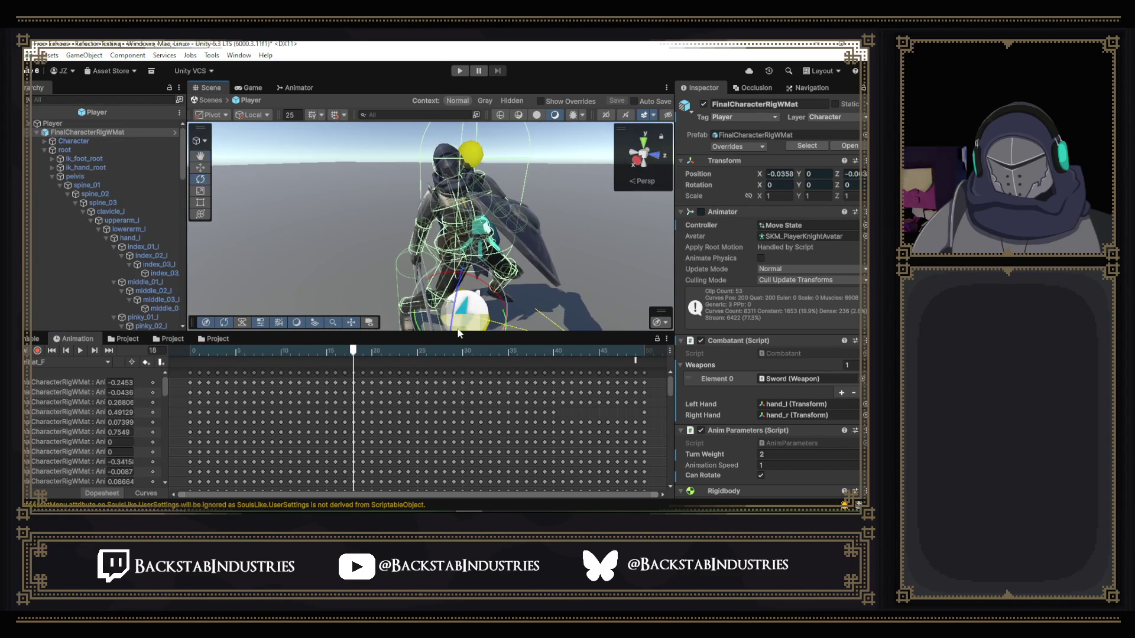
scroll(97, 425, "down", 5)
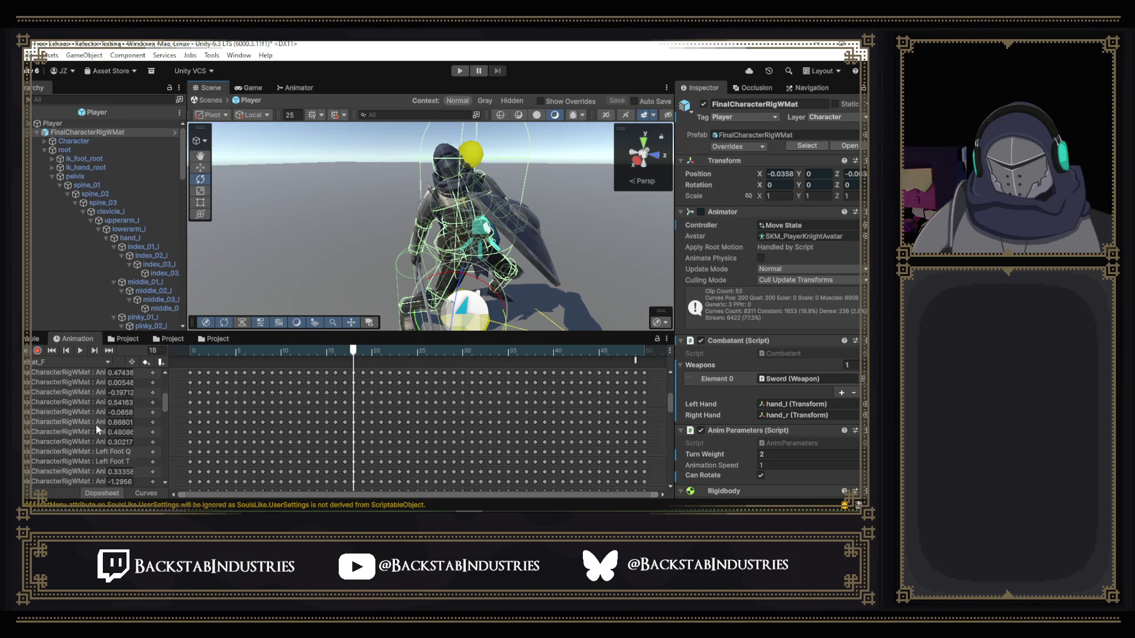
left_click_drag(170, 386, 295, 399)
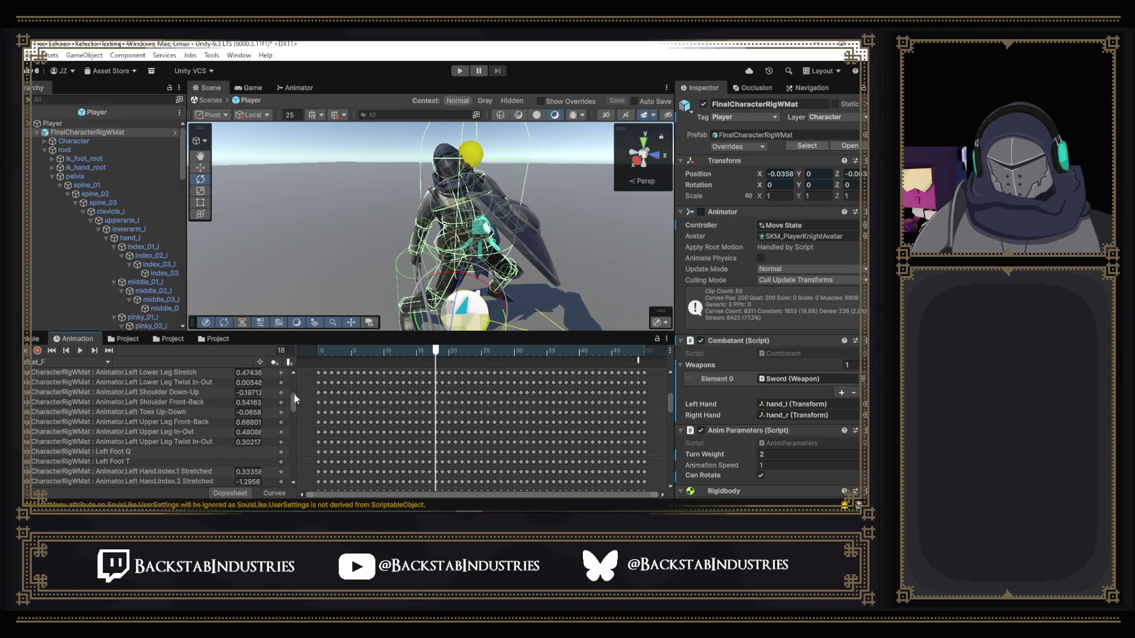
- Switch to the Curves view and display only the Left Arm Down-Up curve
left_click(273, 492)
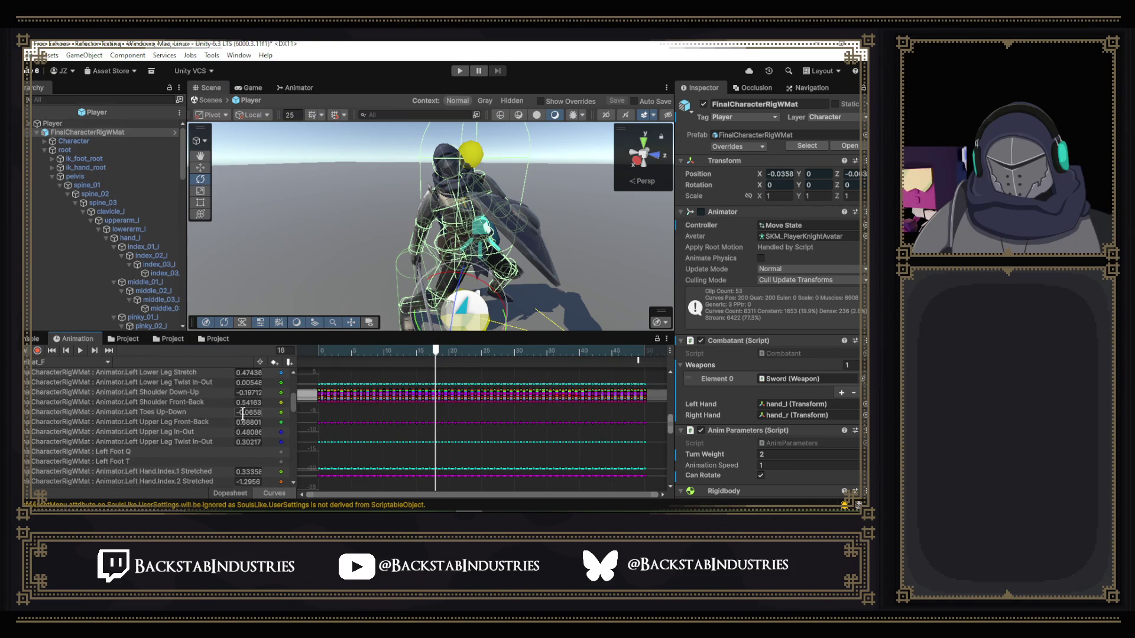
scroll(192, 409, "down", 3)
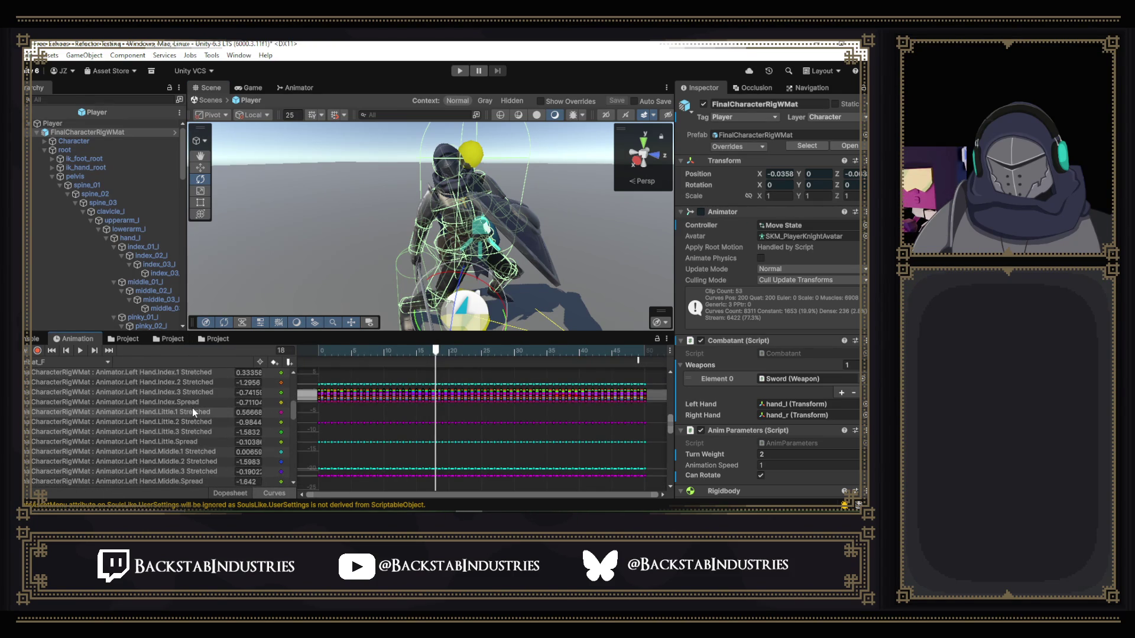
scroll(193, 409, "up", 5)
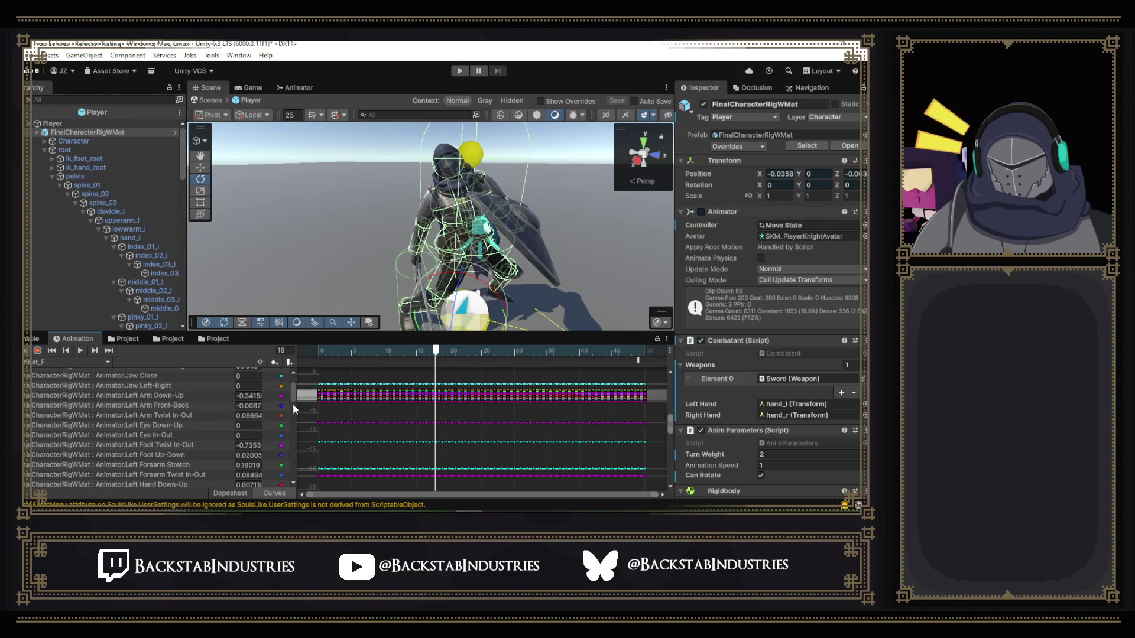
left_click(220, 396)
scroll(377, 410, "up", 1)
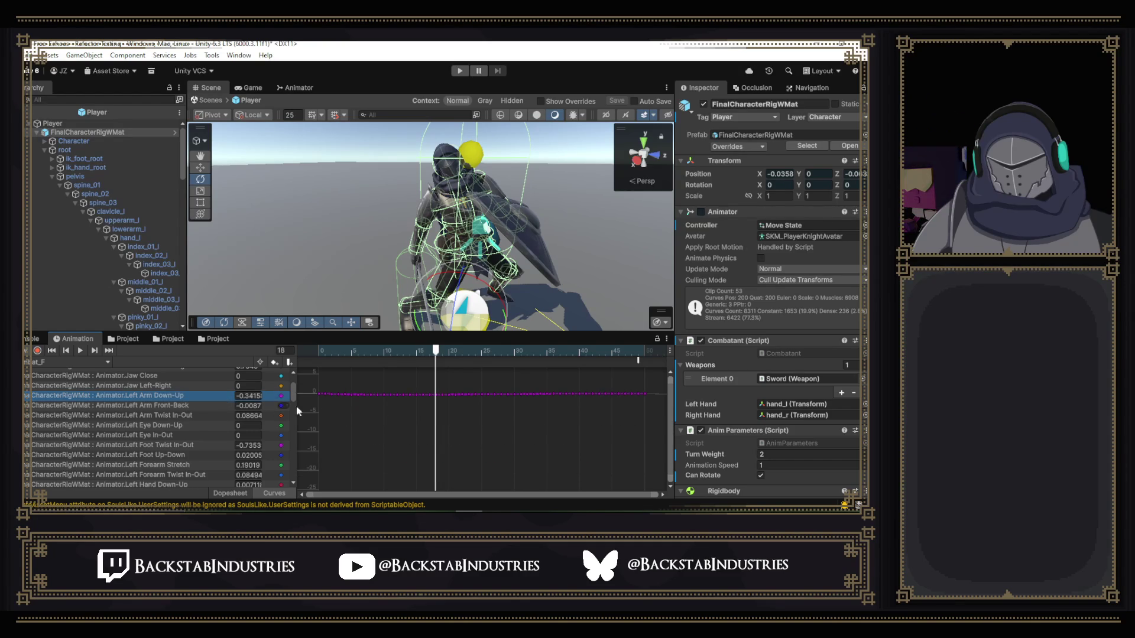
scroll(377, 406, "up", 3)
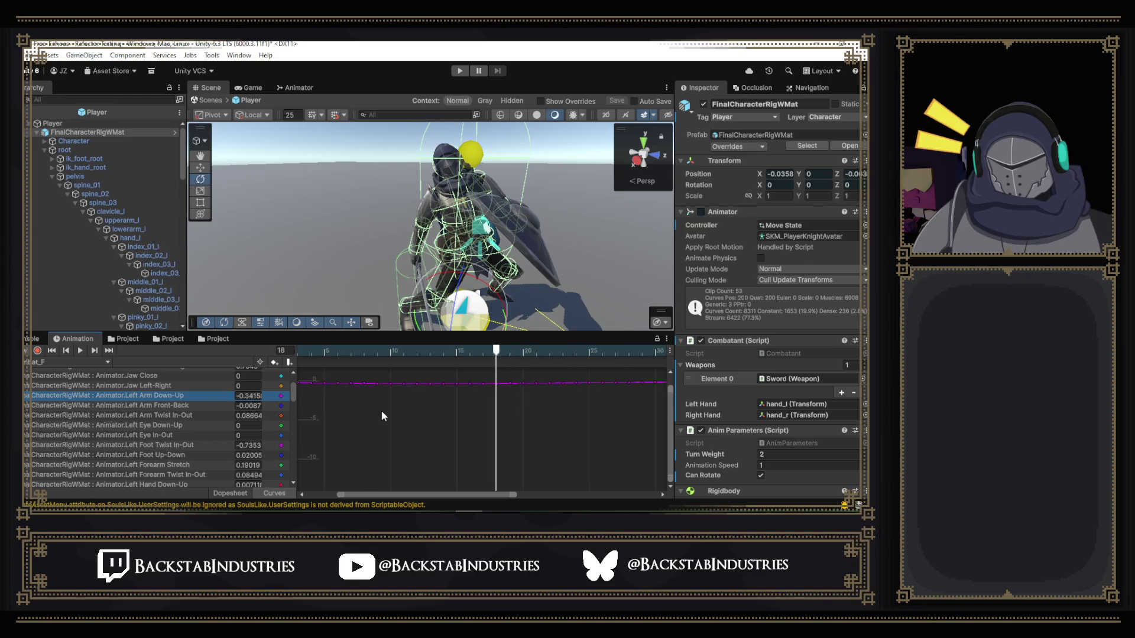
left_click_drag(382, 496, 350, 495)
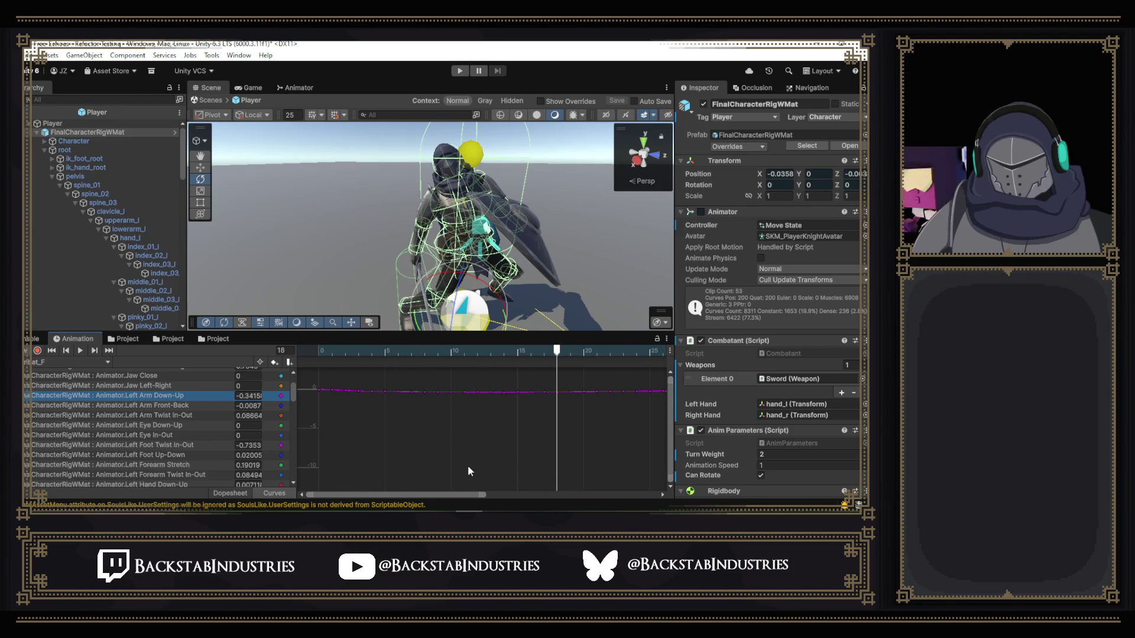
scroll(467, 466, "up", 1)
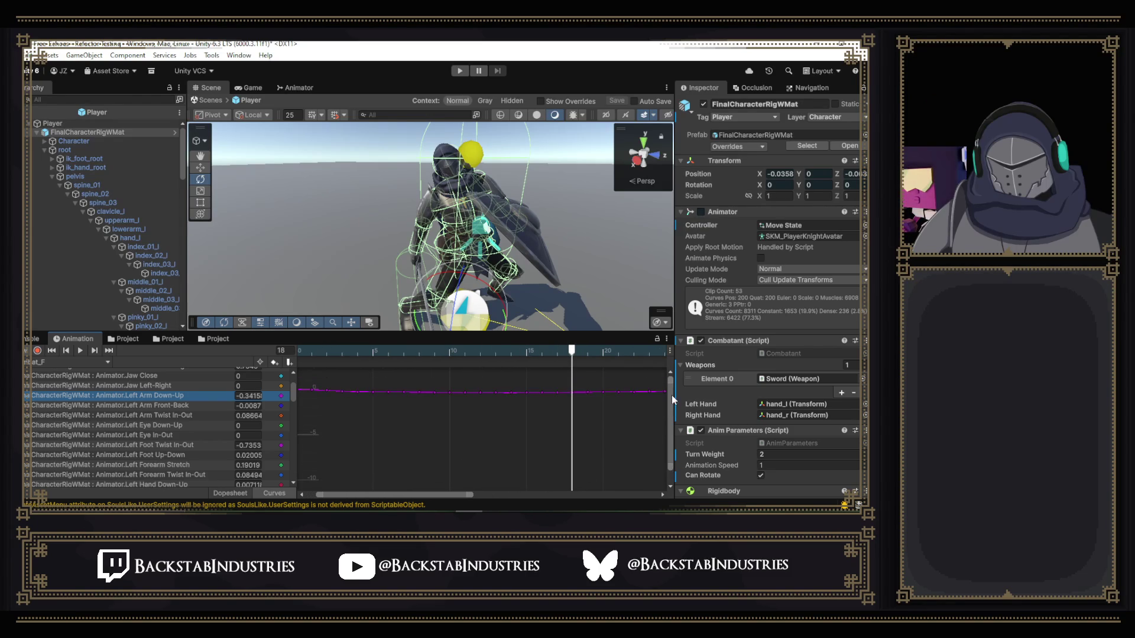
- Compare the Left Arm Front-Back curve, then return to Left Arm Down-Up
left_click(189, 407)
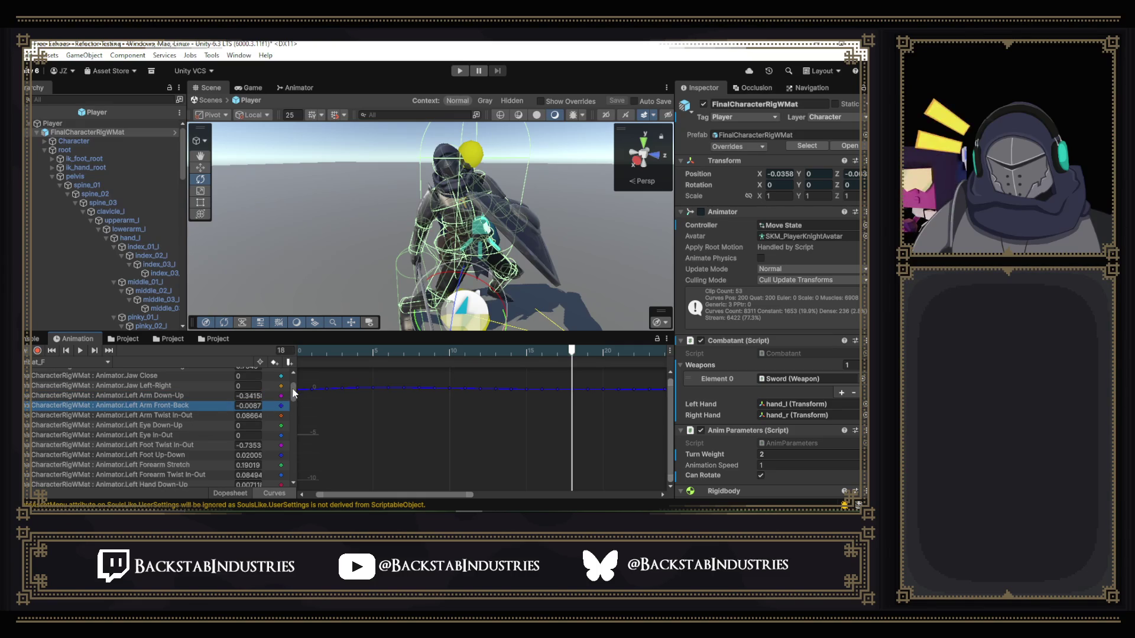
scroll(294, 390, "up", 2)
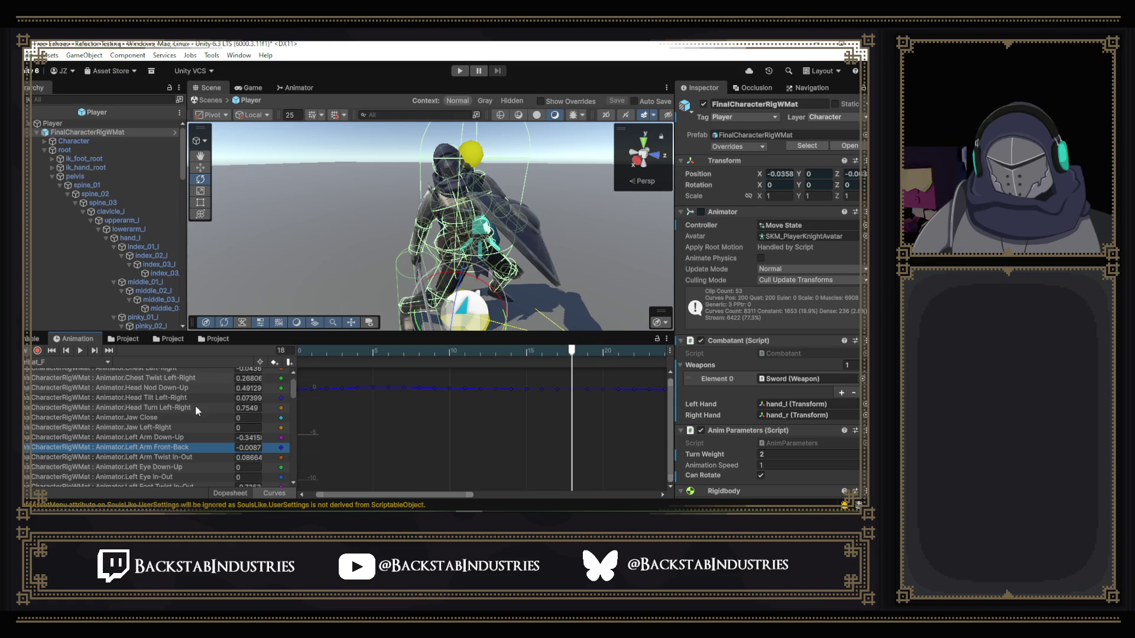
scroll(195, 405, "down", 1)
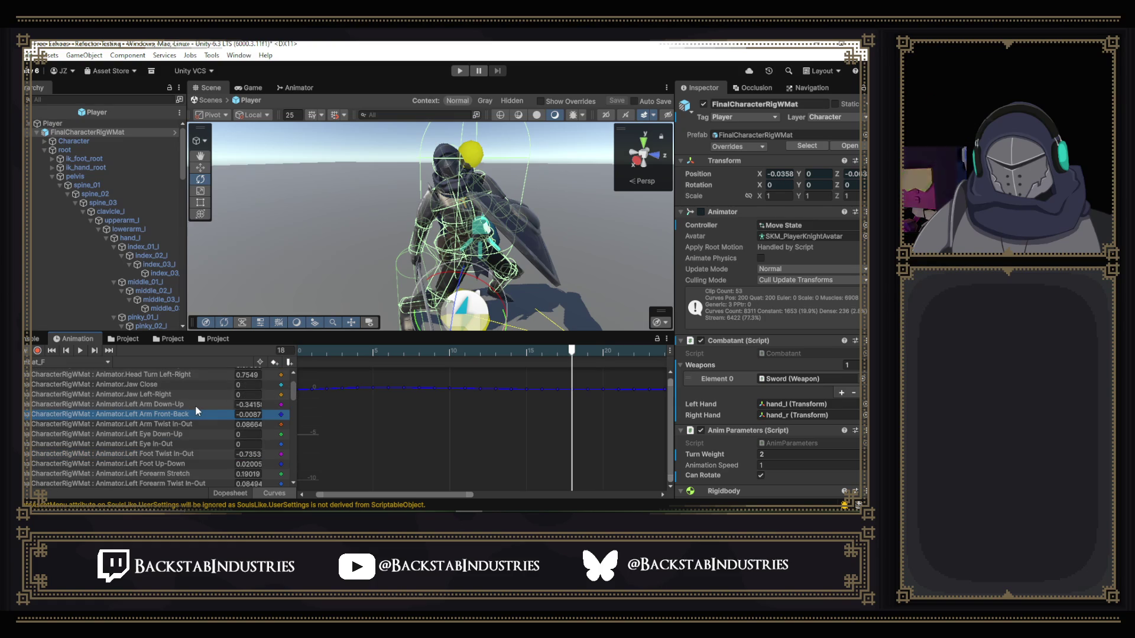
left_click(192, 406)
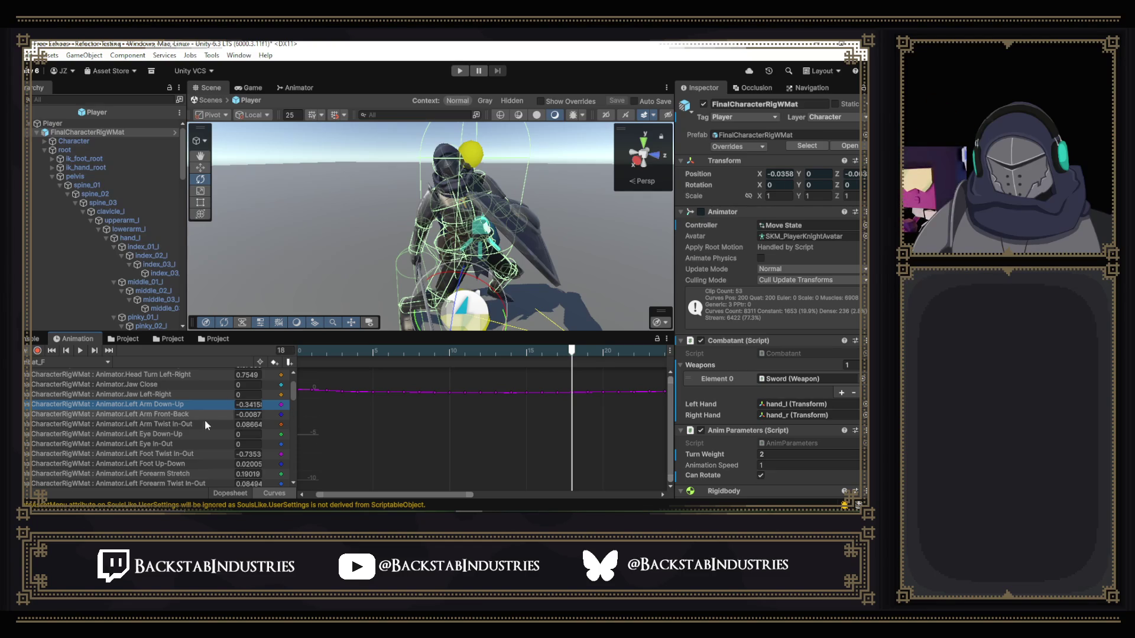
- At frame 16, revert edits so Left Arm Down-Up reads -0.3703 and Front-Back 0.00091
mouse_move(385, 359)
left_mouse_down()
mouse_move(342, 357)
mouse_move(547, 366)
mouse_move(543, 395)
left_mouse_up()
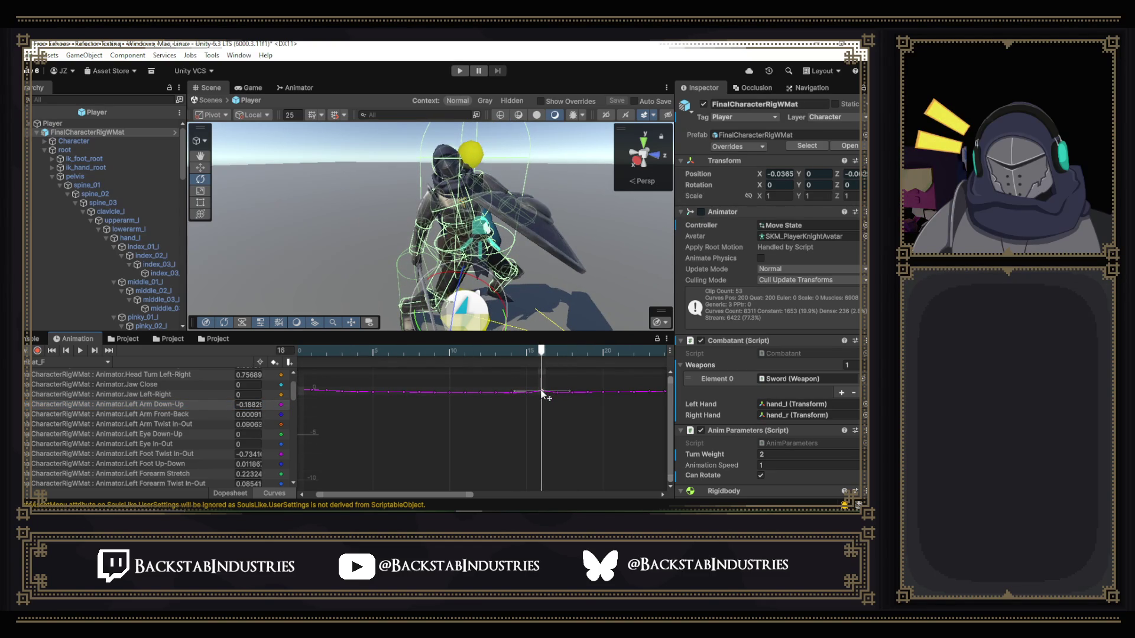
key("ctrl+z")
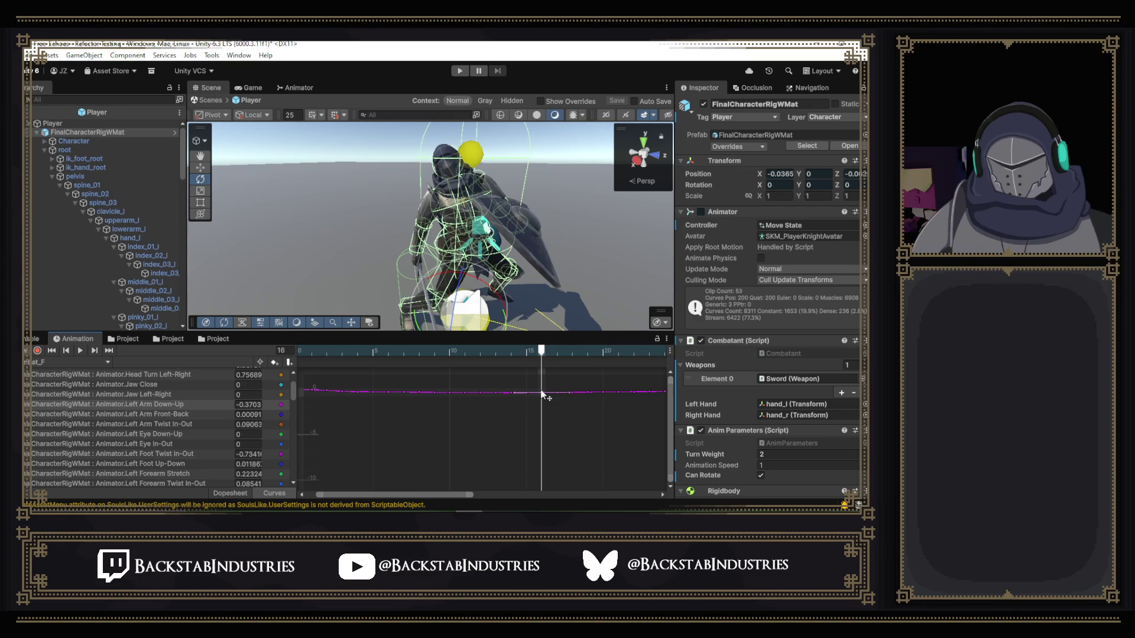
left_click(159, 414)
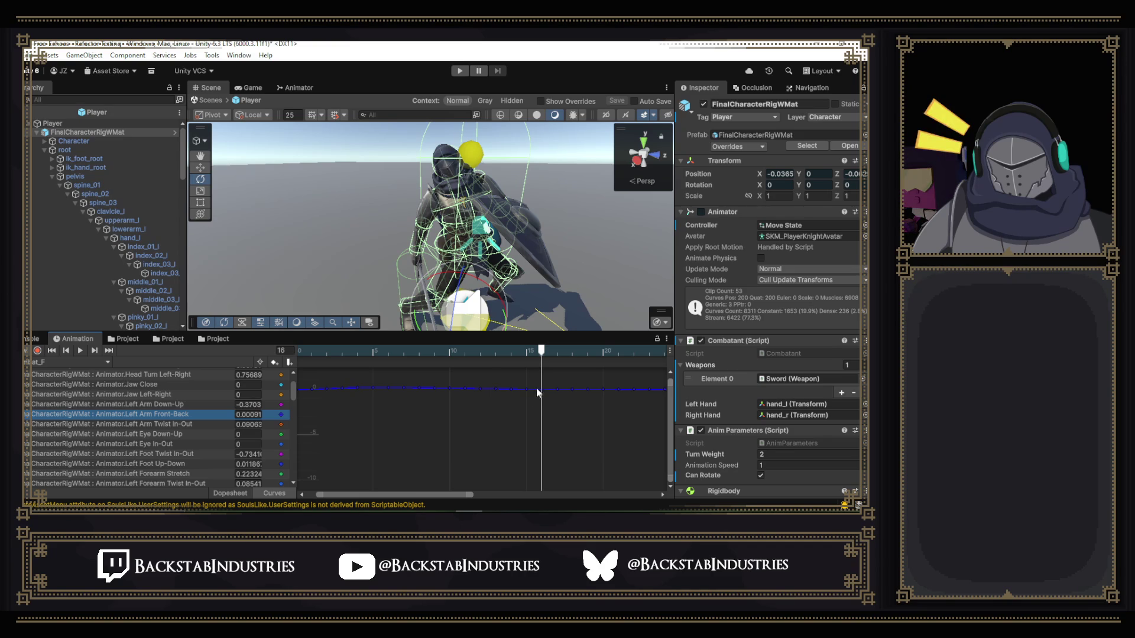
left_click_drag(540, 389, 542, 388)
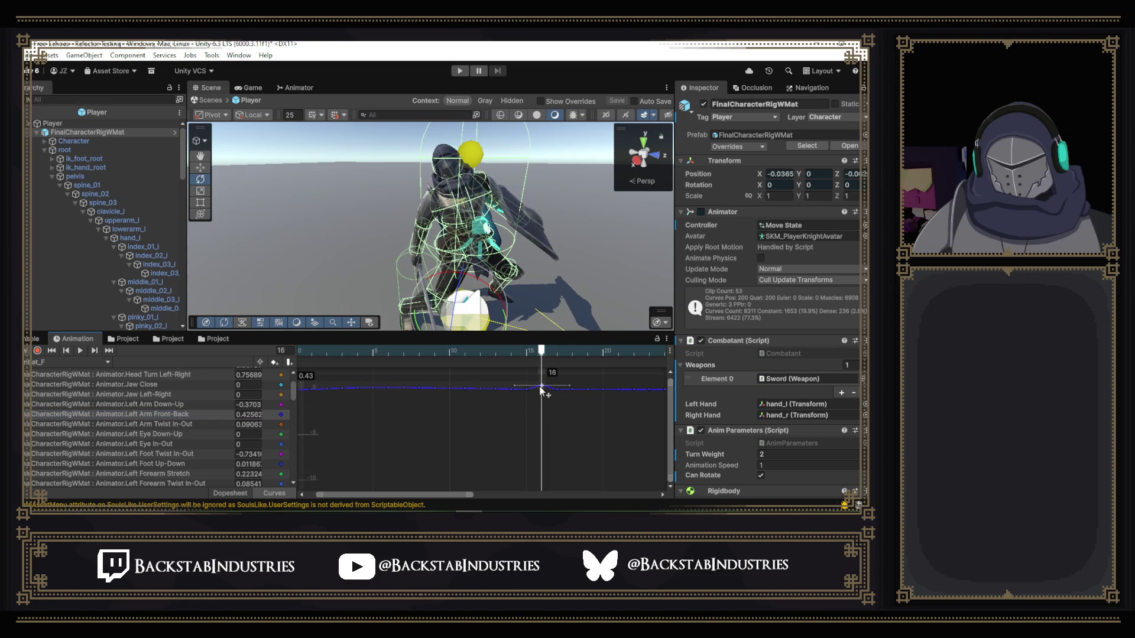
scroll(439, 436, "down", 4)
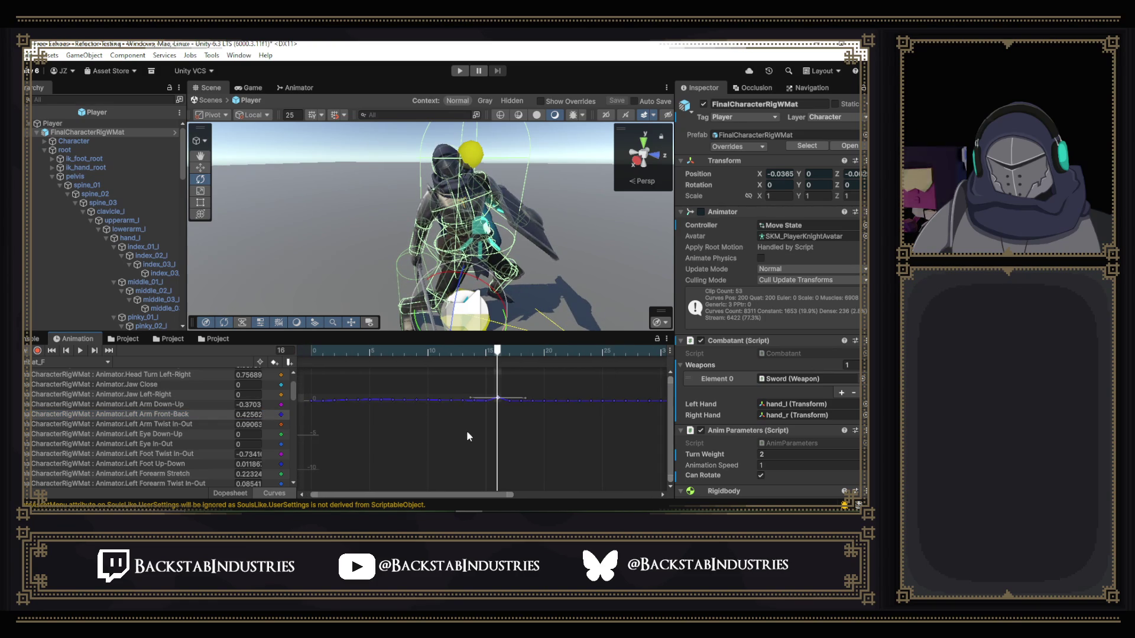
key("Delete")
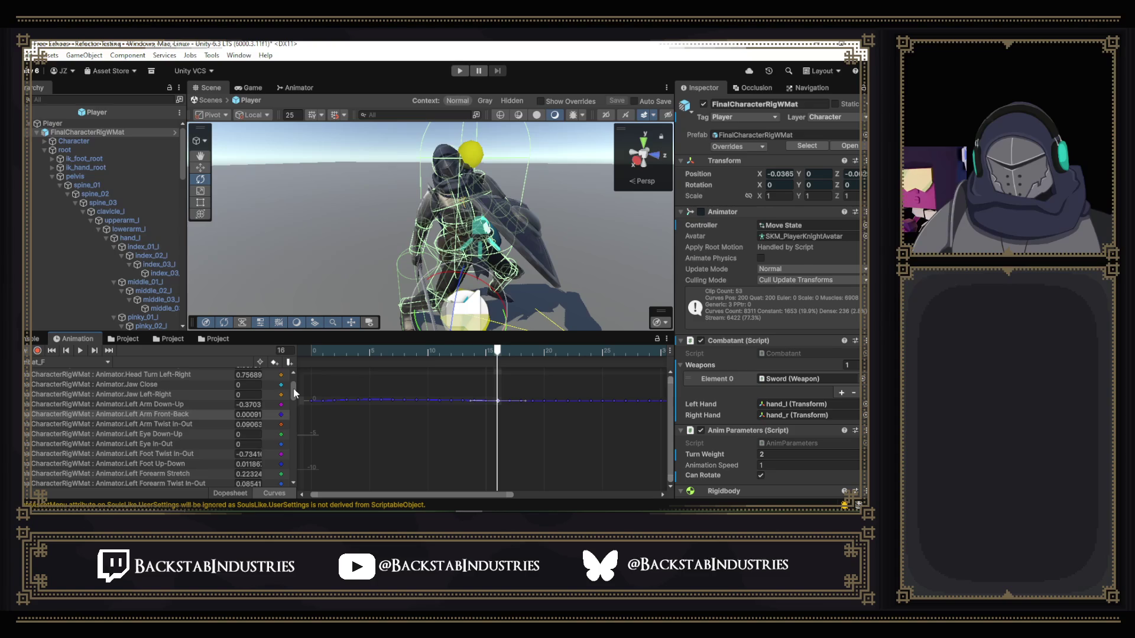
- Inspect the Left Forearm Twist In-Out and Stretch curves, nudging the Twist In-Out frame-16 key
scroll(294, 393, "down", 3)
left_click(192, 403)
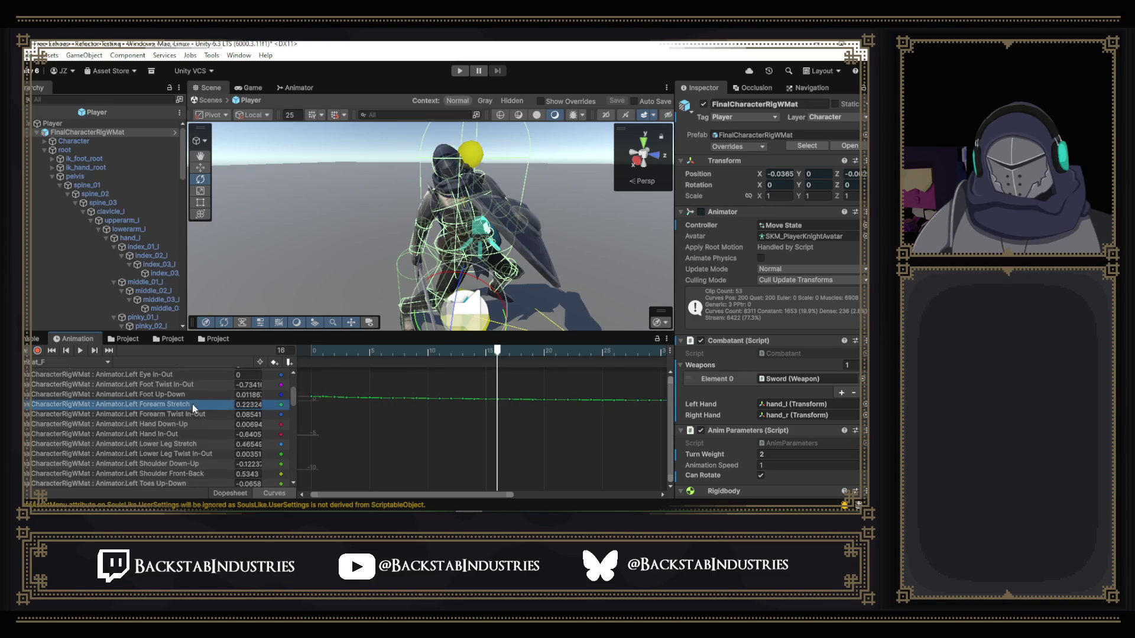
left_click(176, 414)
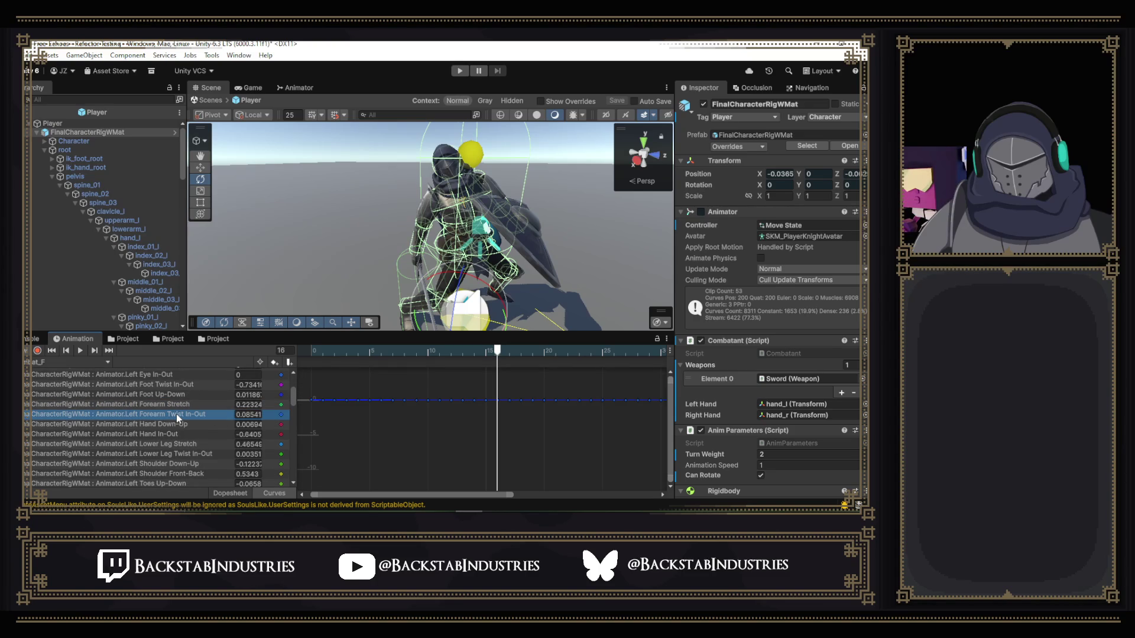
left_click(177, 406)
left_click(176, 413)
left_click_drag(498, 402, 498, 402)
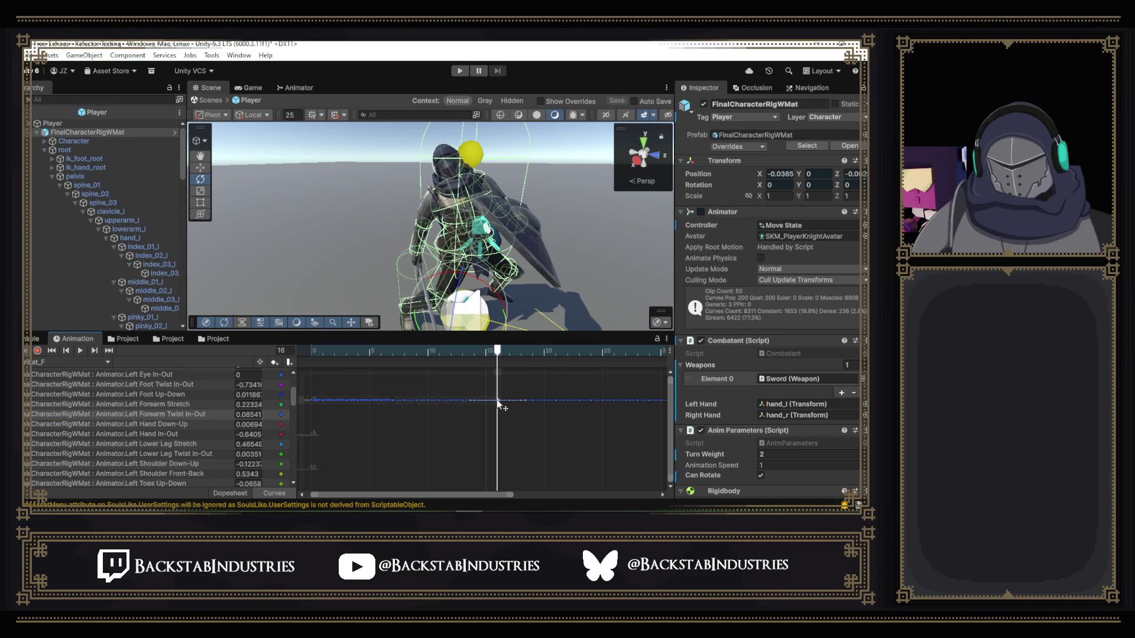
- Raise the frame-16 Left Forearm Stretch key from about 0.22 to 0.7829
left_click(180, 406)
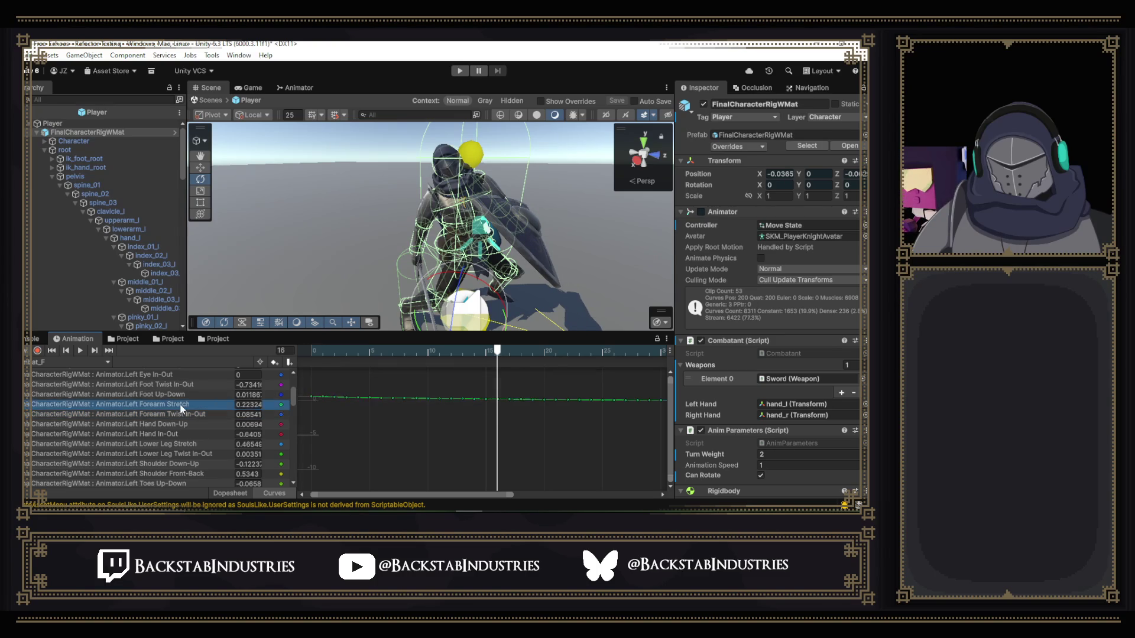
left_click(499, 401)
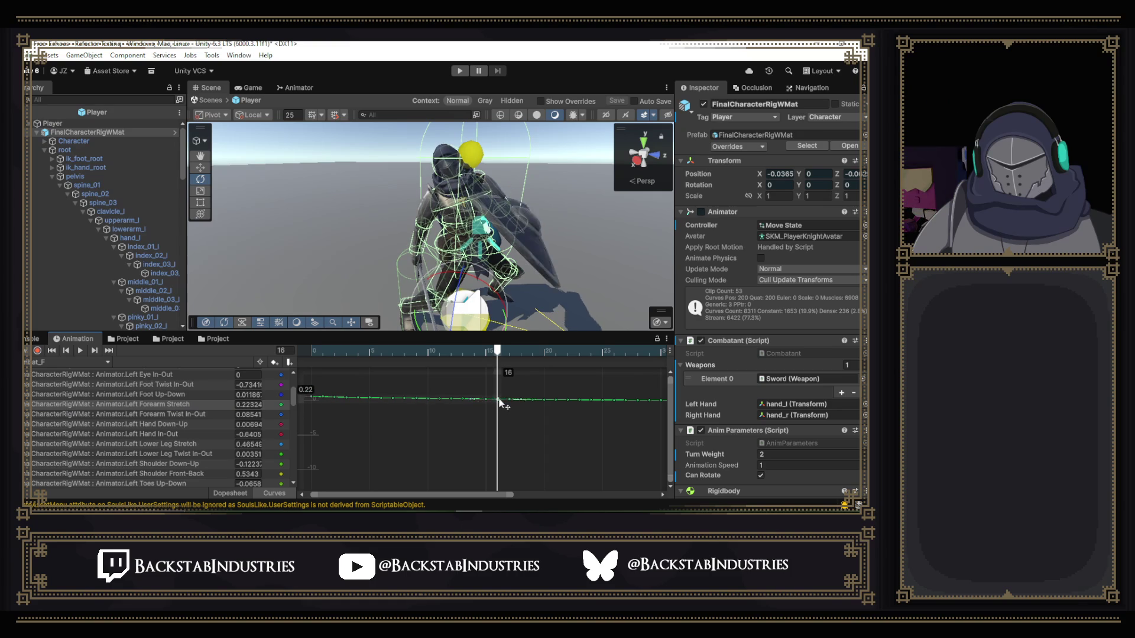
left_click_drag(499, 401, 499, 399)
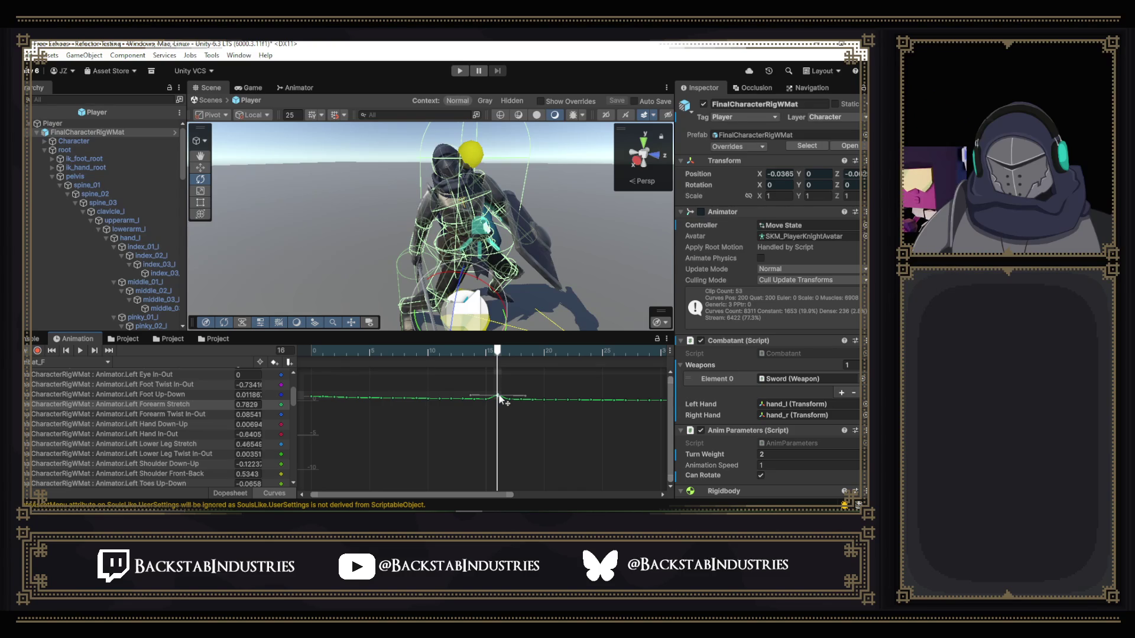
- Raise the frame-16 Forearm Stretch key further to 1.42 and fit the whole curve in view
left_click(499, 397)
left_click_drag(499, 400, 500, 393)
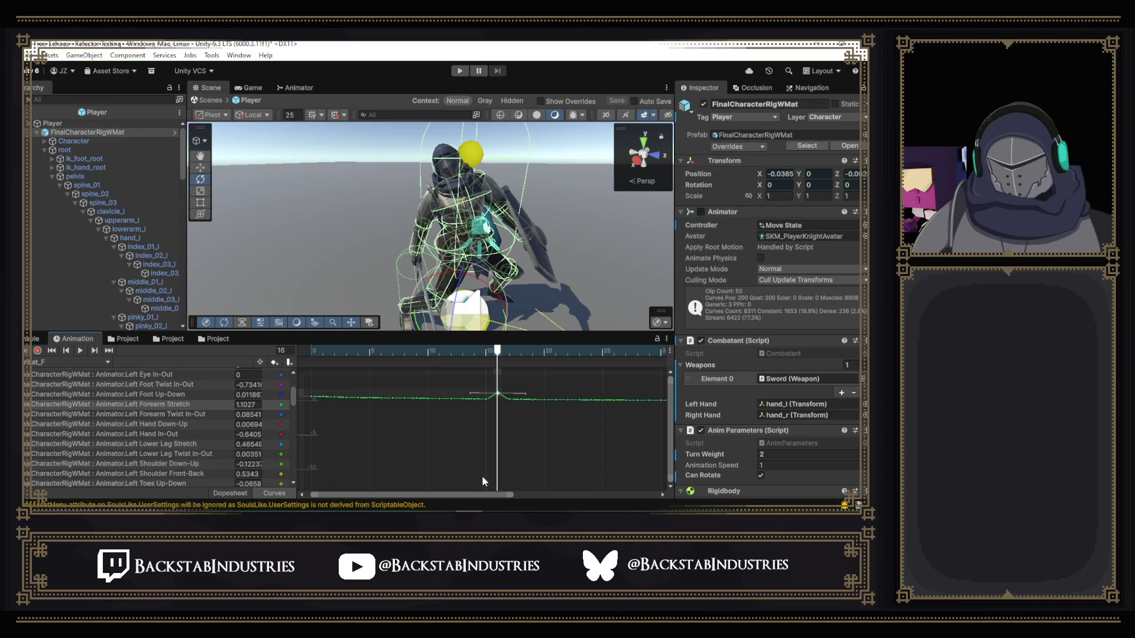
mouse_move(476, 494)
left_mouse_down()
mouse_move(615, 495)
mouse_move(644, 509)
mouse_move(469, 499)
left_mouse_up()
key("f")
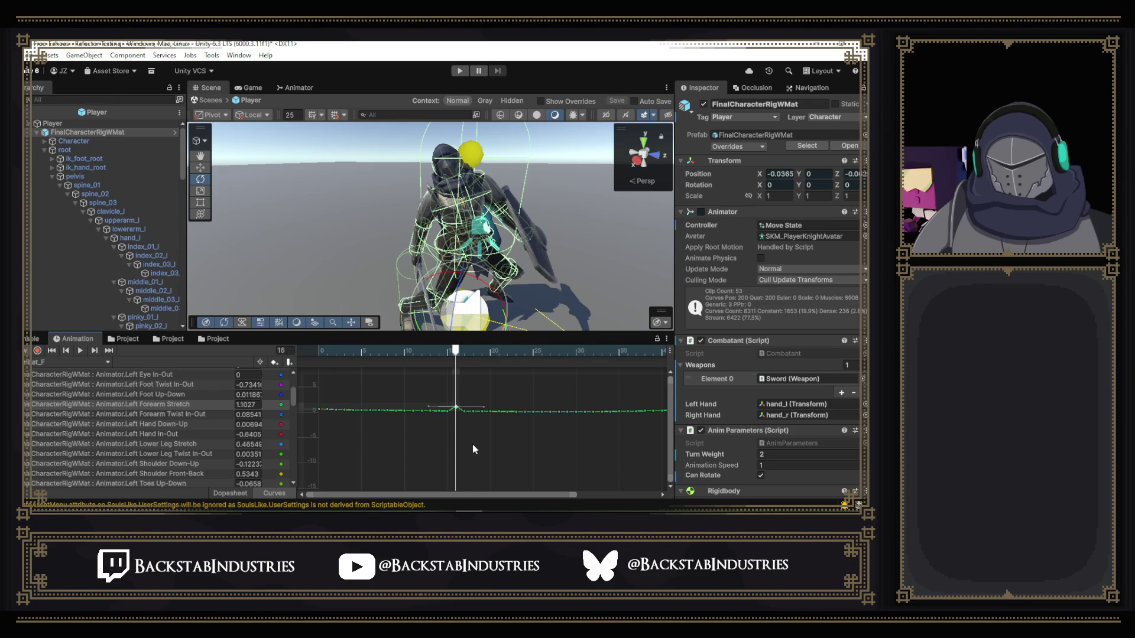
key("a")
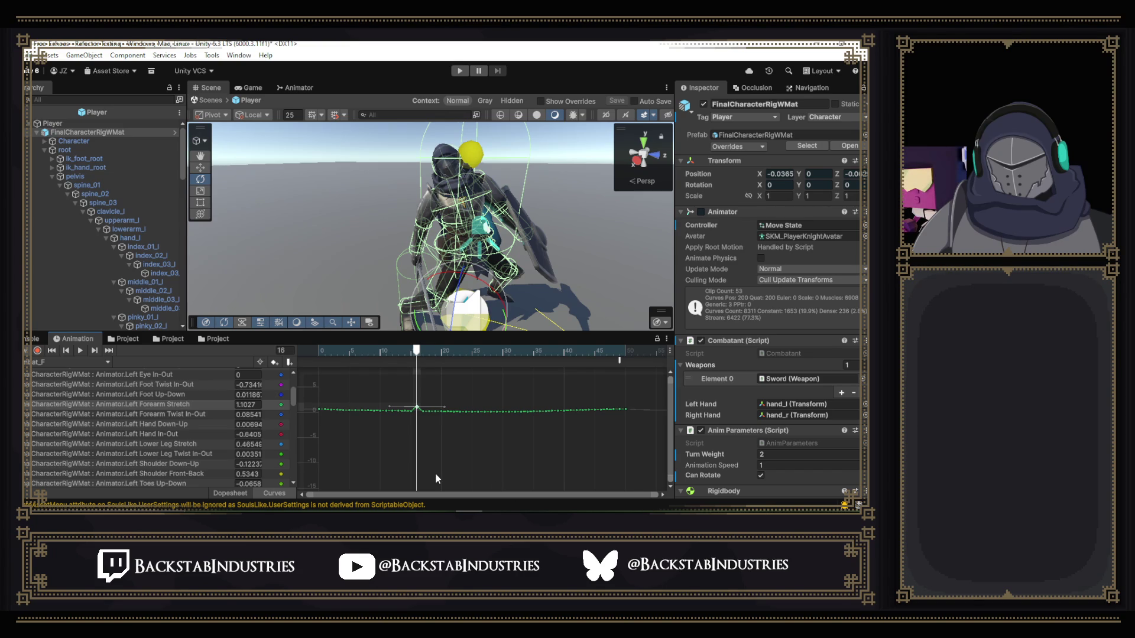
- Lower and delete the frame-16 Left Forearm Stretch key, then return to frame 0
scroll(435, 473, "up", 5)
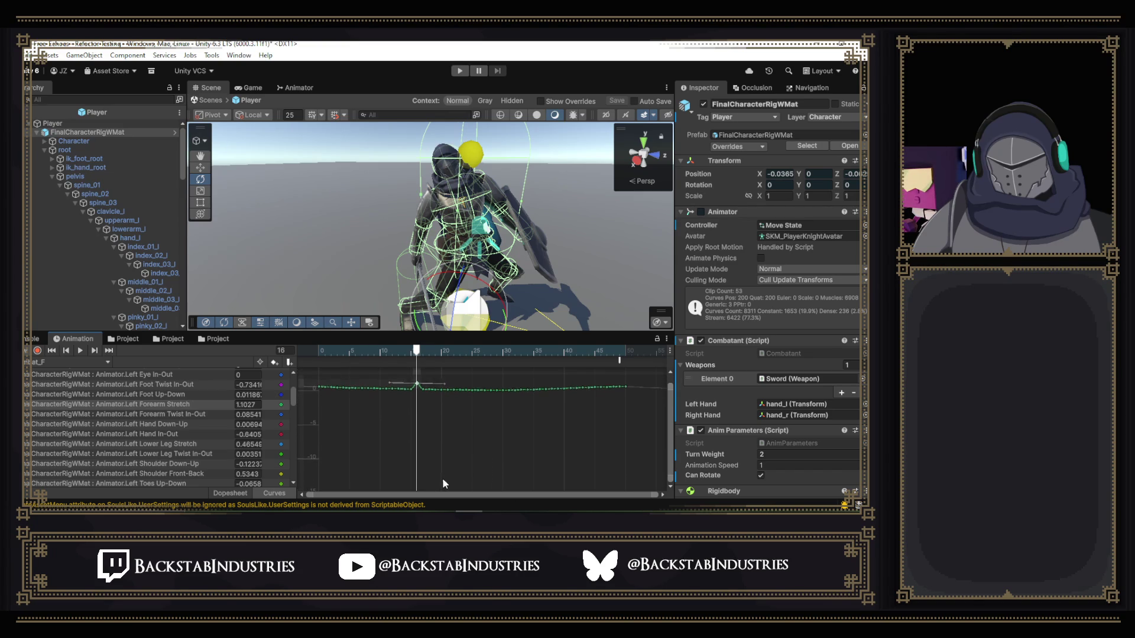
scroll(450, 480, "up", 4)
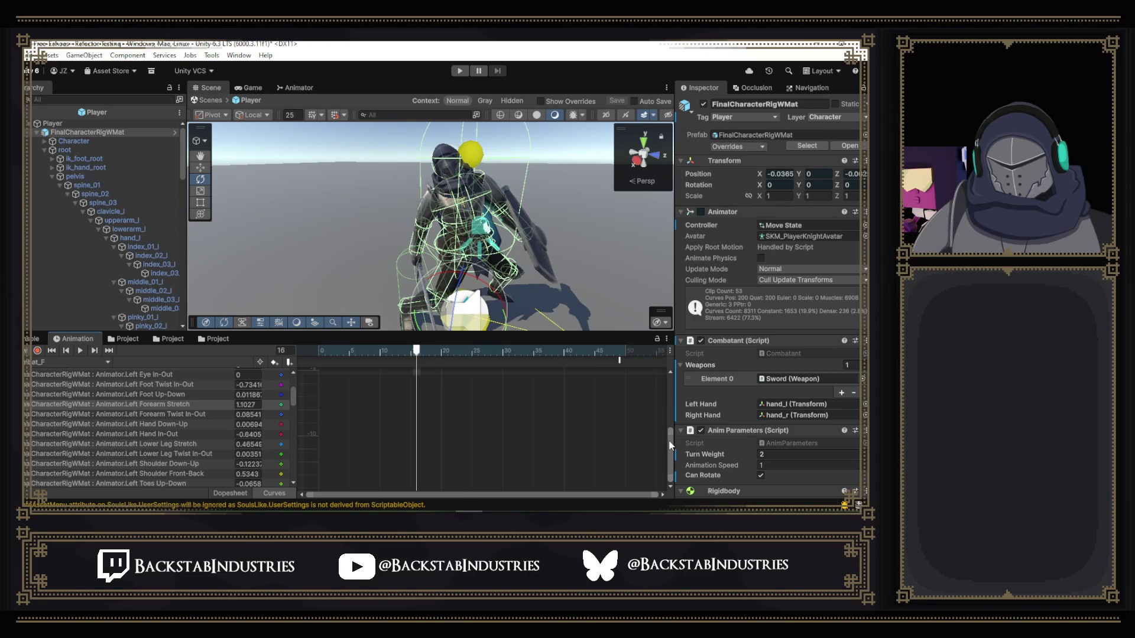
left_click_drag(671, 445, 670, 395)
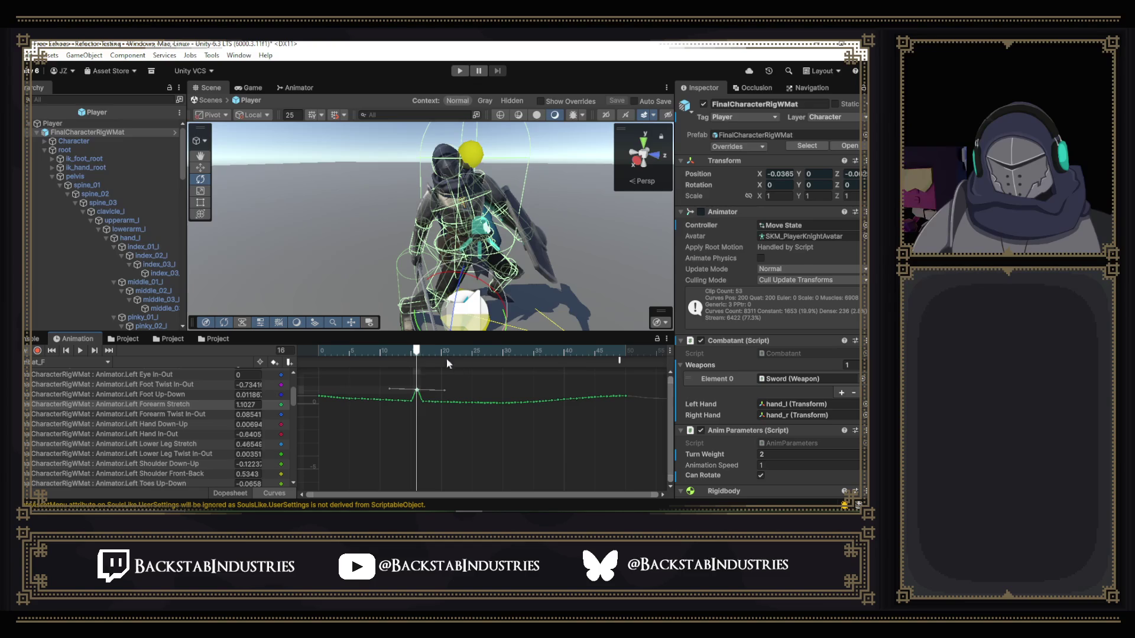
left_click_drag(418, 393, 419, 398)
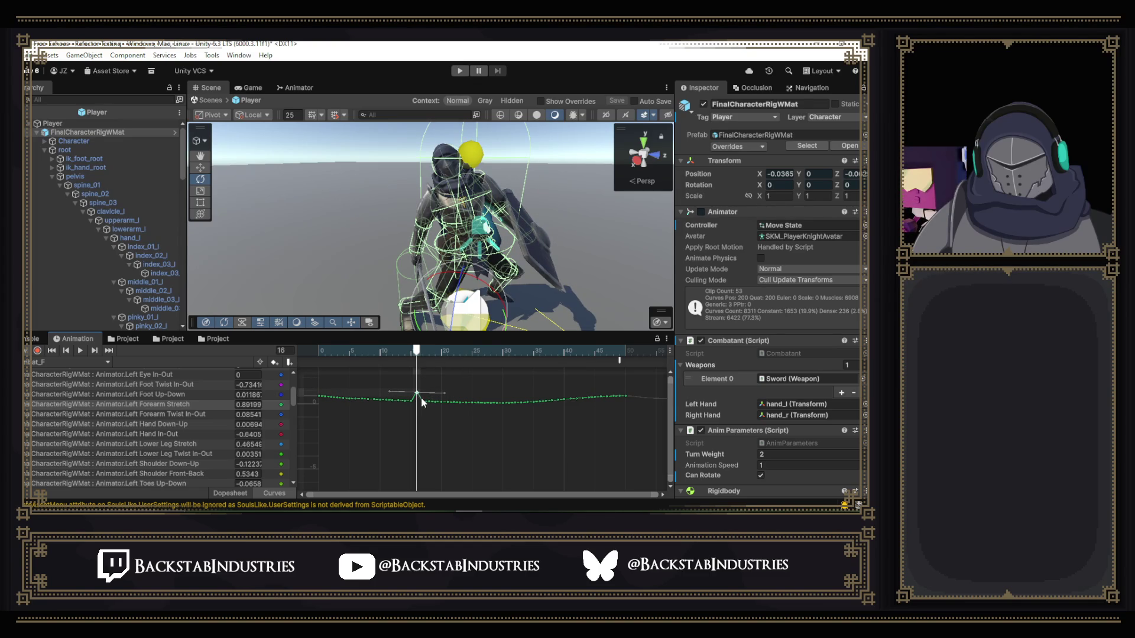
key("Delete")
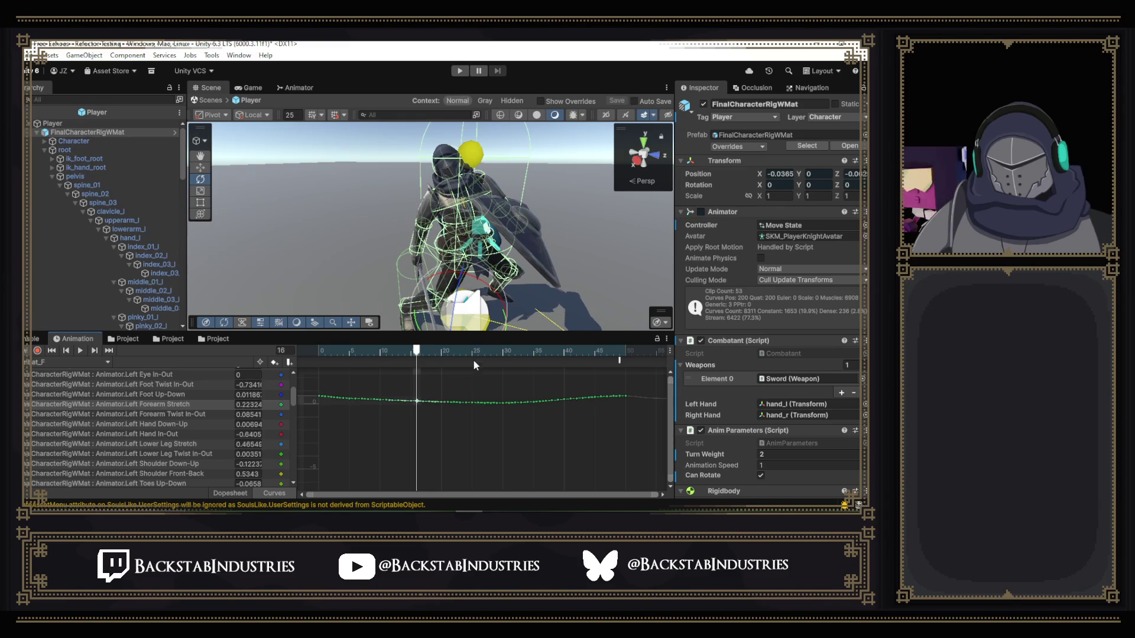
scroll(445, 410, "up", 3)
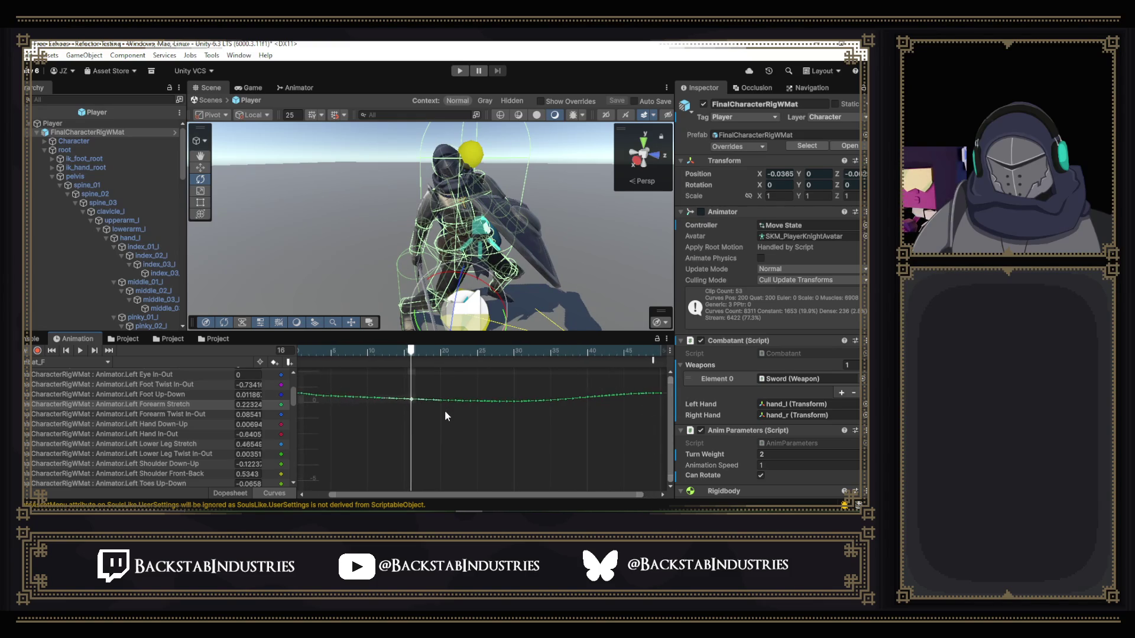
left_click_drag(463, 493, 355, 495)
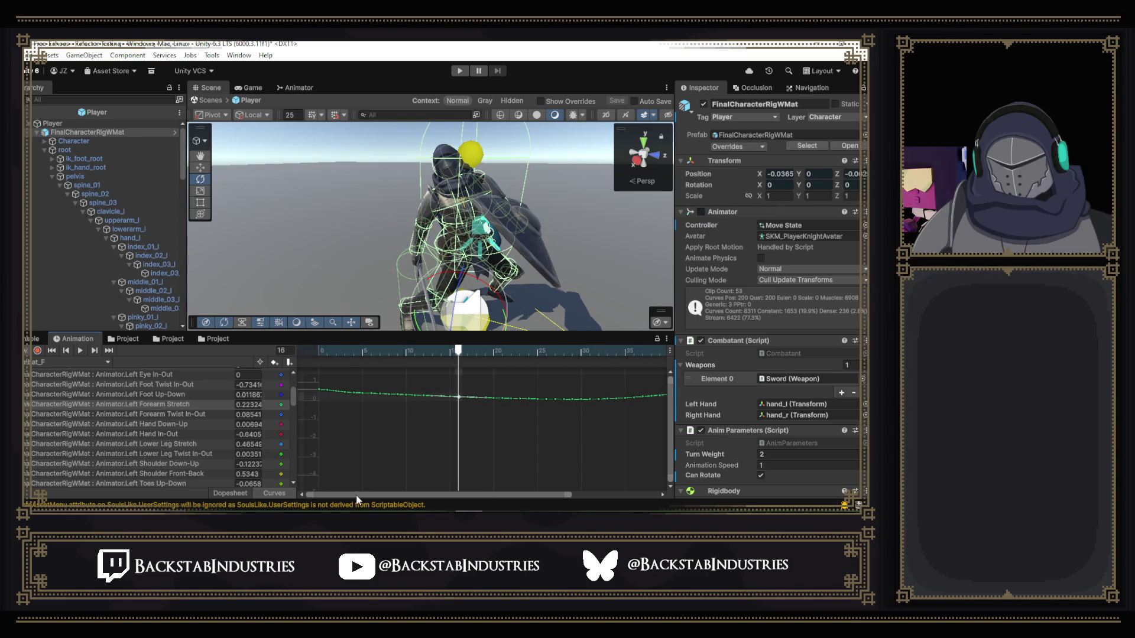
mouse_move(415, 356)
left_mouse_down()
mouse_move(320, 353)
mouse_move(443, 365)
mouse_move(338, 367)
left_mouse_up()
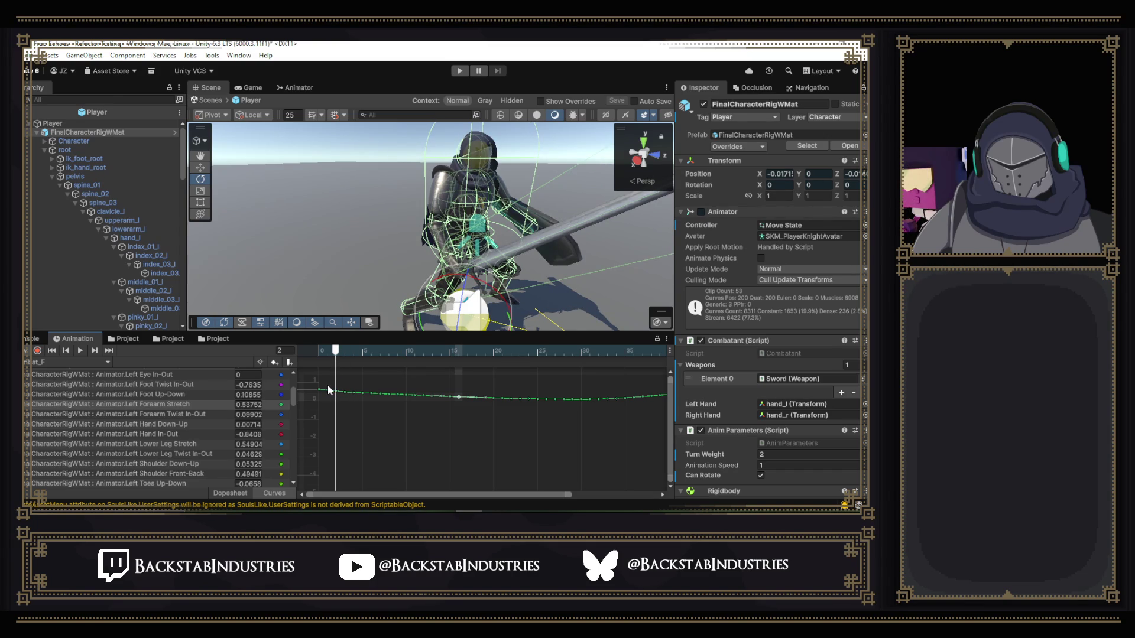
- Delete the Left Forearm Stretch keys in frames 0–15 and add a key at frame 17
left_click_drag(324, 400, 460, 384)
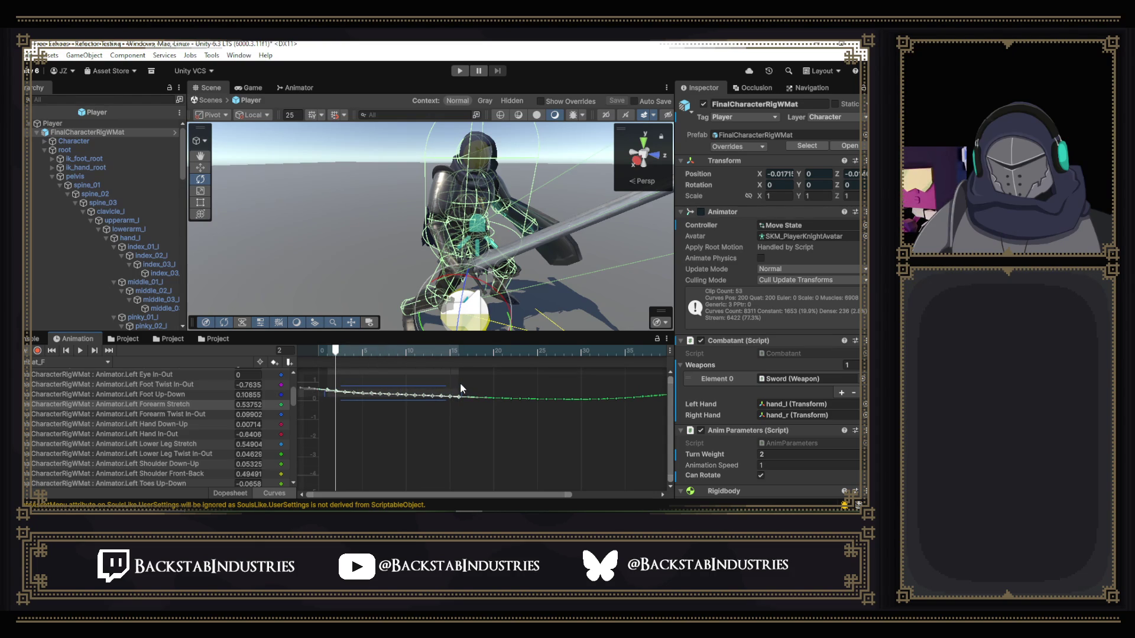
key("Delete")
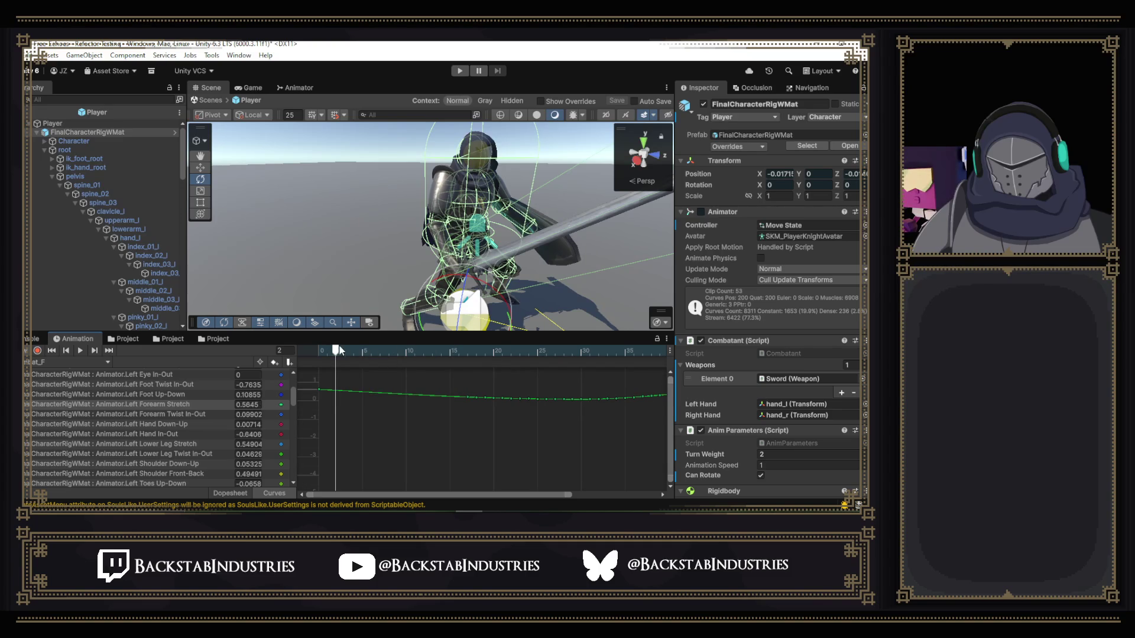
mouse_move(339, 349)
left_mouse_down()
mouse_move(466, 365)
mouse_move(470, 394)
left_mouse_up()
double_click(469, 399)
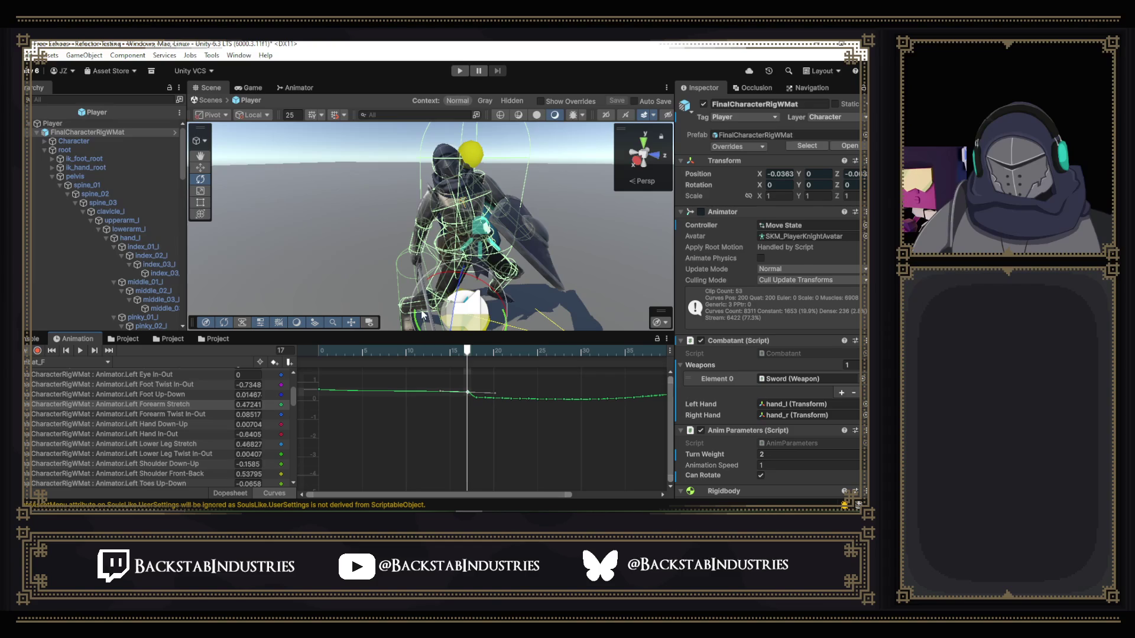
left_click_drag(418, 306, 568, 283)
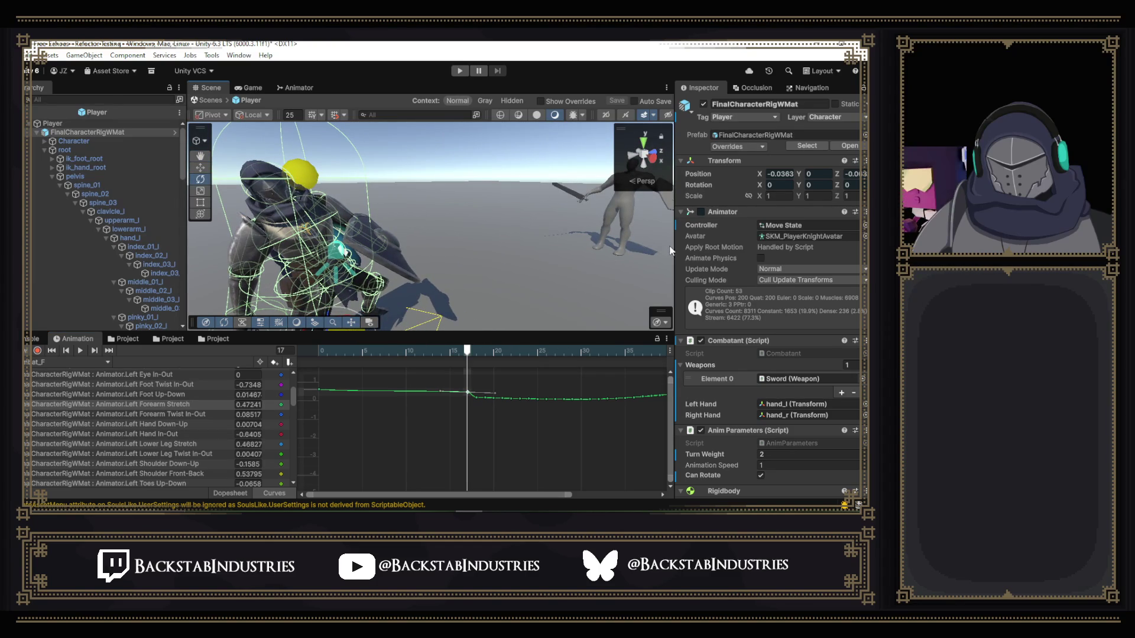
- Raise the frame-17 Left Forearm Stretch key to 0.94535, then return to frame 0
key("f")
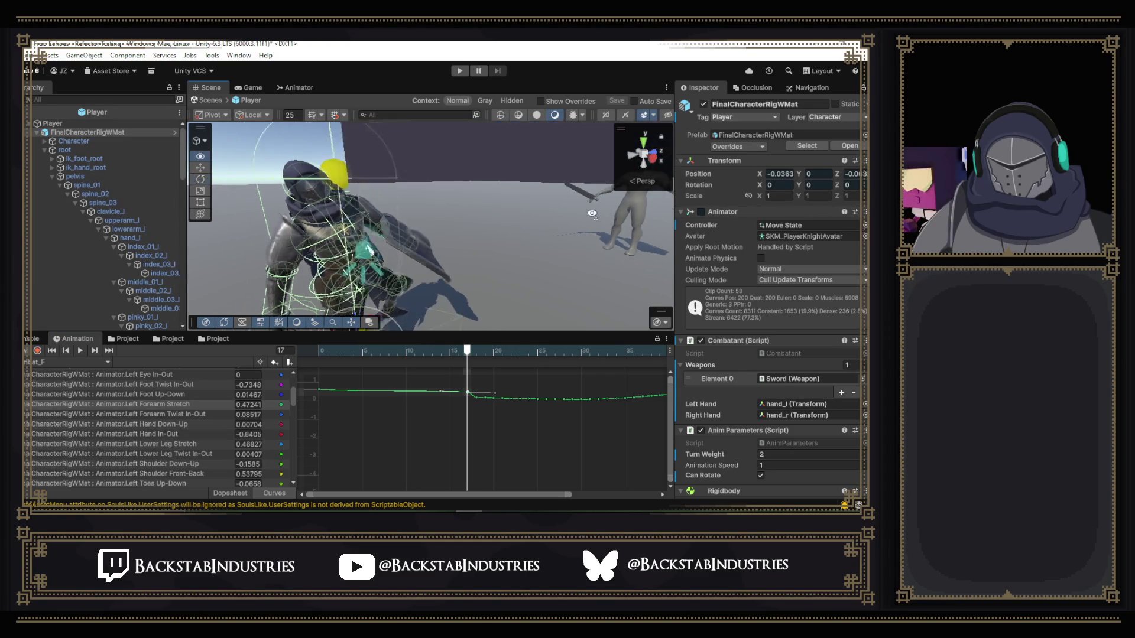
scroll(591, 214, "up", 5)
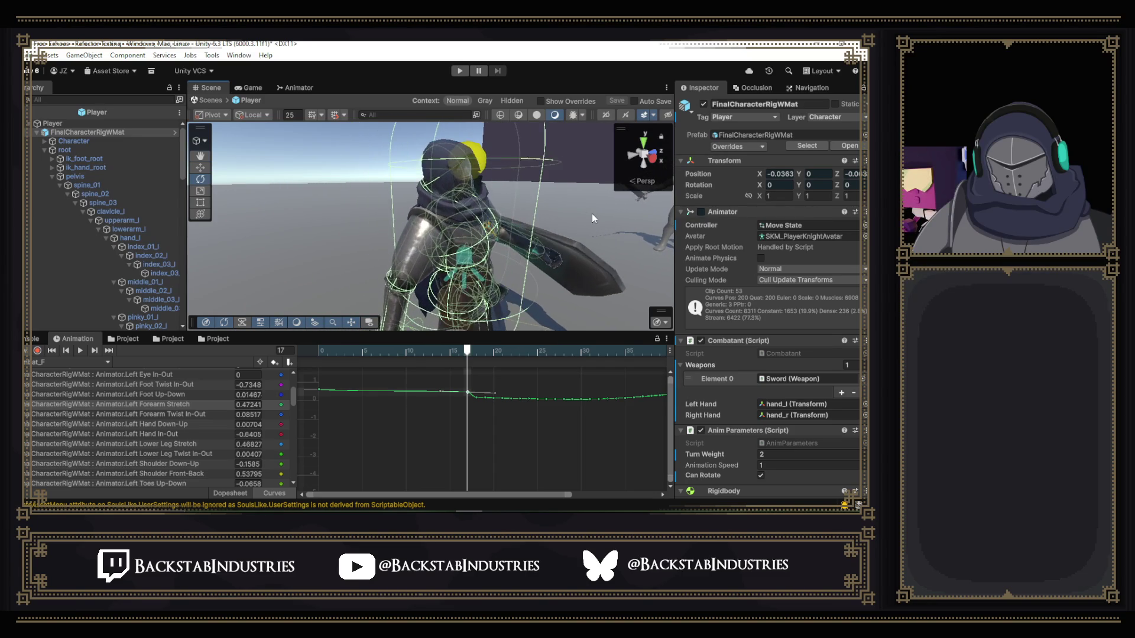
scroll(591, 214, "up", 1)
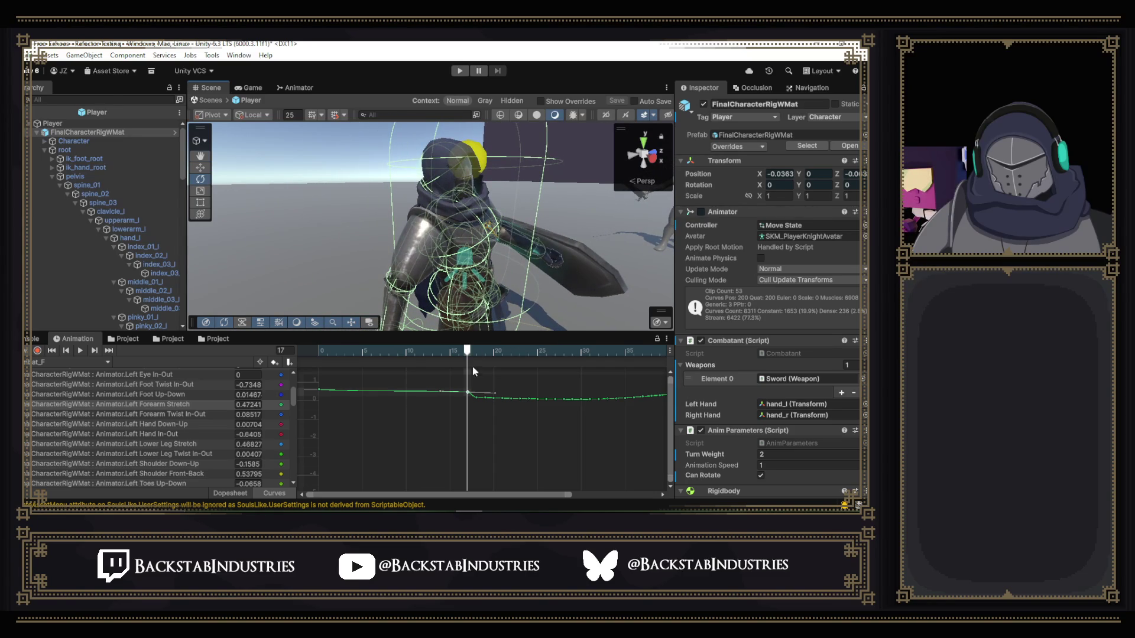
mouse_move(468, 353)
left_mouse_down()
mouse_move(346, 352)
mouse_move(467, 368)
left_mouse_up()
key("f")
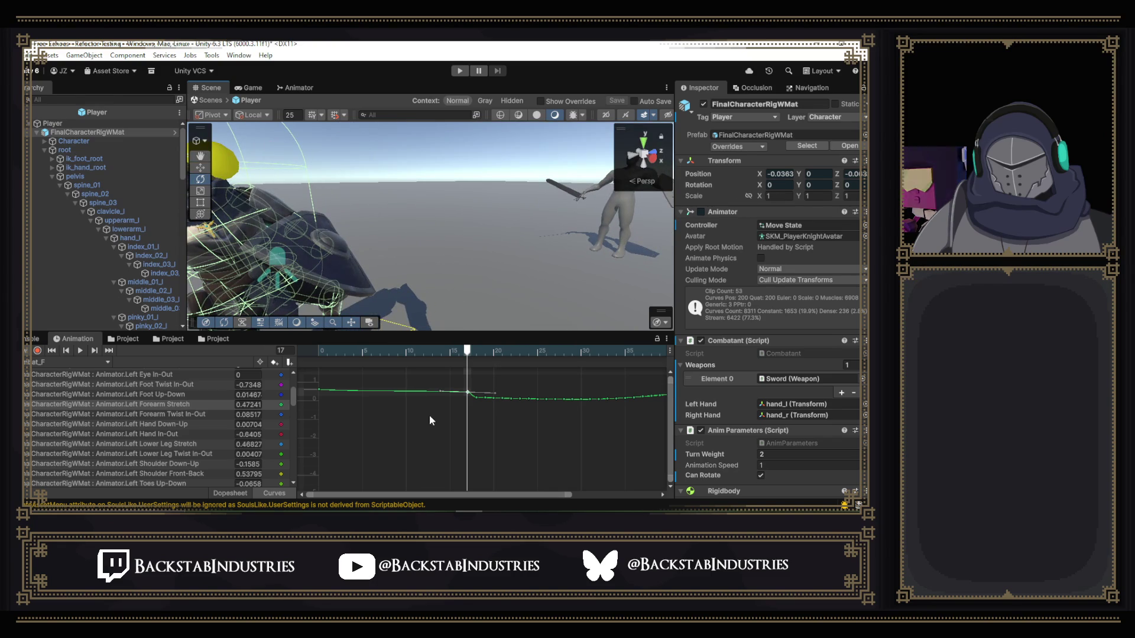
left_click_drag(467, 392, 467, 387)
left_click(432, 489)
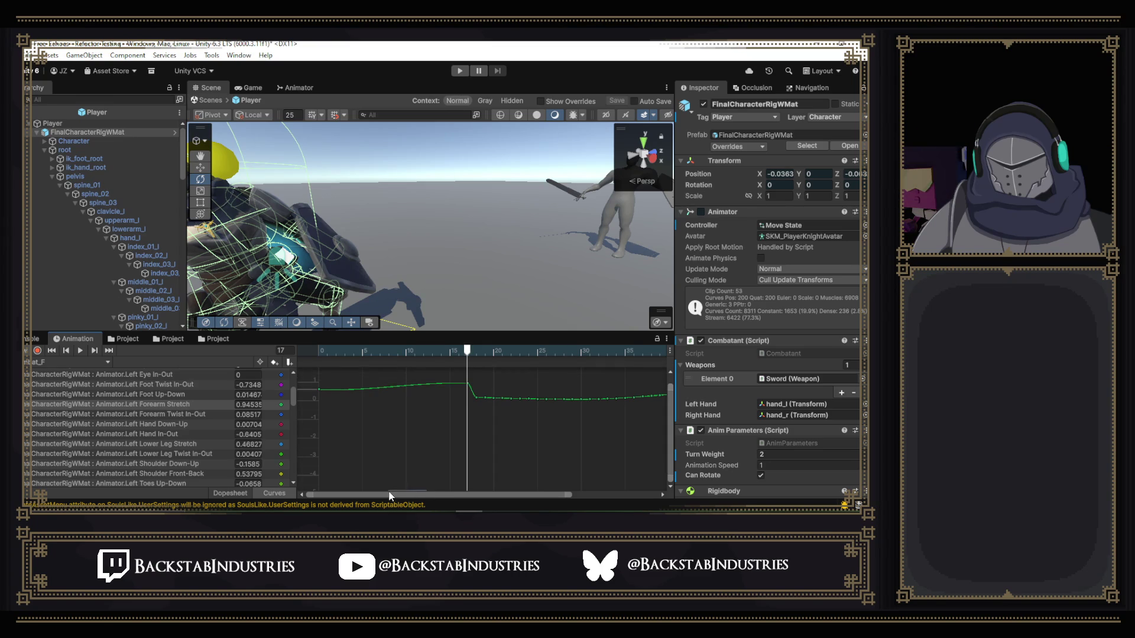
left_click(324, 350)
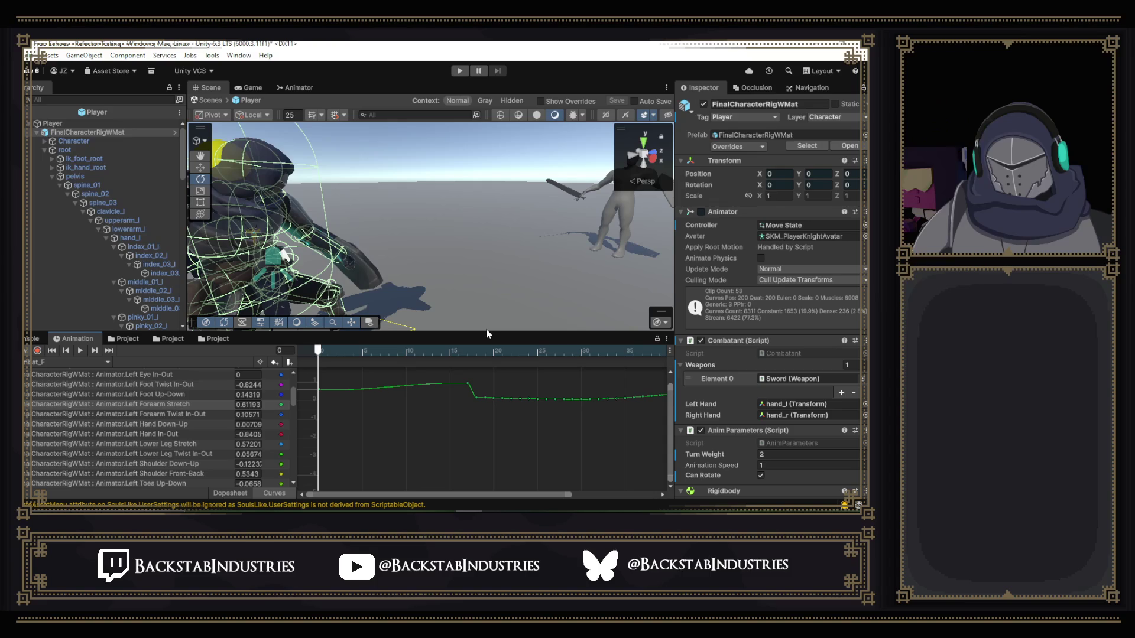
- Orbit the scene to view the character from below and preview the pose up to frame 17
mouse_move(417, 319)
left_mouse_down()
mouse_move(591, 284)
mouse_move(38, 236)
mouse_move(847, 239)
mouse_move(650, 195)
mouse_move(394, 96)
mouse_move(429, 106)
mouse_move(455, 150)
mouse_move(417, 152)
mouse_move(575, 161)
mouse_move(371, 146)
mouse_move(356, 253)
mouse_move(307, 275)
mouse_move(300, 305)
mouse_move(221, 328)
mouse_move(389, 249)
left_mouse_up()
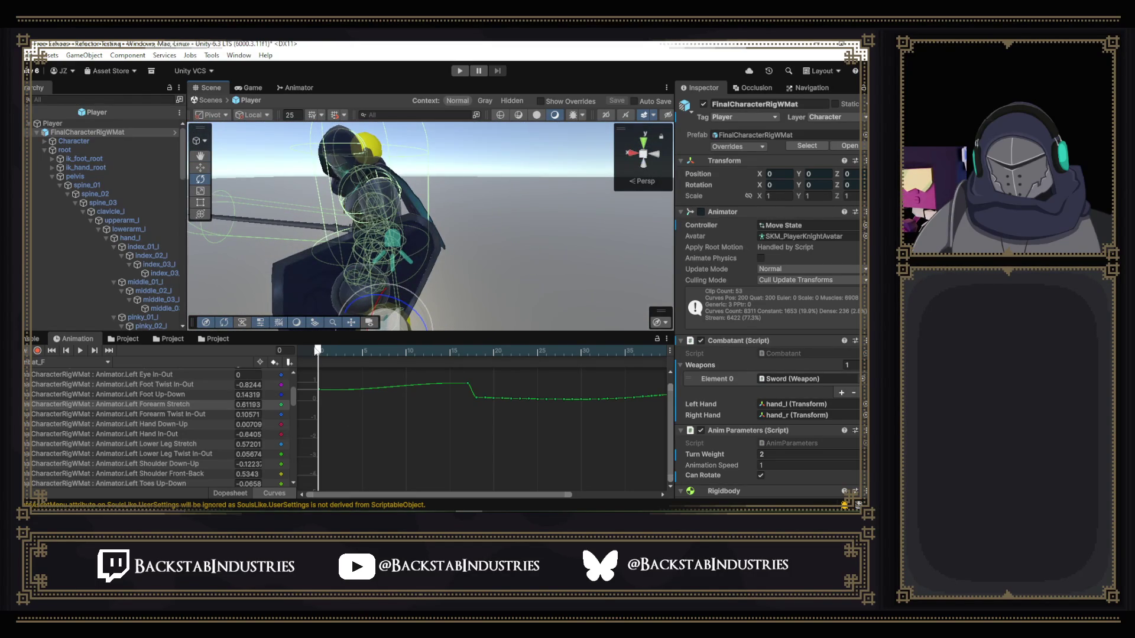
mouse_move(322, 353)
left_mouse_down()
mouse_move(442, 367)
mouse_move(488, 393)
left_mouse_up()
- Smooth the frame-17 key and delete the Left Forearm Stretch keys between frames 18 and 30
key("ctrl+z")
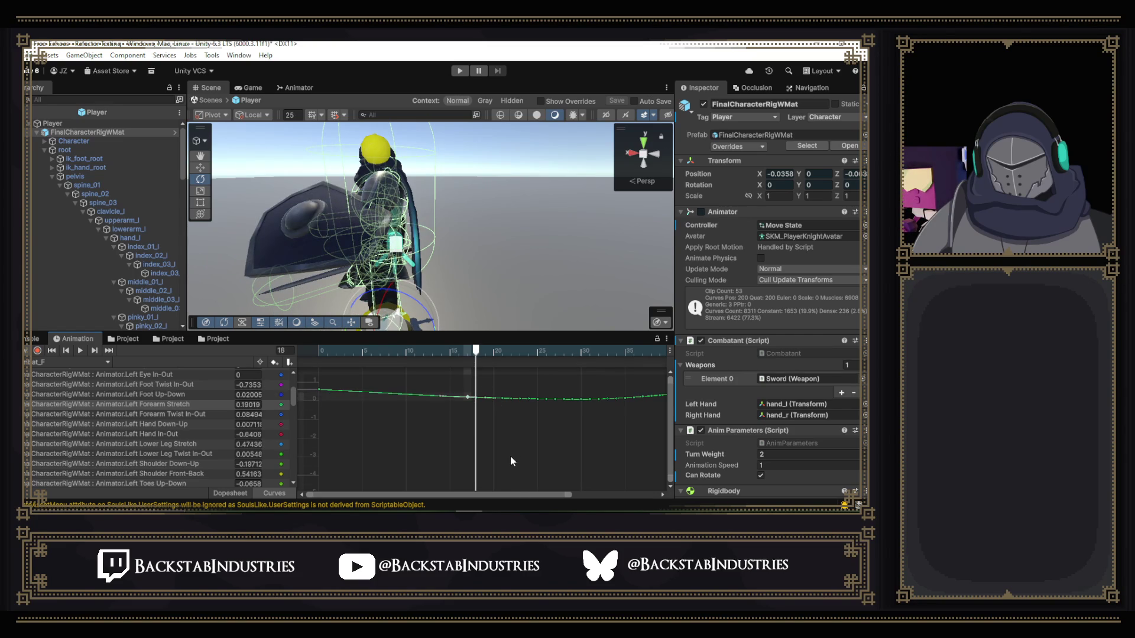
mouse_move(513, 494)
left_mouse_down()
mouse_move(612, 499)
mouse_move(547, 497)
left_mouse_up()
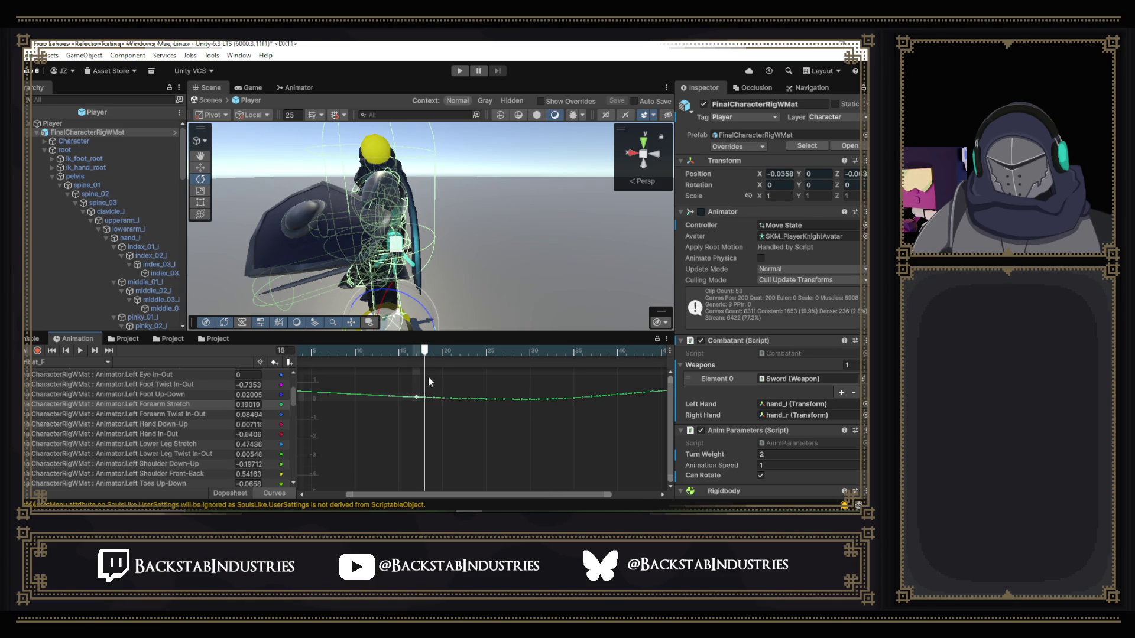
mouse_move(432, 364)
left_mouse_down()
mouse_move(508, 427)
mouse_move(440, 423)
left_mouse_up()
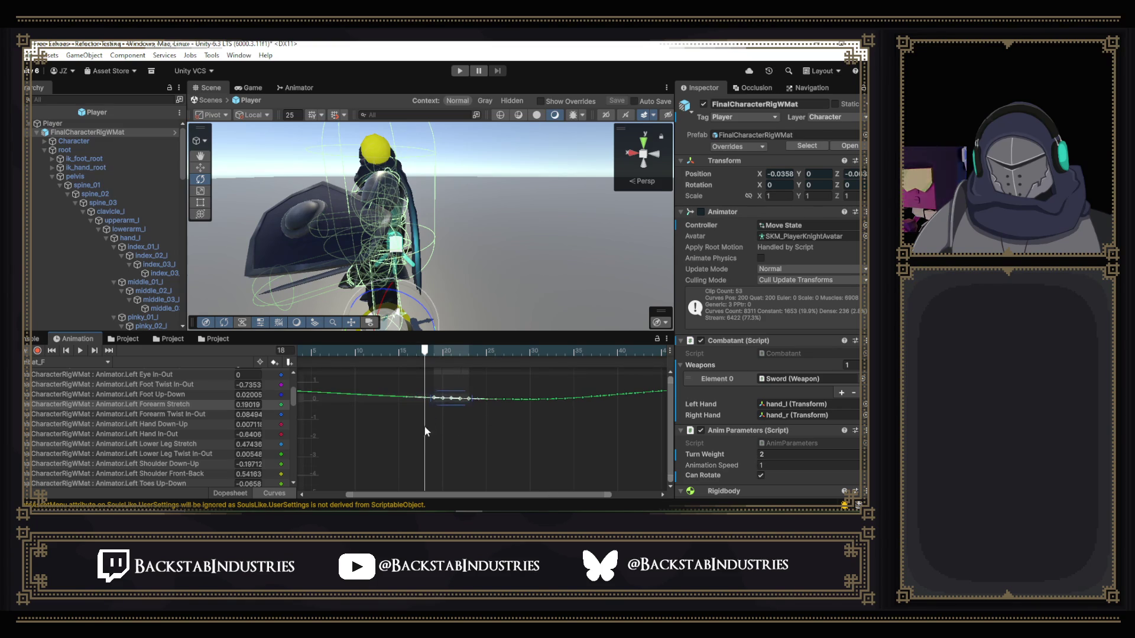
left_click(417, 433)
left_click_drag(462, 400, 494, 392)
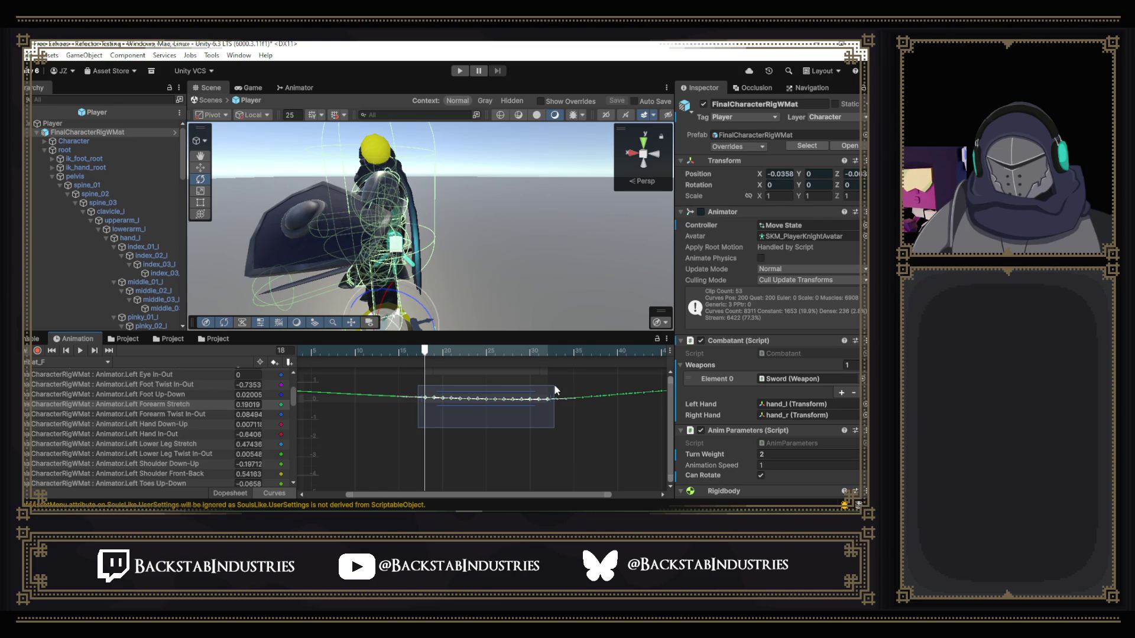
key("Delete")
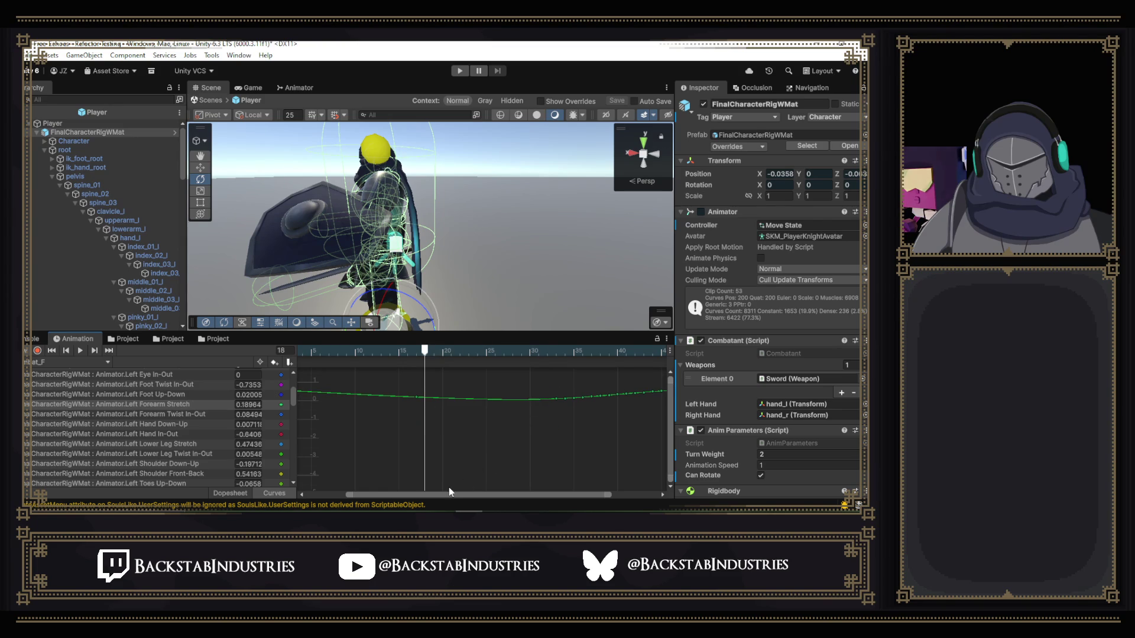
- Delete the keys in frames 35–50, then select the remaining keys near frames 17 and 33
scroll(449, 491, "left", 3)
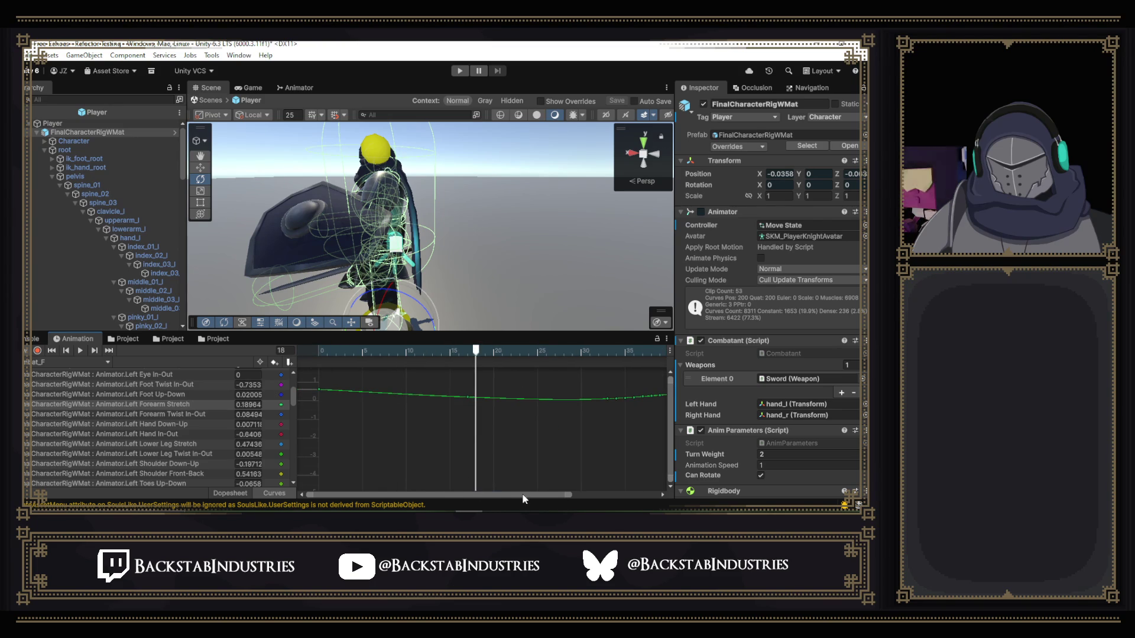
scroll(555, 494, "right", 3)
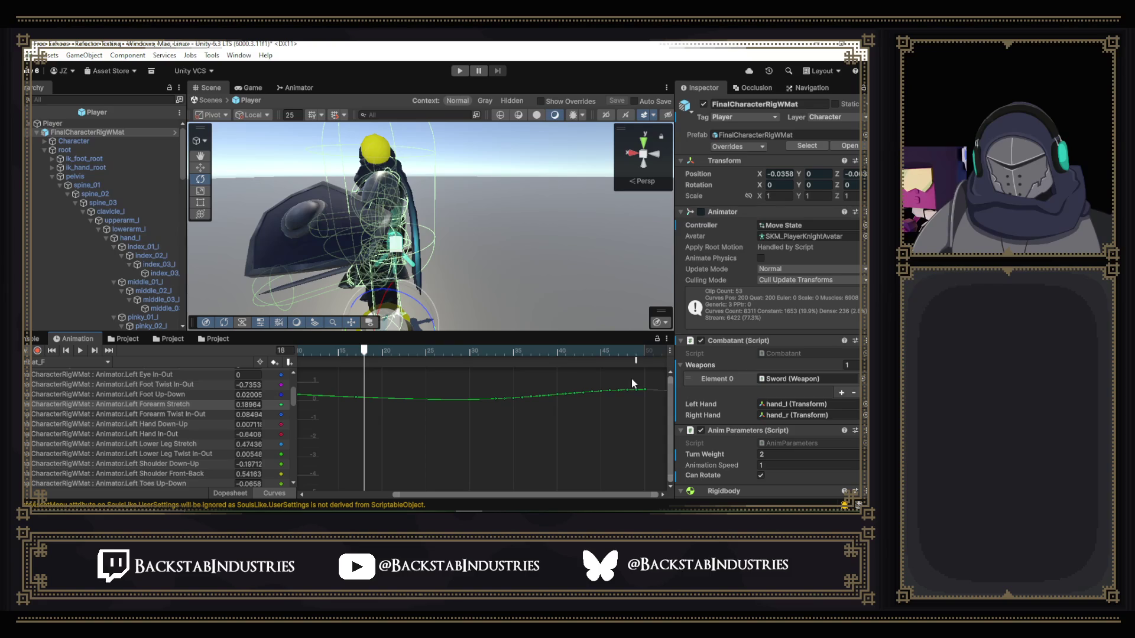
left_click_drag(631, 379, 498, 420)
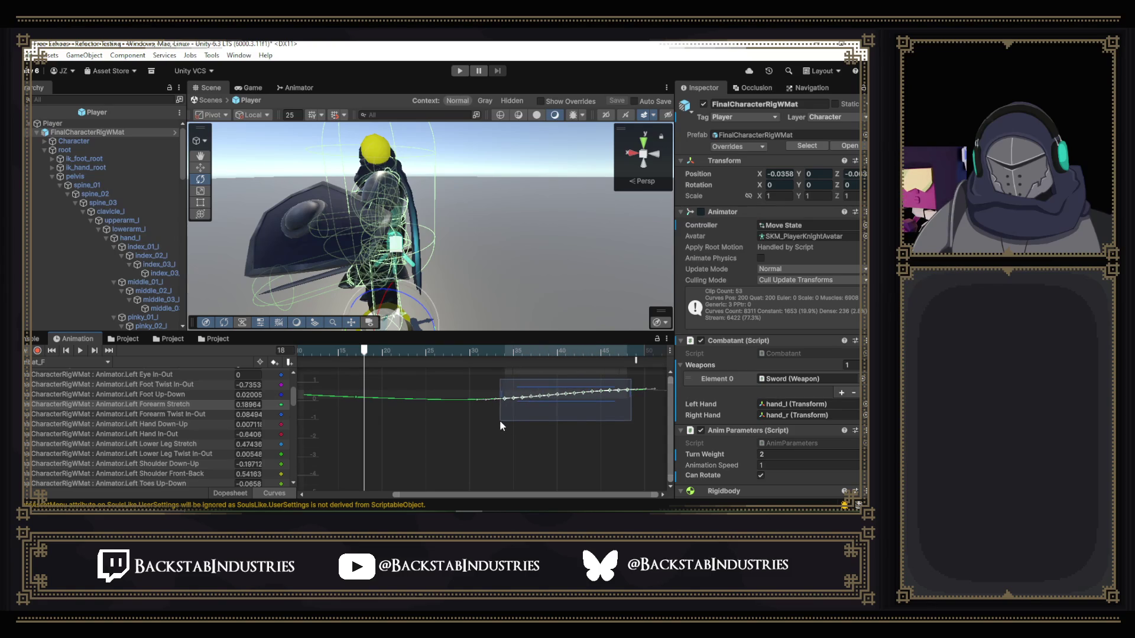
key("Delete")
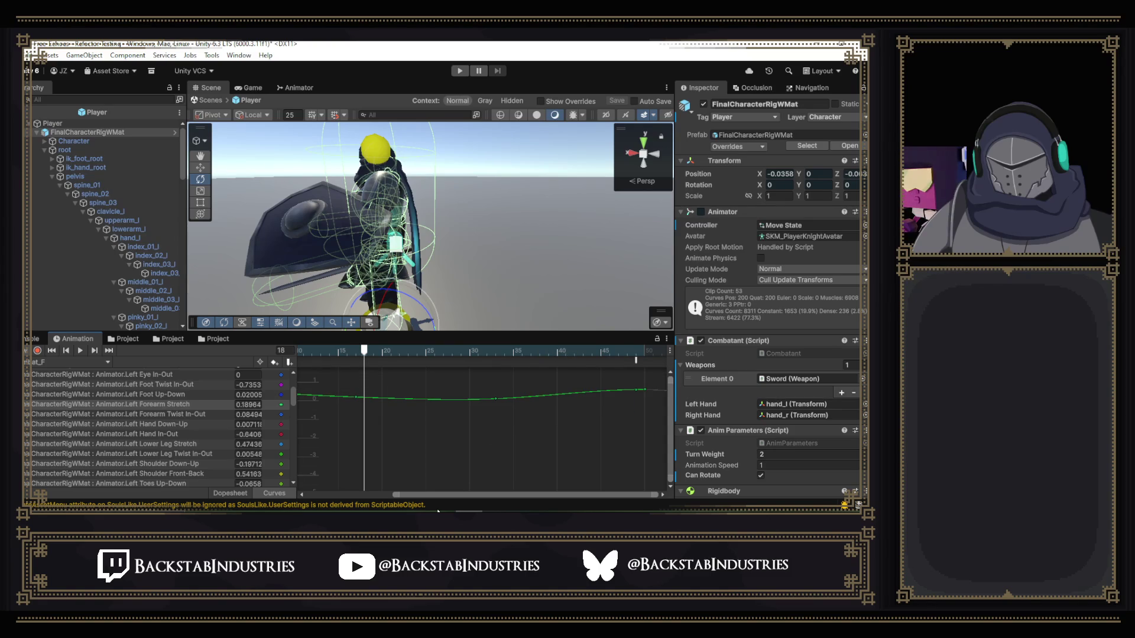
scroll(352, 486, "left", 3)
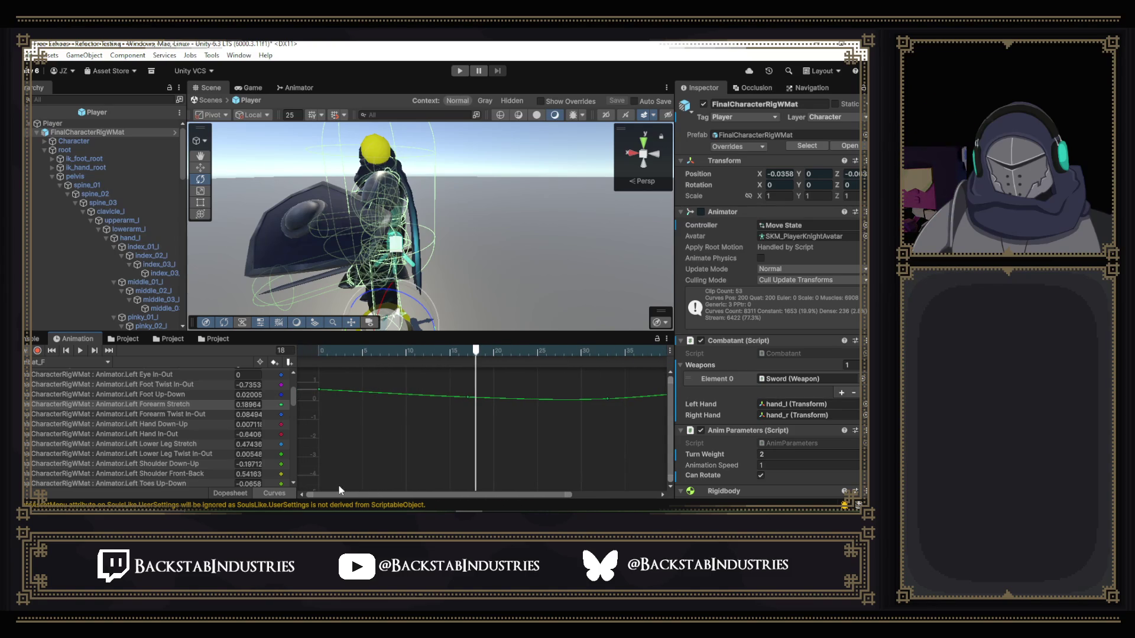
left_click_drag(440, 377, 618, 438)
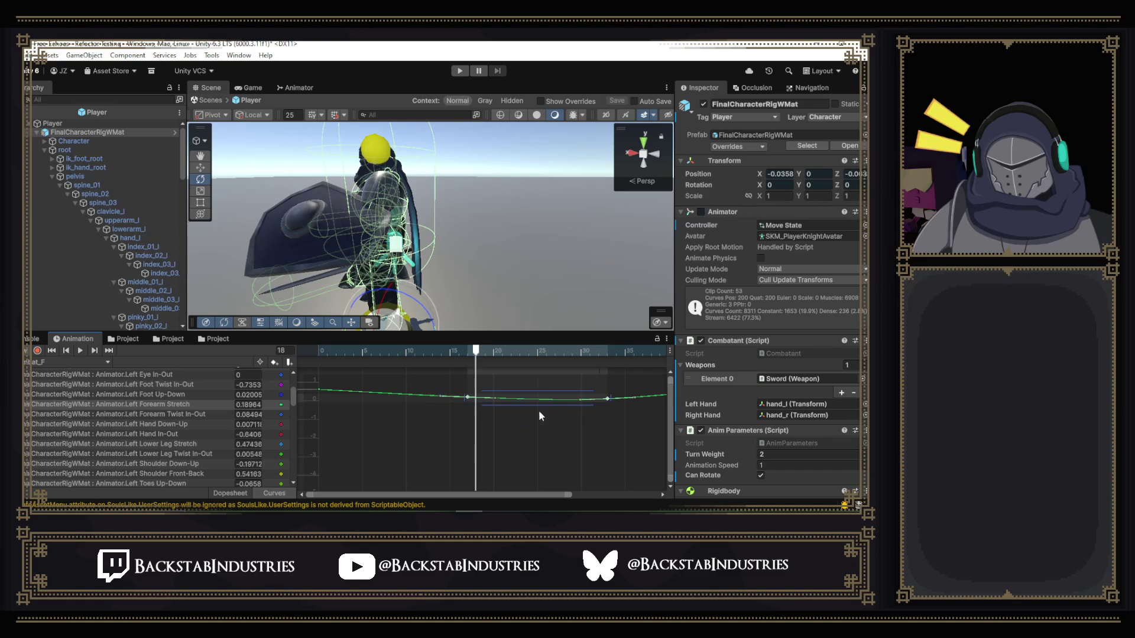
- Raise the Left Forearm Stretch keys near frames 17 and 33 and review the arm pose
left_click_drag(521, 399, 521, 385)
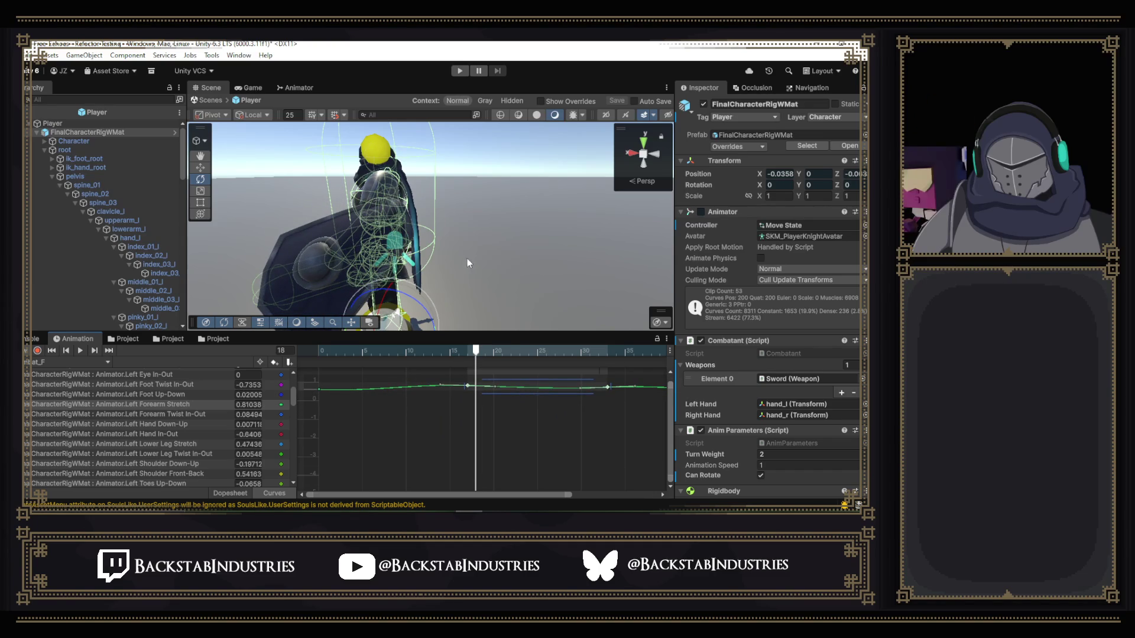
left_click_drag(467, 257, 643, 268)
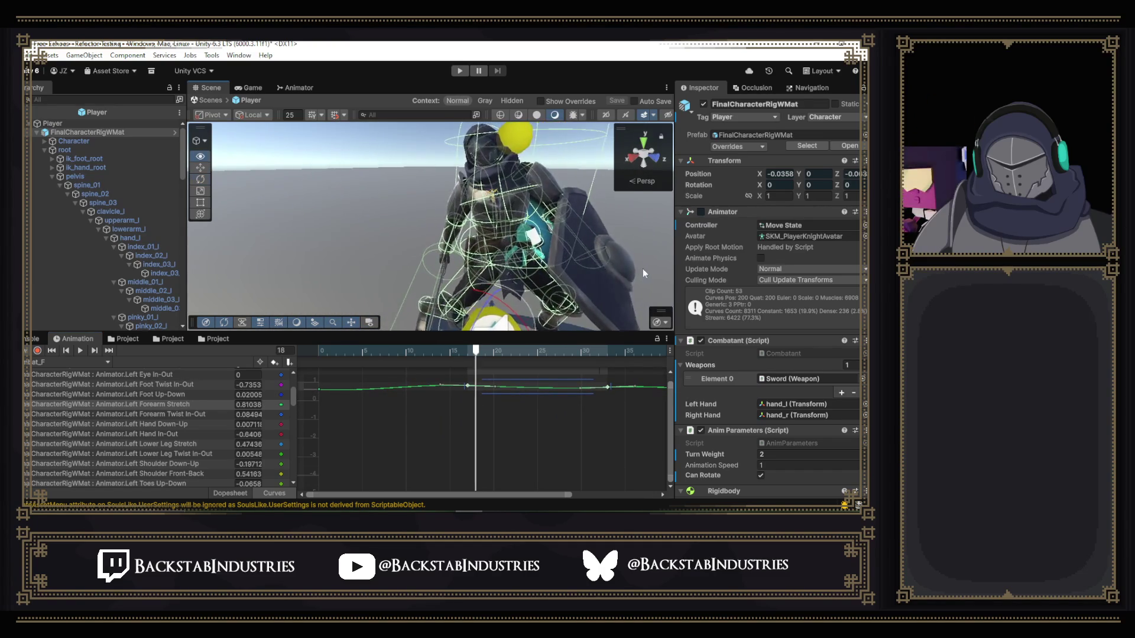
mouse_move(472, 357)
left_mouse_down()
mouse_move(329, 351)
mouse_move(509, 372)
mouse_move(611, 369)
mouse_move(461, 367)
left_mouse_up()
- Play the hit clip from frame 0 with the character framed in the Scene view
left_click_drag(382, 374, 322, 367)
key("f")
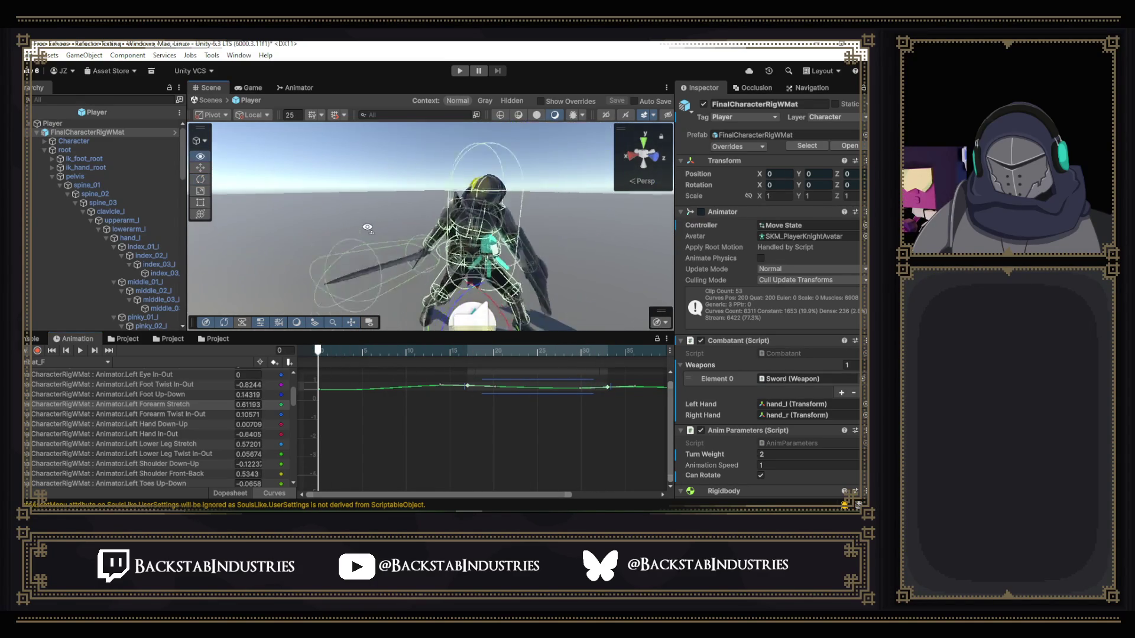
left_click(81, 351)
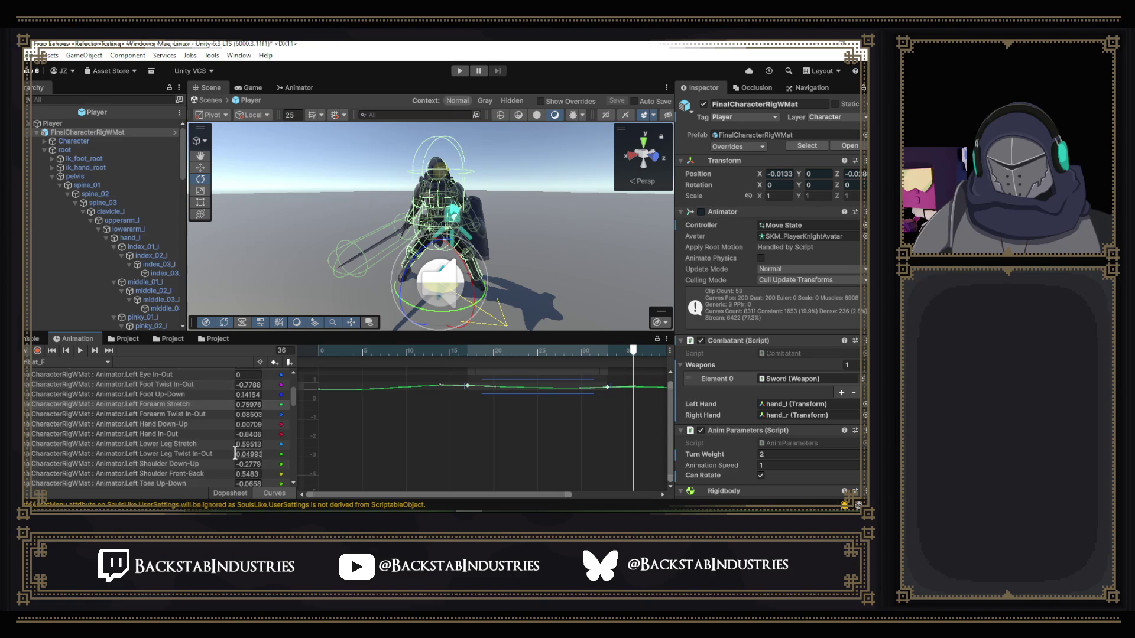
- Scroll down the property list and display the Right Forearm Stretch curve
scroll(185, 431, "down", 2)
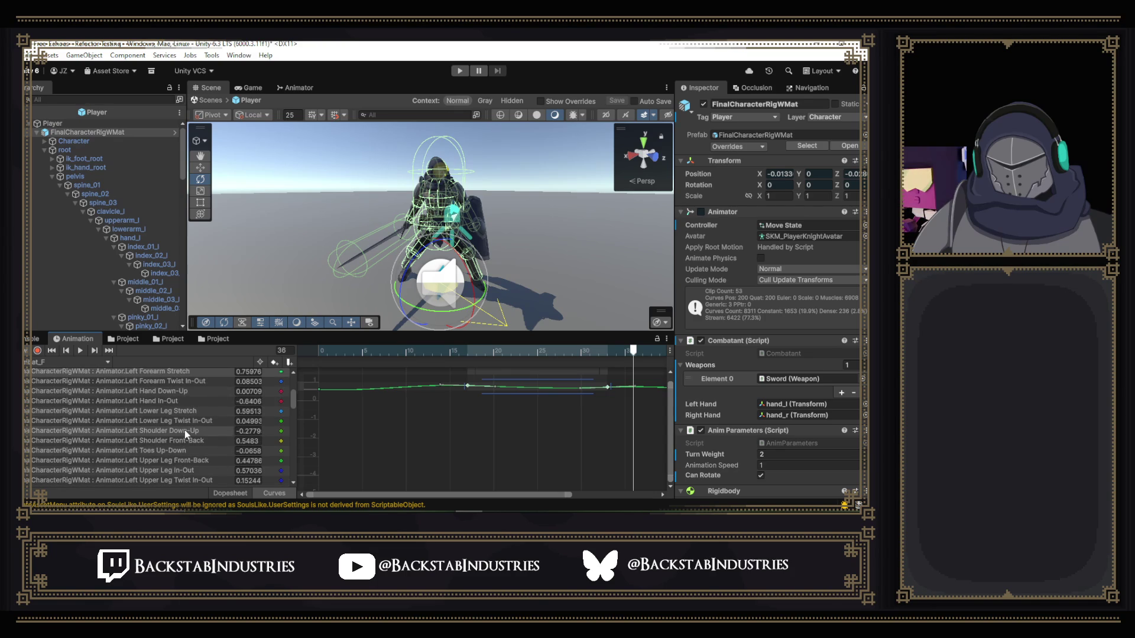
scroll(184, 430, "down", 2)
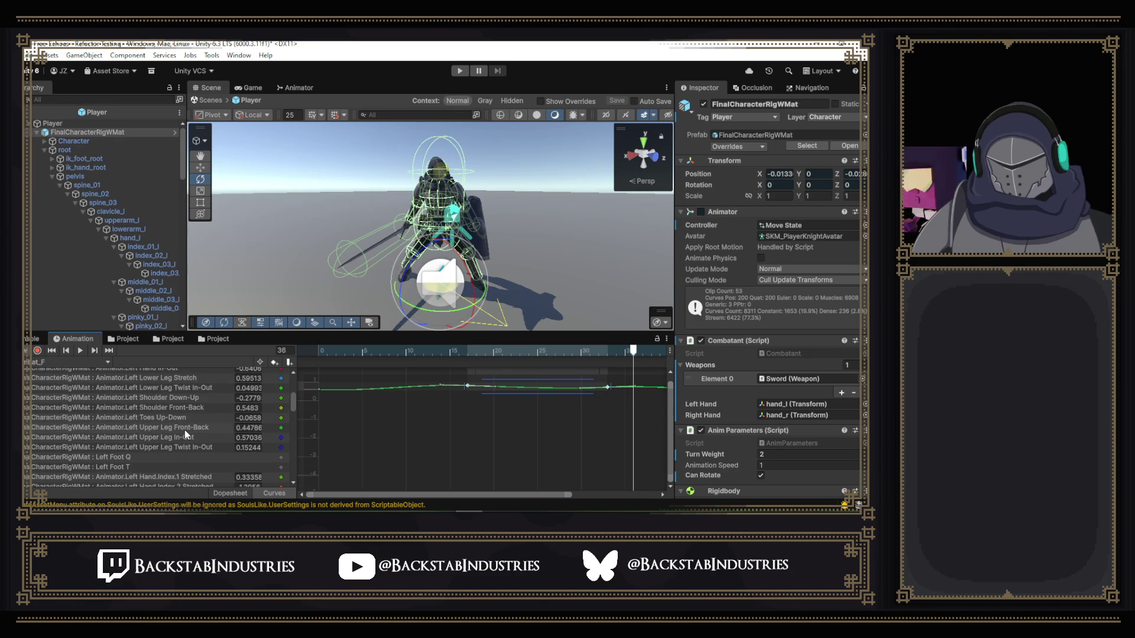
scroll(185, 430, "down", 15)
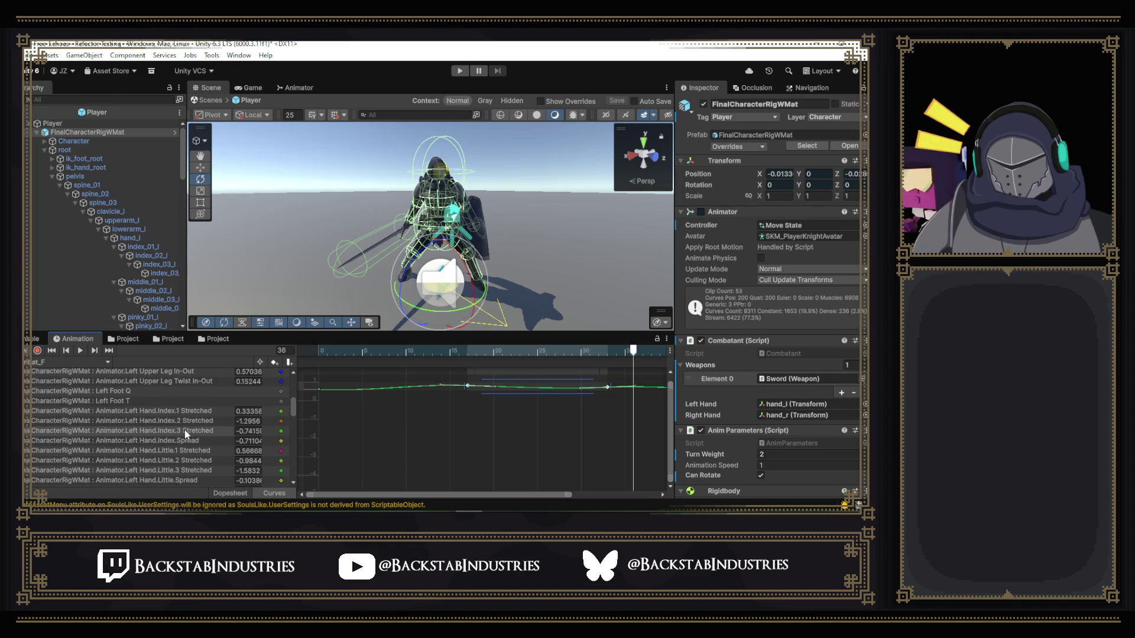
scroll(184, 430, "down", 5)
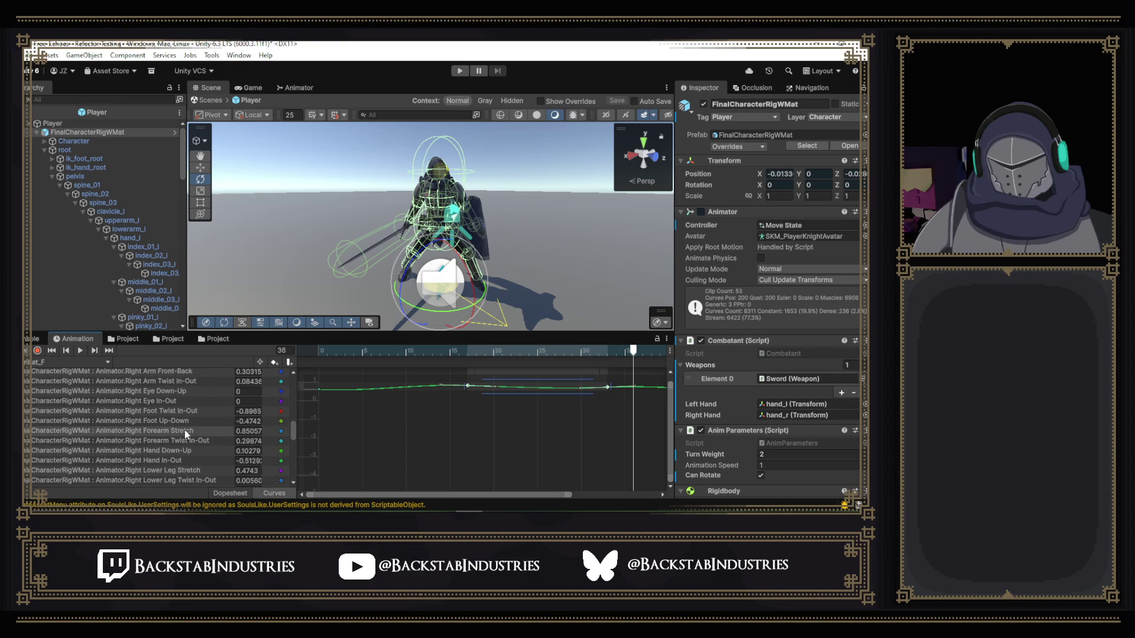
left_click(184, 430)
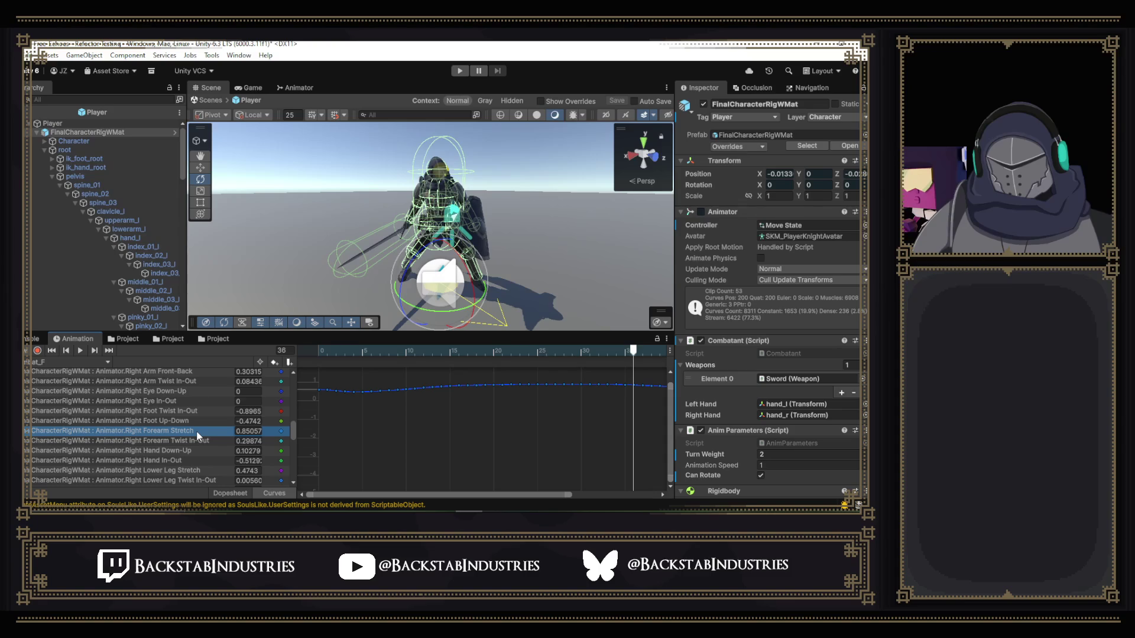
scroll(196, 431, "up", 3)
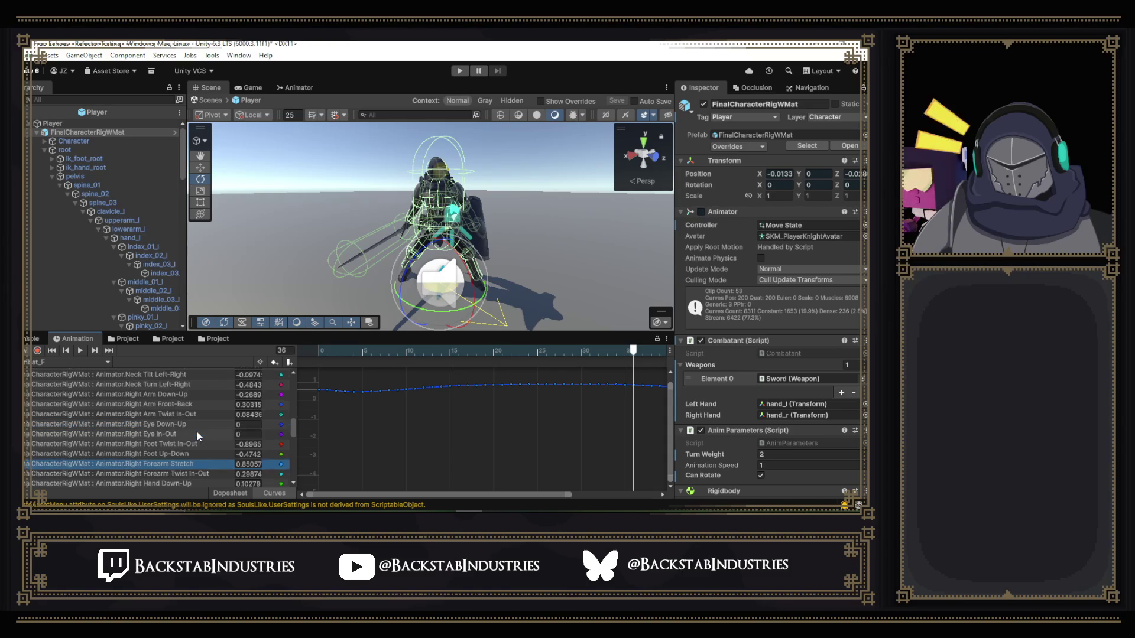
left_click(143, 405)
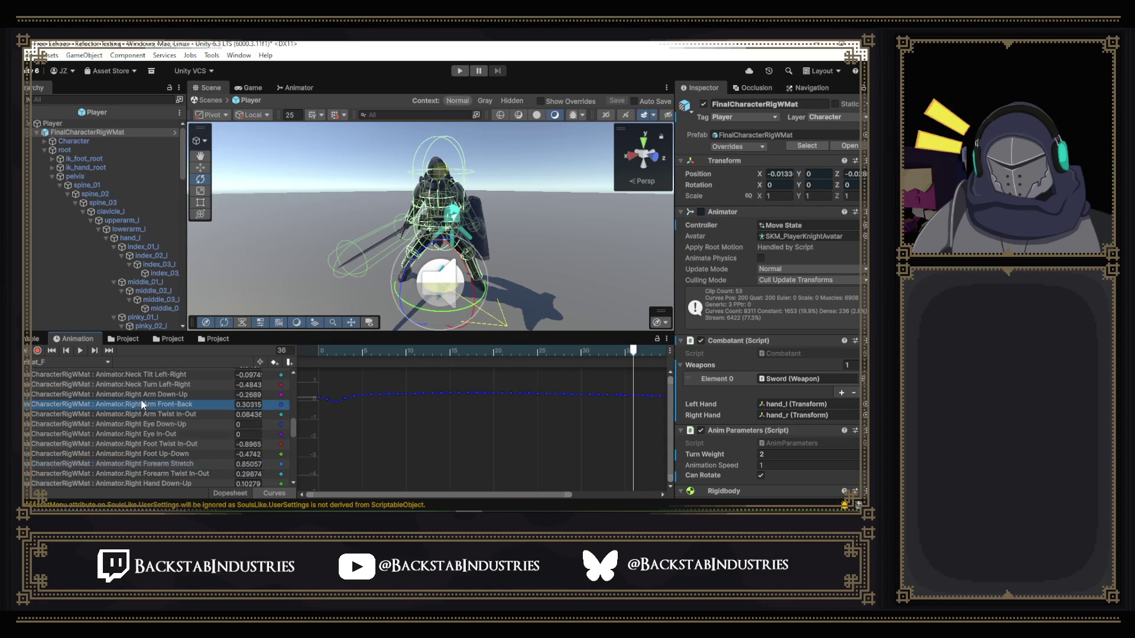
left_click(336, 352)
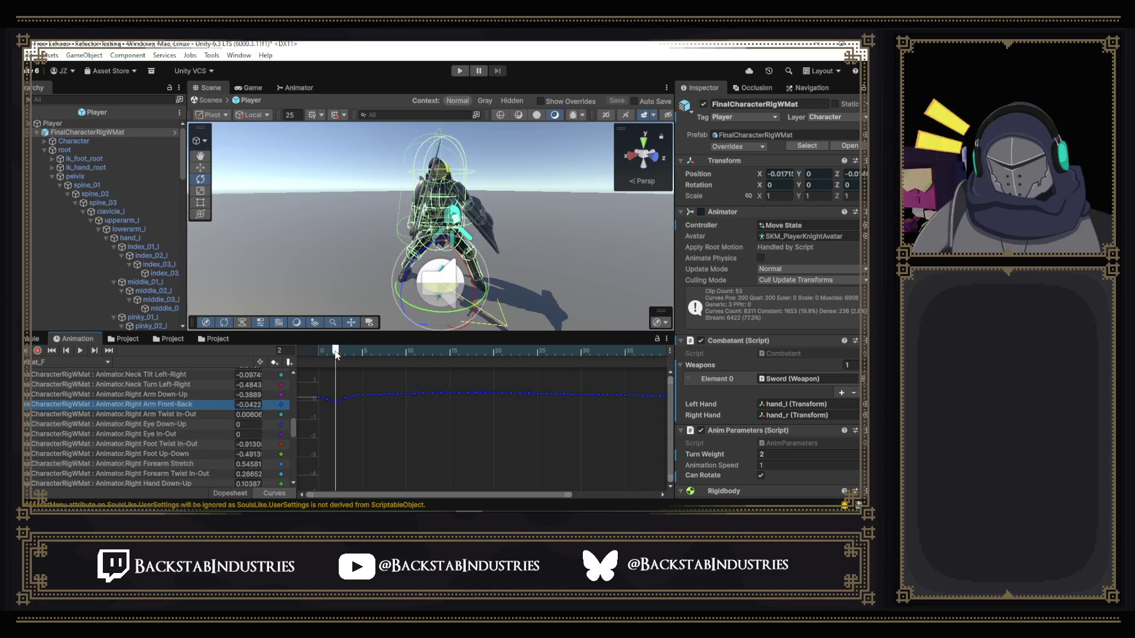
left_click(336, 400)
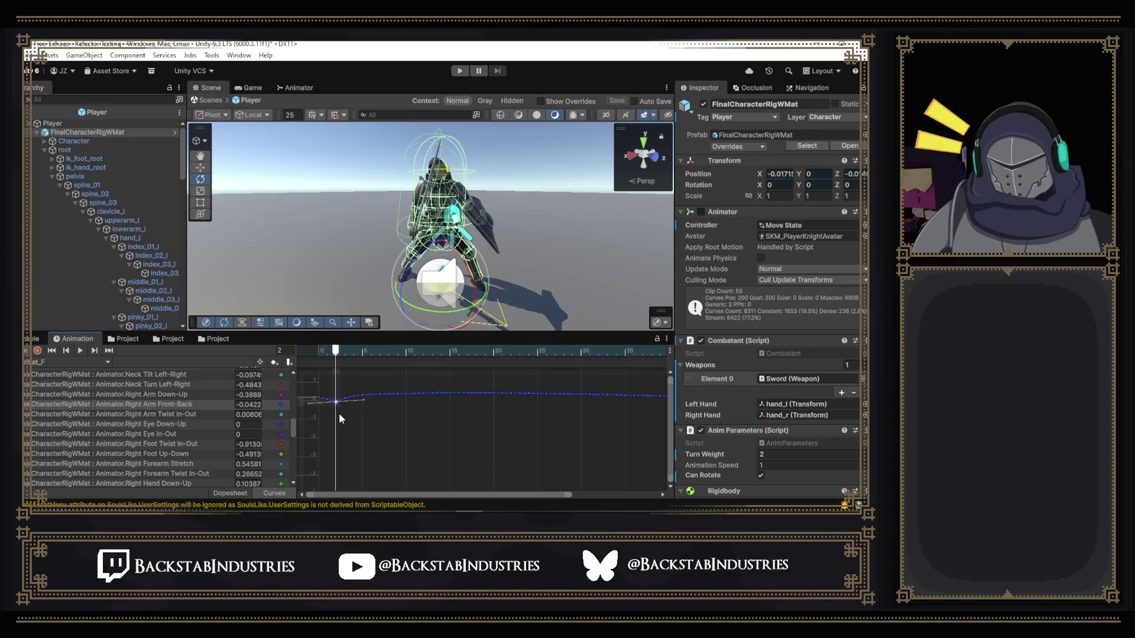
key("Delete")
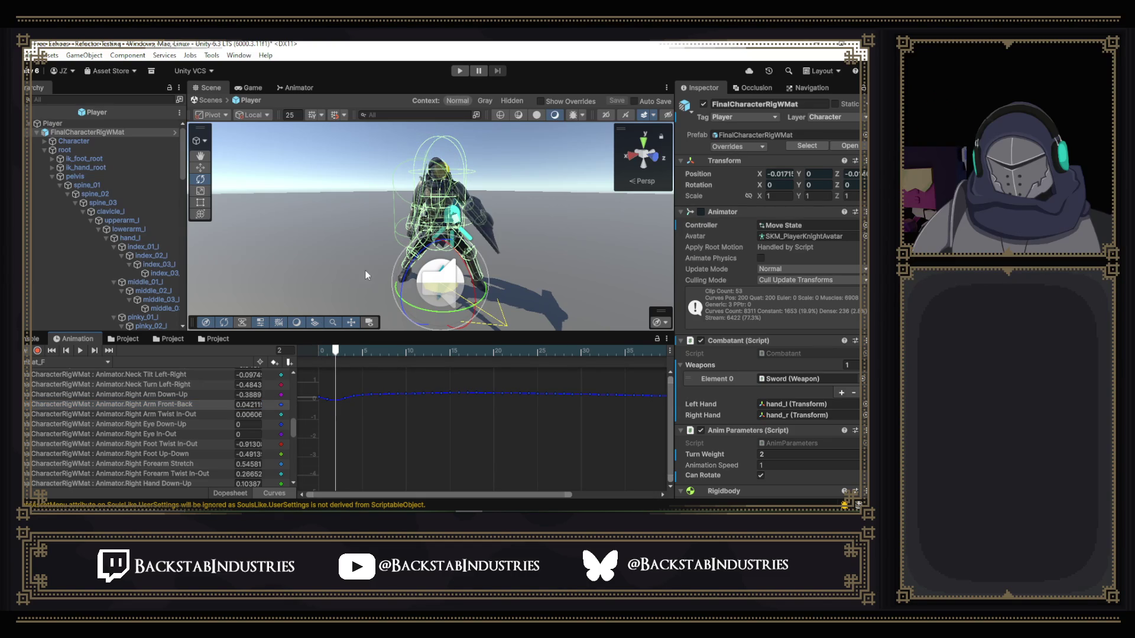
left_click_drag(364, 271, 583, 254)
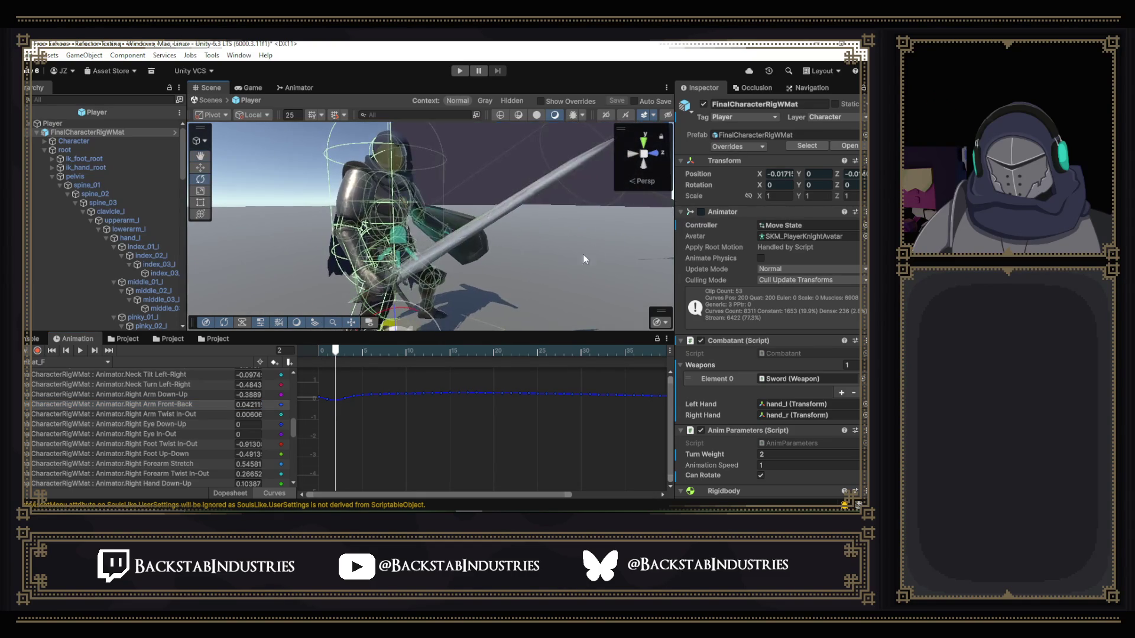
left_click_drag(335, 353, 329, 352)
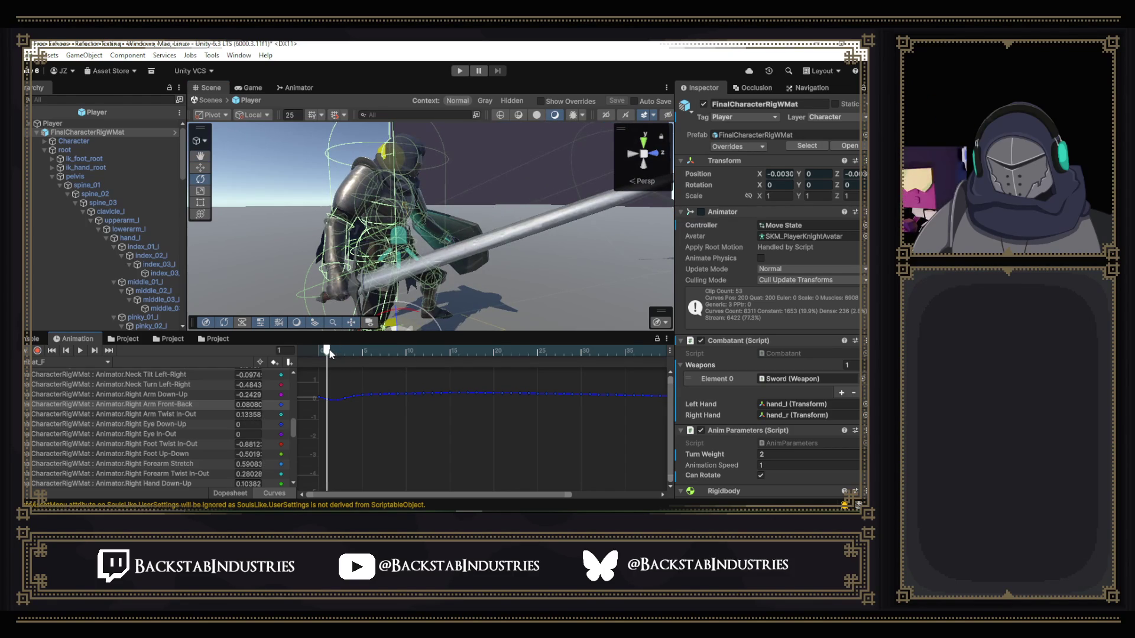
mouse_move(331, 353)
left_mouse_down()
mouse_move(318, 353)
mouse_move(466, 364)
mouse_move(345, 360)
left_mouse_up()
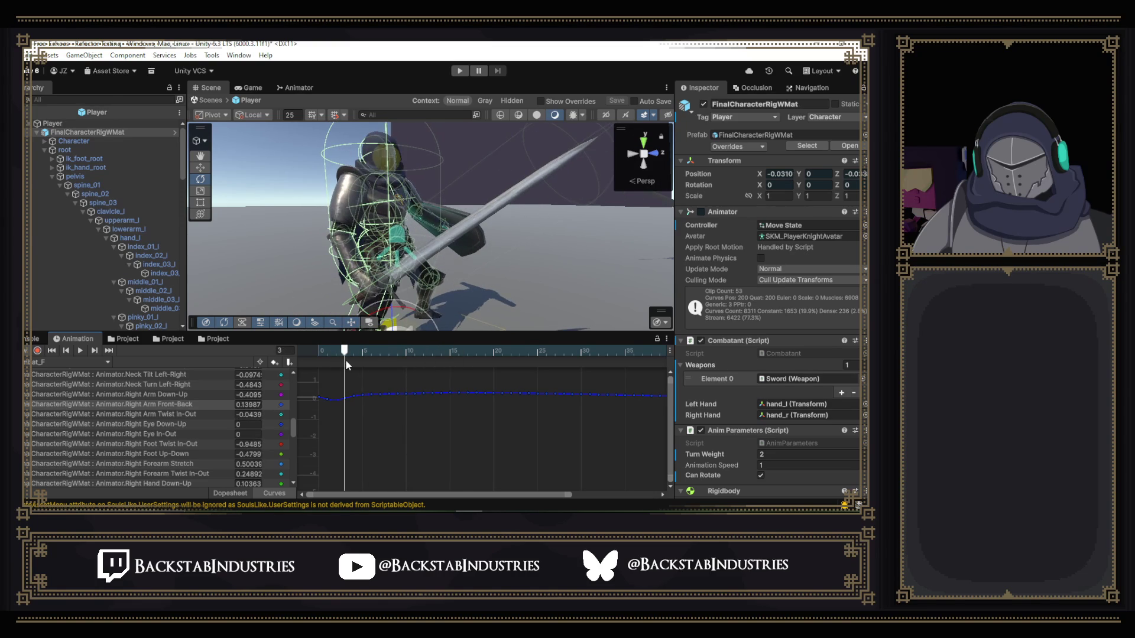
left_click(328, 400)
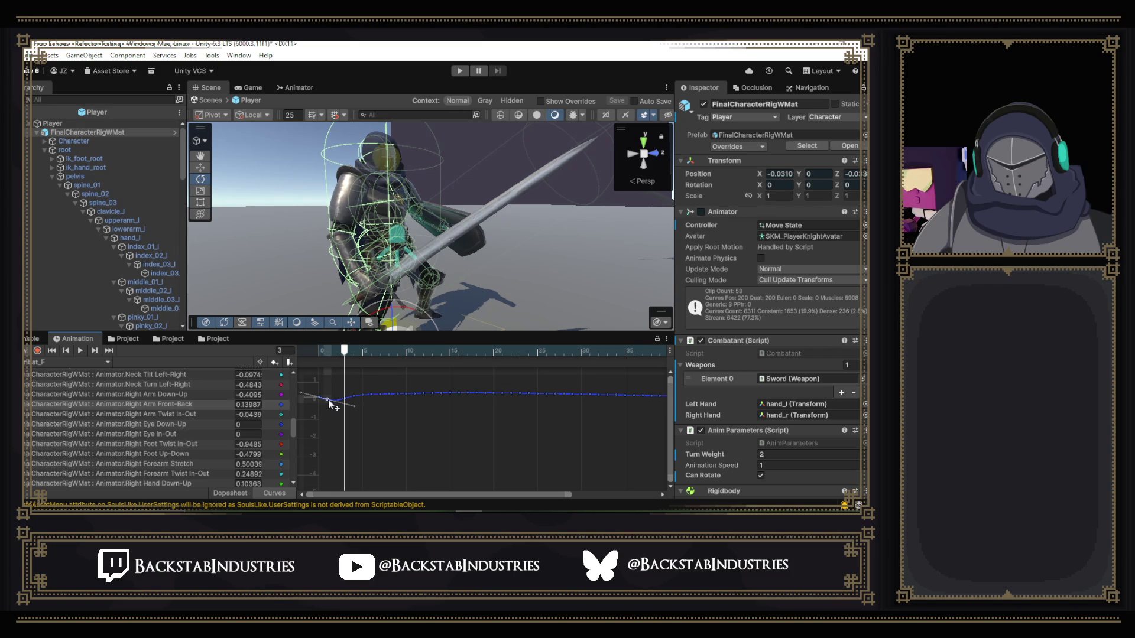
left_click(347, 403)
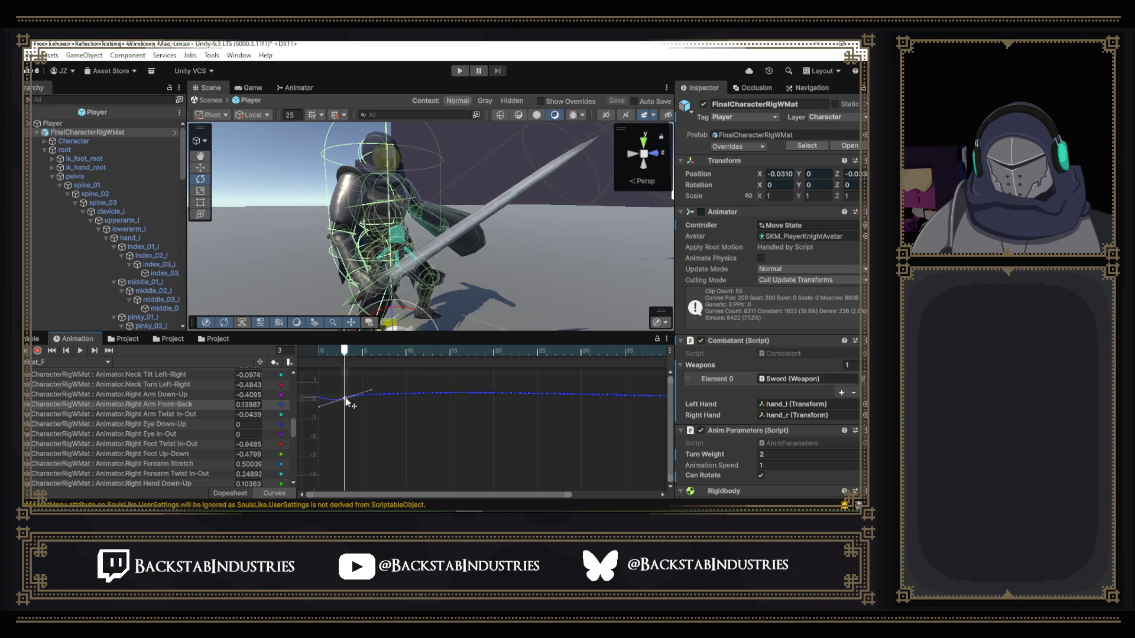
mouse_move(345, 352)
left_mouse_down()
mouse_move(309, 355)
mouse_move(407, 366)
left_mouse_up()
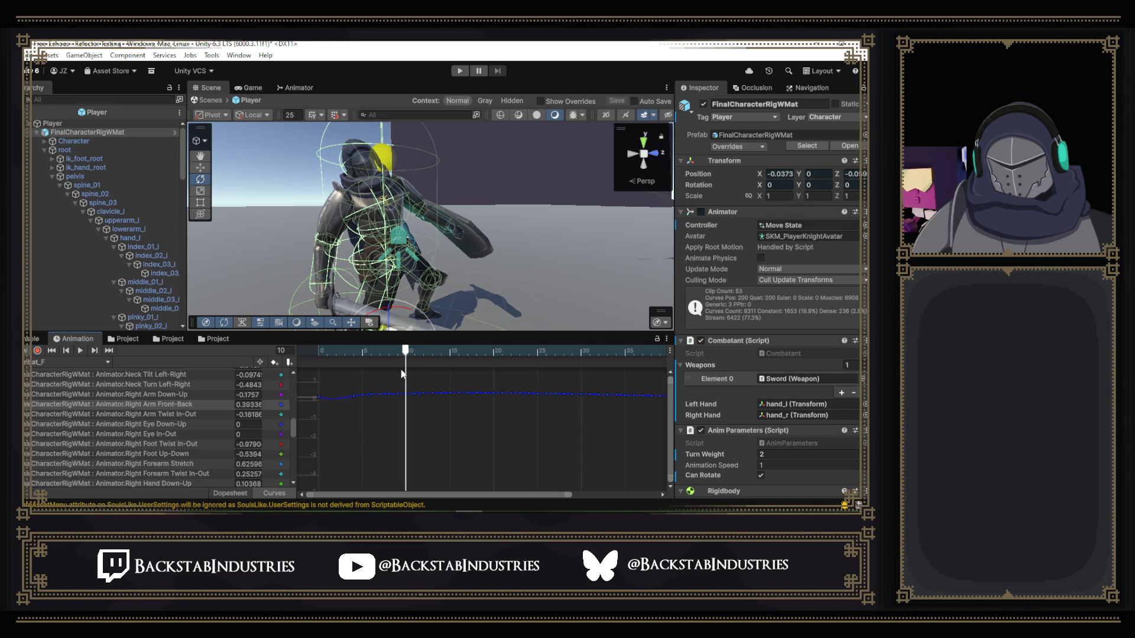
key("ctrl+z")
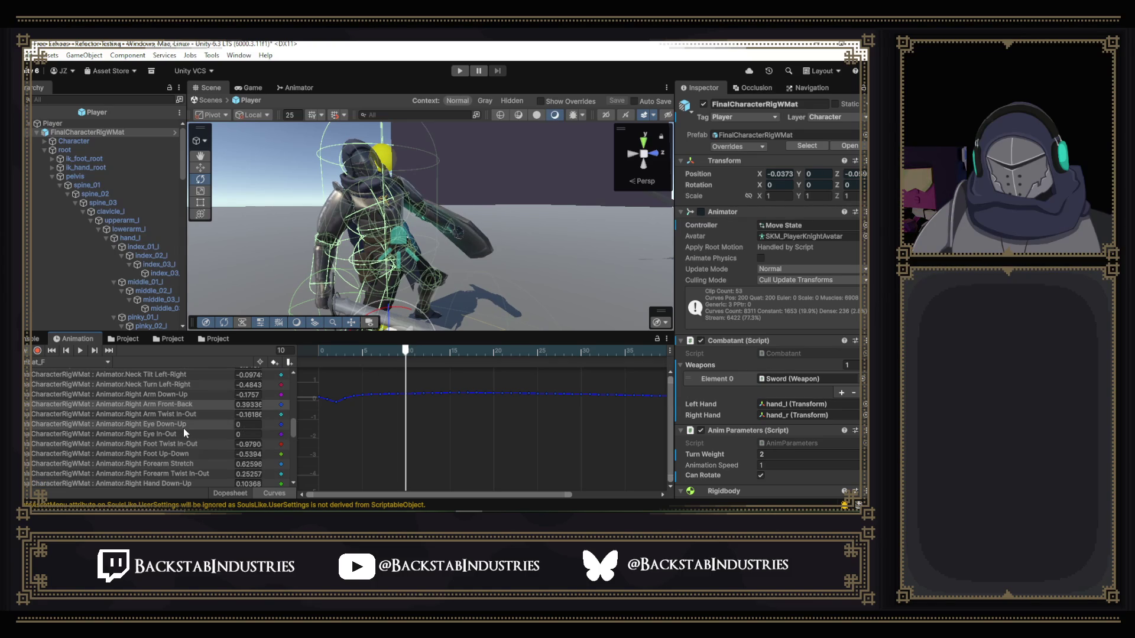
- Show the Right Forearm Stretch curve and try moving the frame-2 key, undoing both attempts
scroll(184, 430, "down", 3)
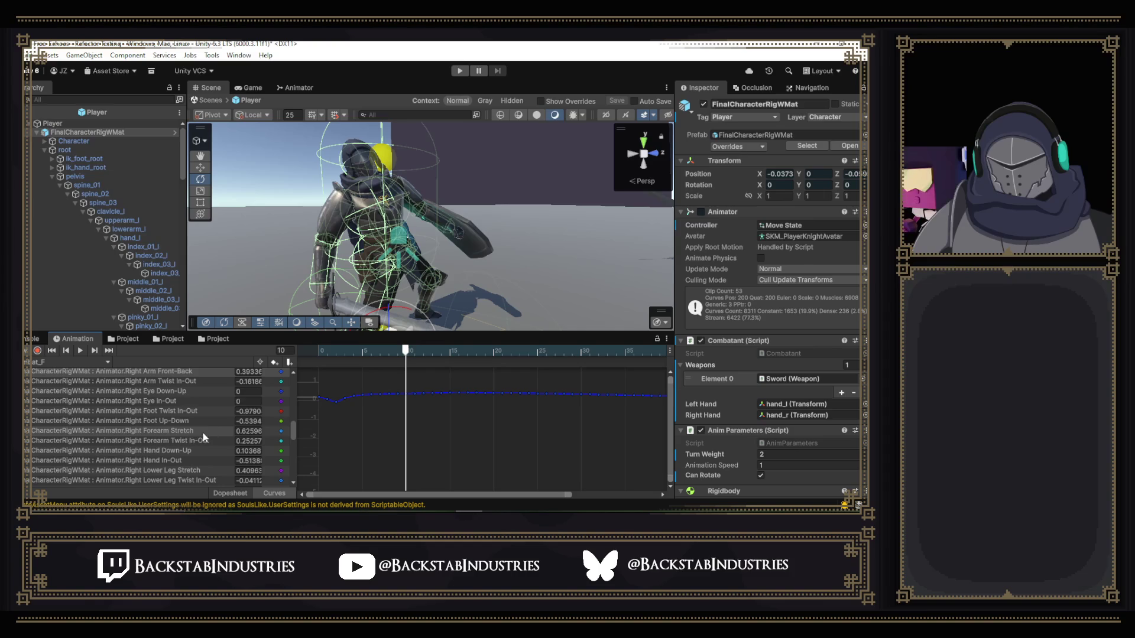
left_click(193, 431)
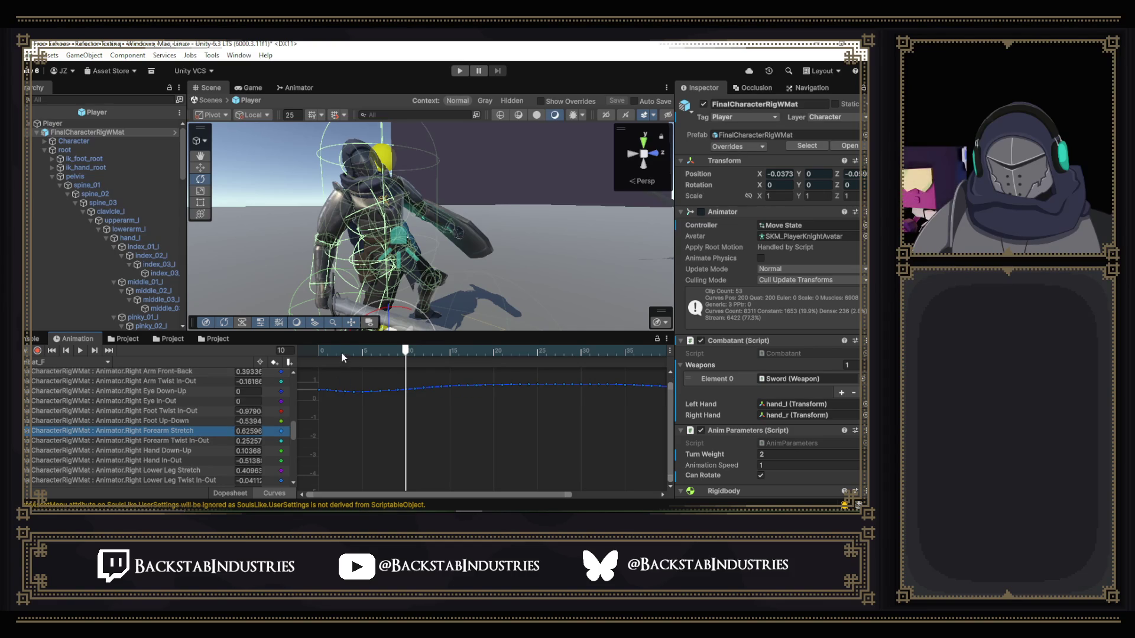
left_click_drag(342, 352, 335, 354)
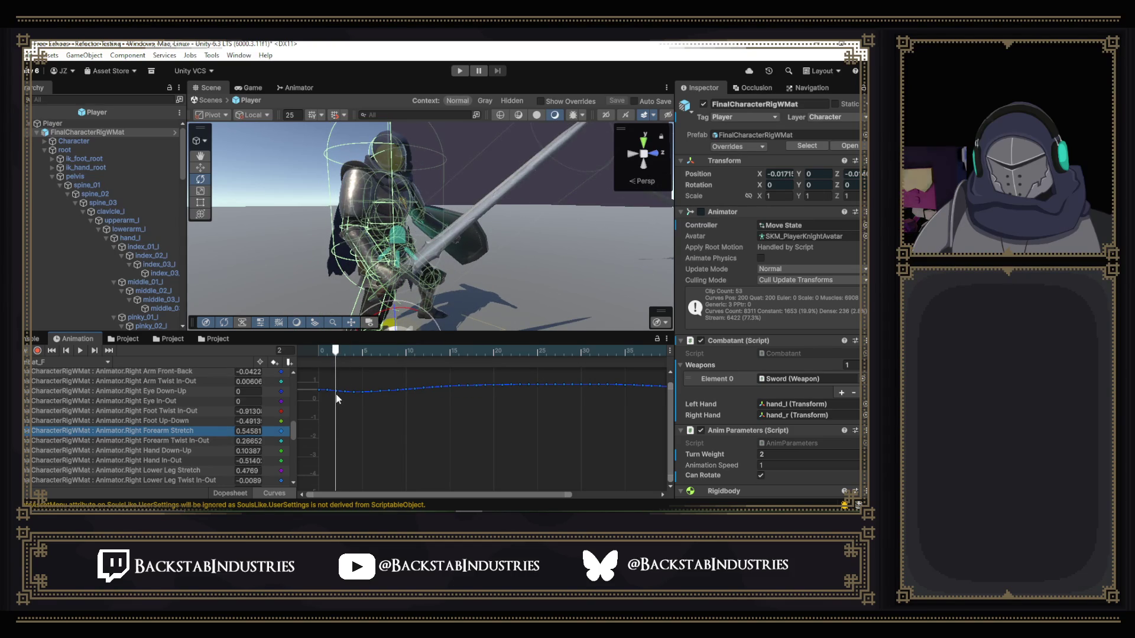
left_click_drag(335, 395, 335, 387)
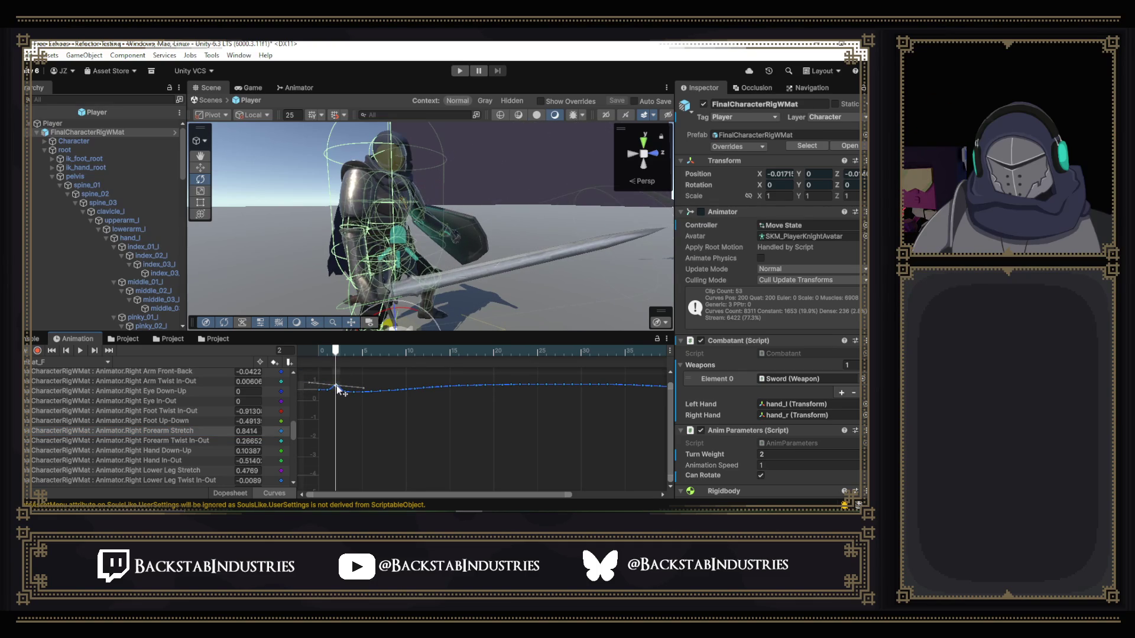
key("ctrl+z")
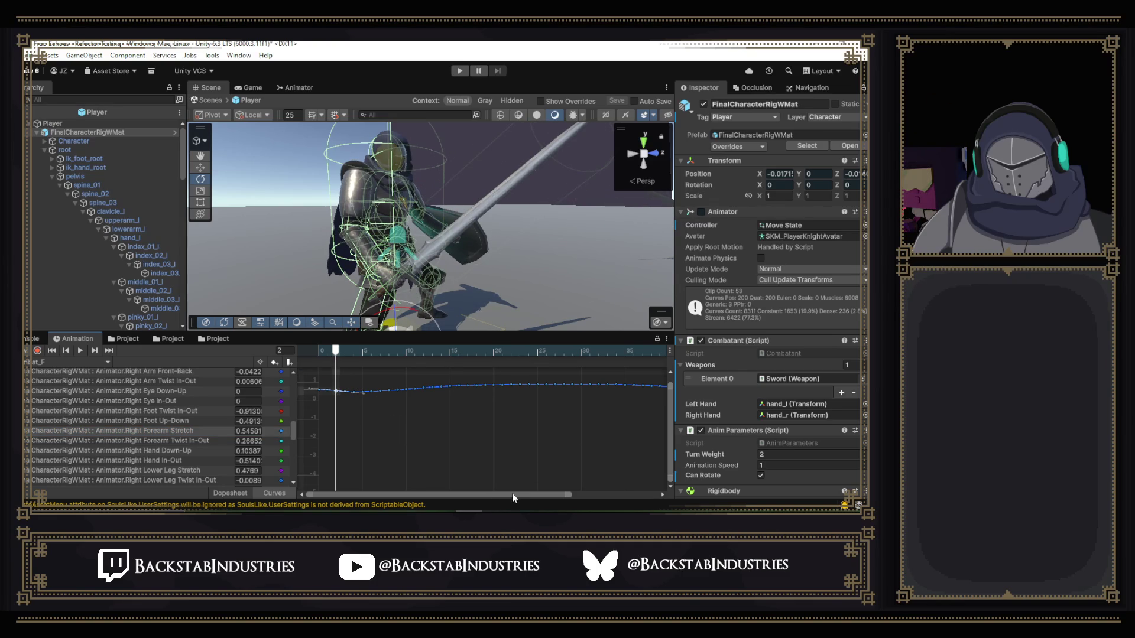
mouse_move(512, 494)
left_mouse_down()
mouse_move(642, 497)
mouse_move(501, 481)
left_mouse_up()
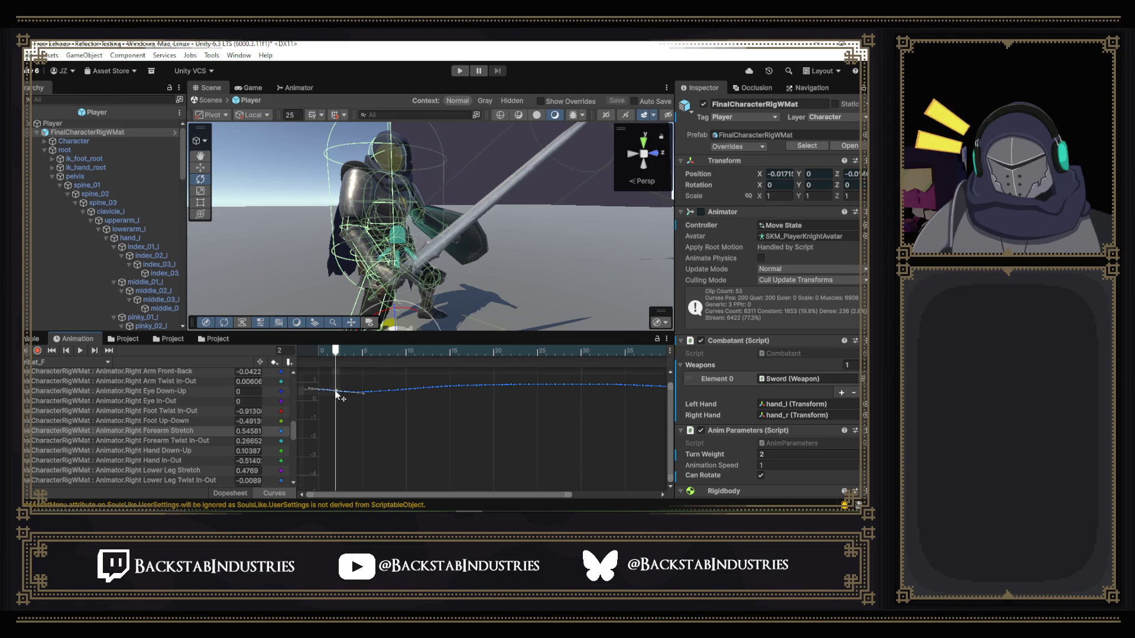
left_click_drag(335, 392, 337, 389)
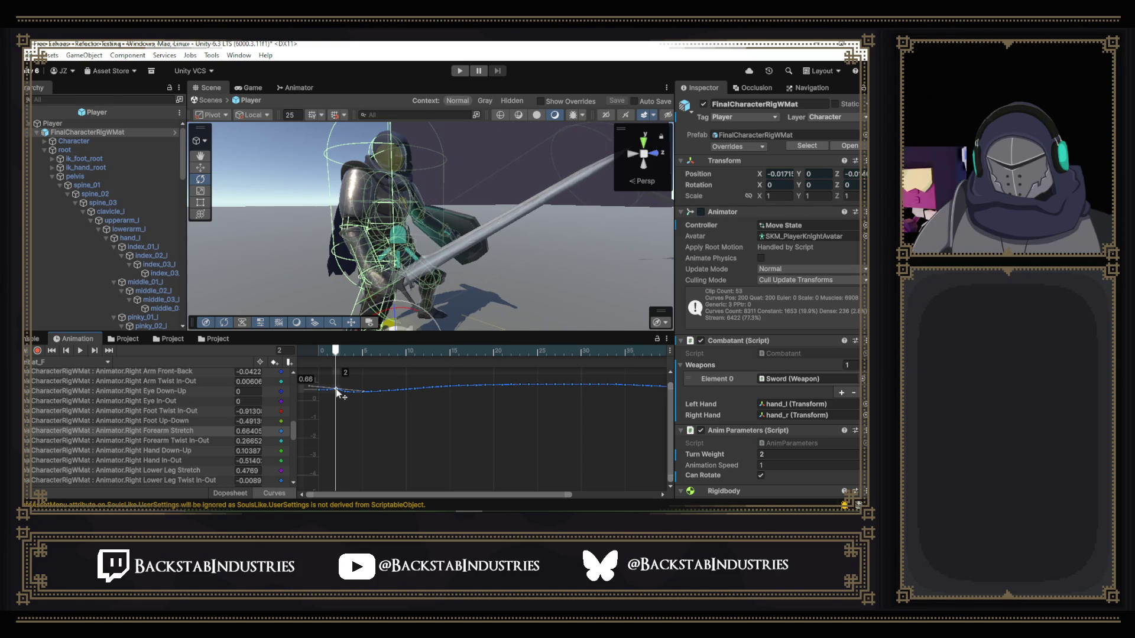
key("ctrl+z")
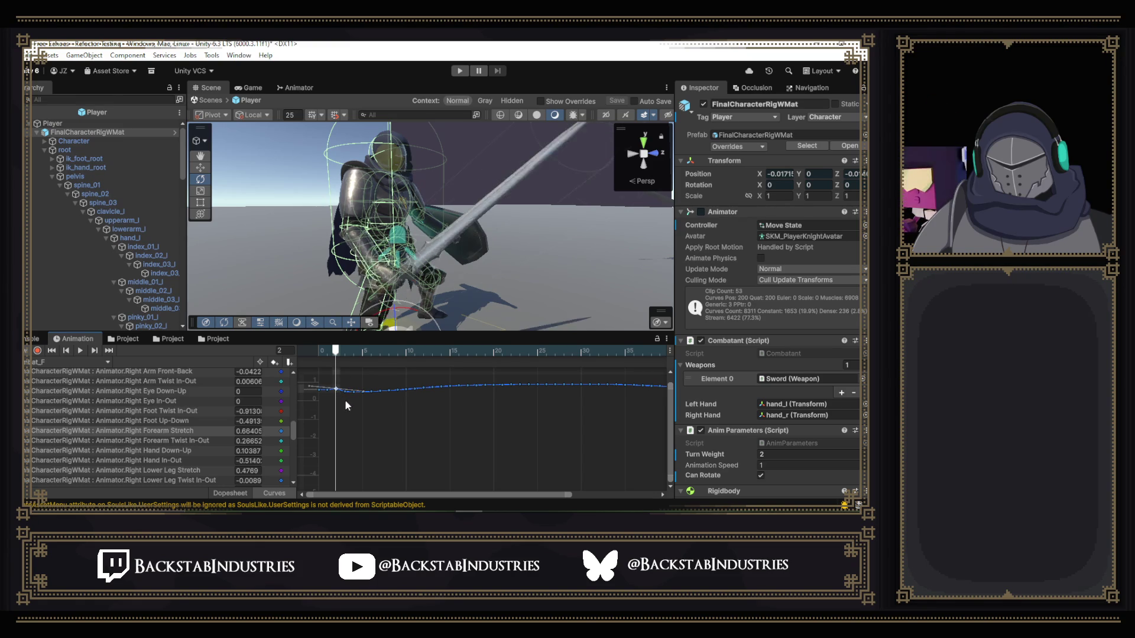
- Box-select the curve's later keys and drag them together to reshape the forearm motion
left_click_drag(463, 494, 572, 508)
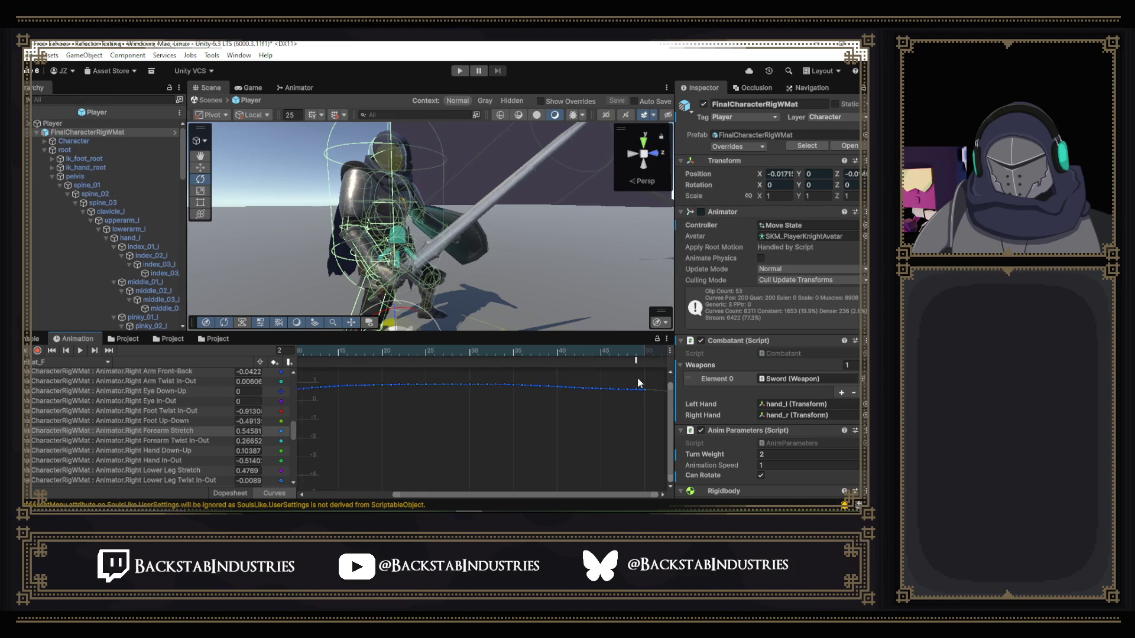
mouse_move(637, 377)
left_mouse_down()
mouse_move(631, 399)
mouse_move(441, 438)
mouse_move(278, 444)
left_mouse_up()
left_click_drag(435, 495, 347, 495)
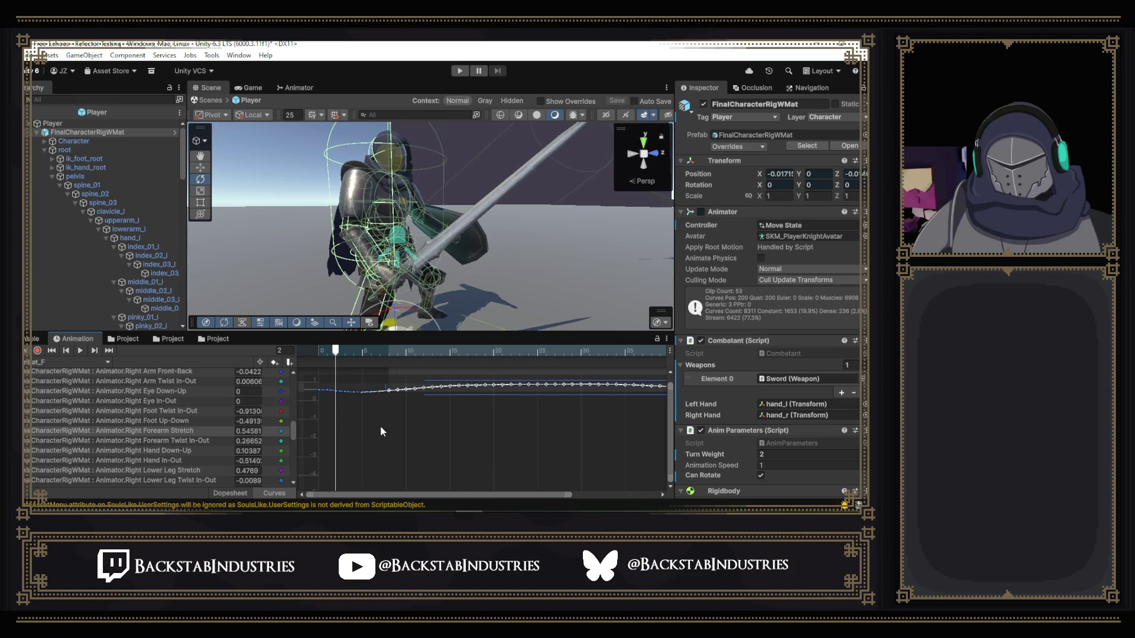
mouse_move(335, 403)
left_mouse_down()
mouse_move(406, 382)
mouse_move(459, 388)
left_mouse_up()
mouse_move(335, 354)
left_mouse_down()
mouse_move(423, 354)
mouse_move(327, 360)
left_mouse_up()
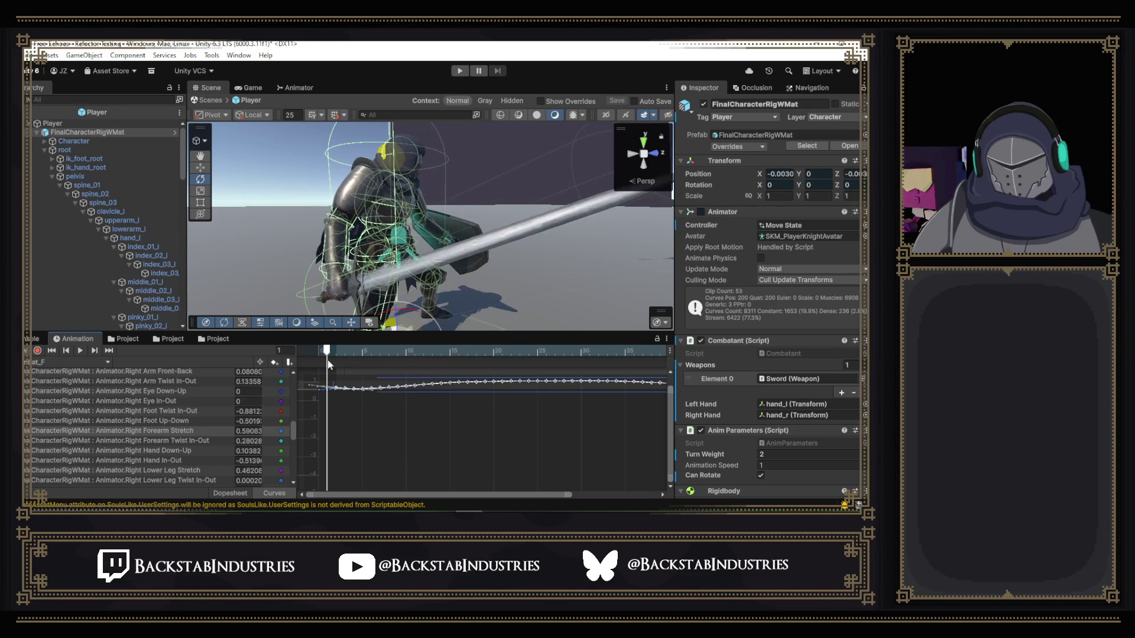
- Raise the early Right Forearm Stretch key
left_click(330, 391)
left_click_drag(329, 395, 349, 404)
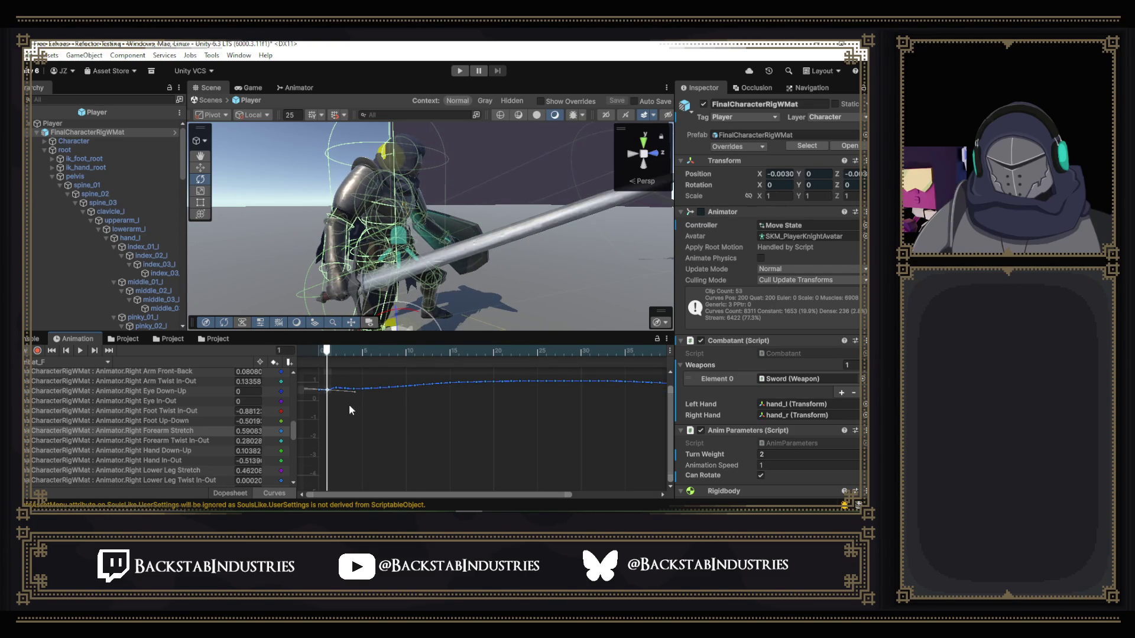
left_click_drag(372, 498, 597, 502)
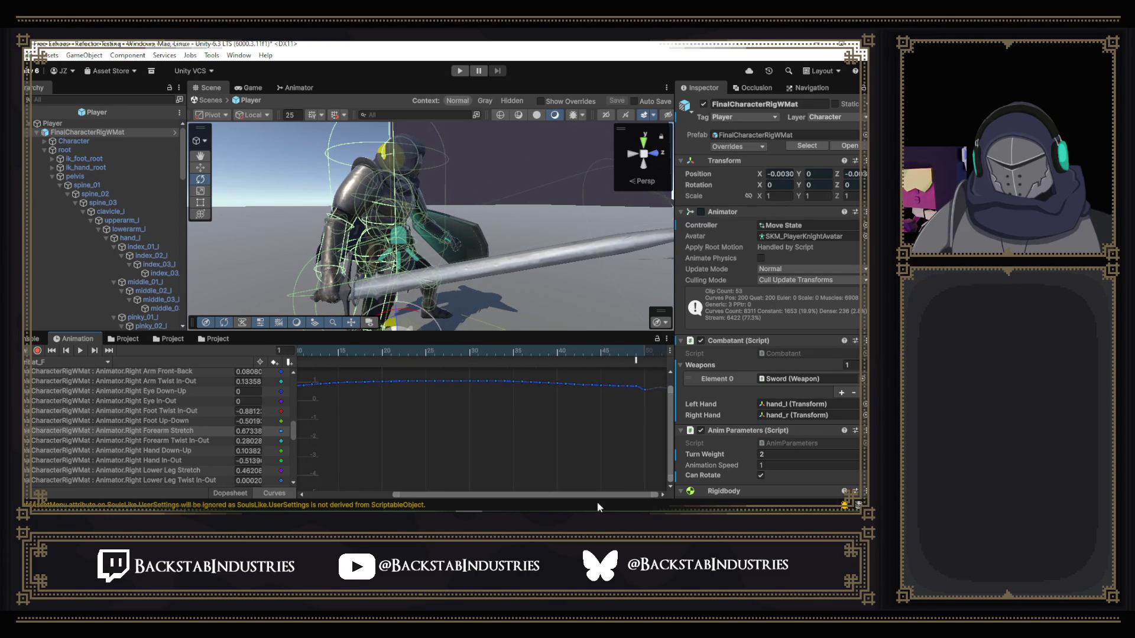
- Lower the key at frame 48 slightly
left_click_drag(602, 352, 630, 362)
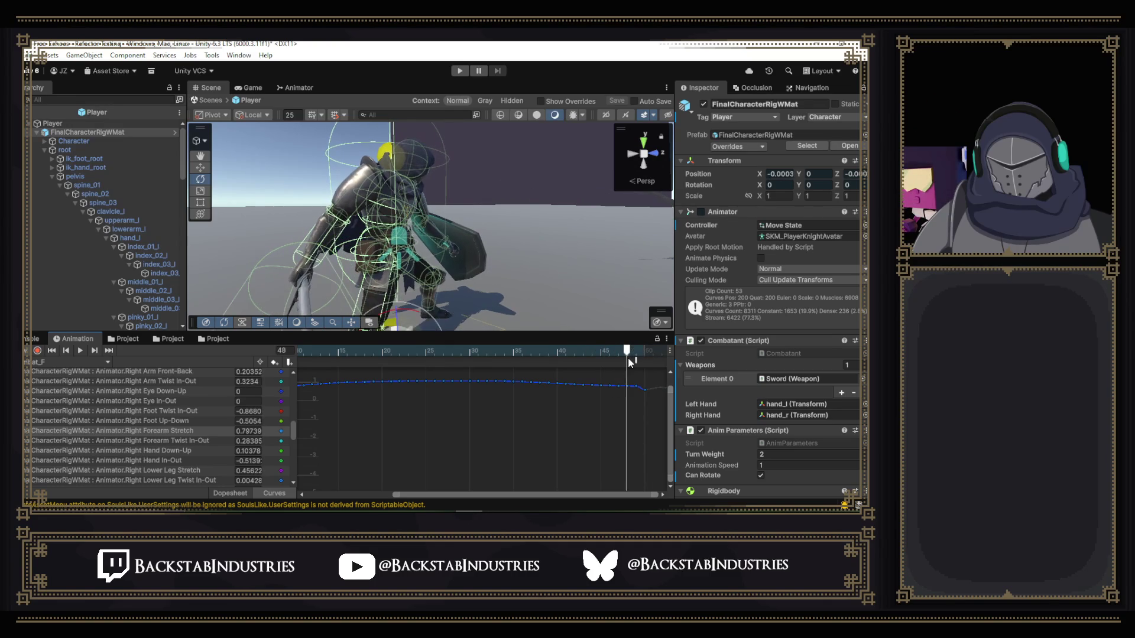
left_click(636, 385)
left_click_drag(628, 386, 628, 387)
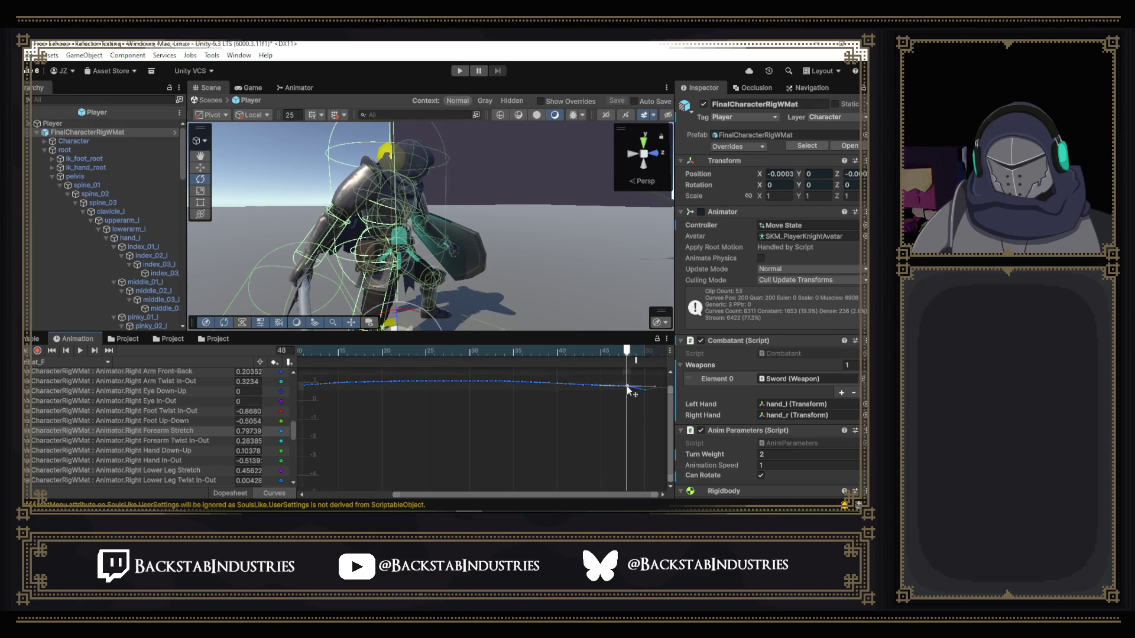
left_click_drag(543, 495, 373, 496)
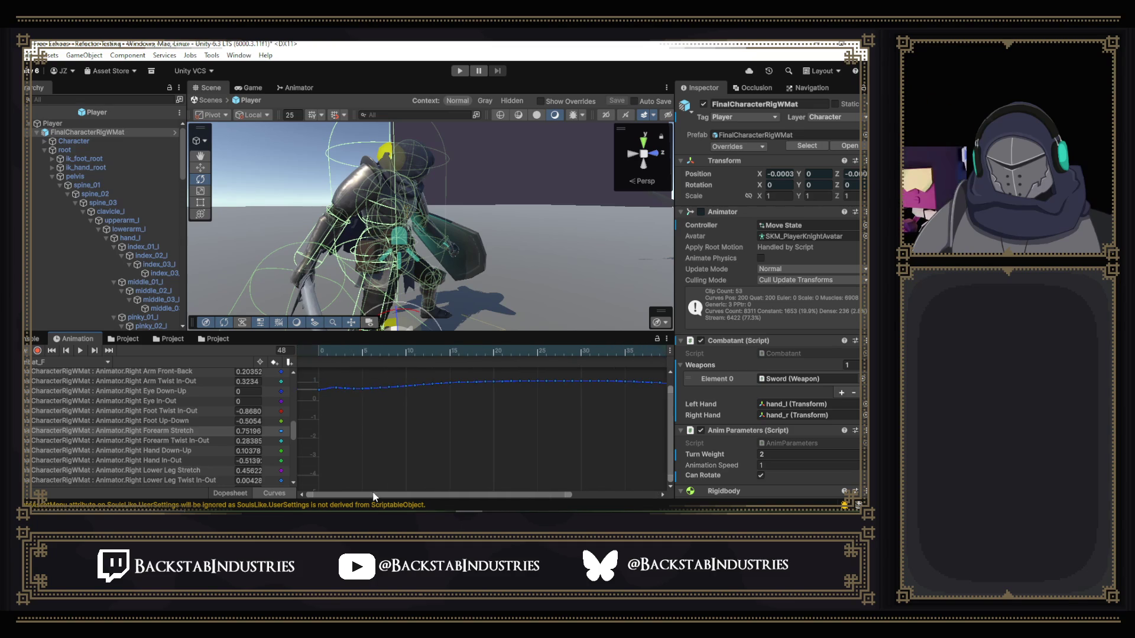
- Play the clip and scrub through it, ending at frame 45
left_click(84, 350)
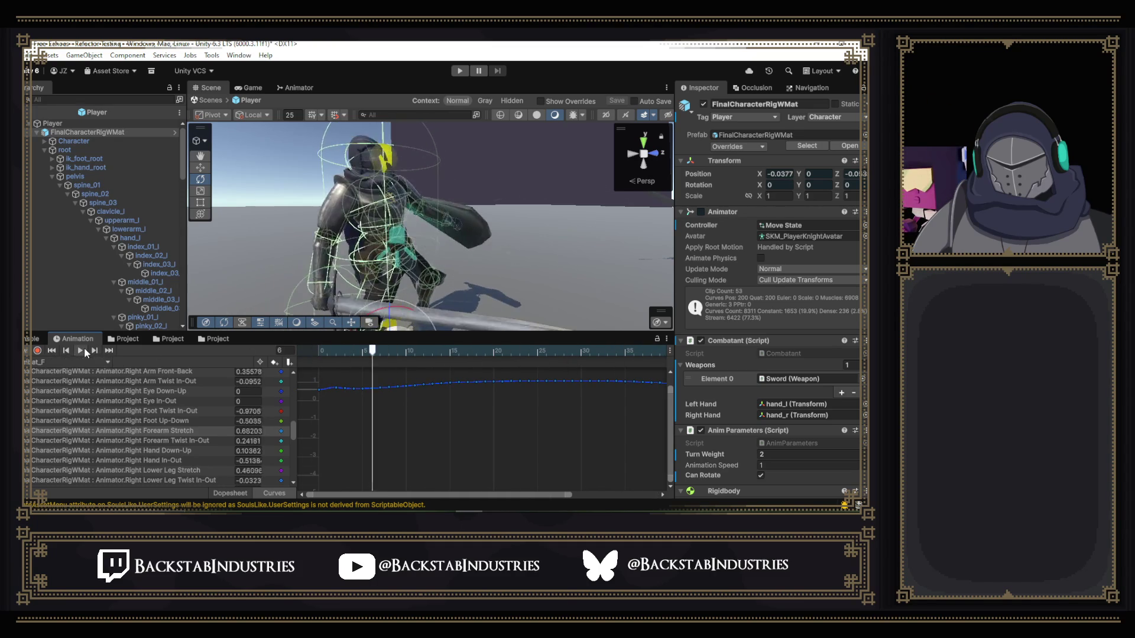
mouse_move(371, 353)
left_mouse_down()
mouse_move(321, 353)
mouse_move(670, 403)
left_mouse_up()
left_click_drag(445, 495, 578, 504)
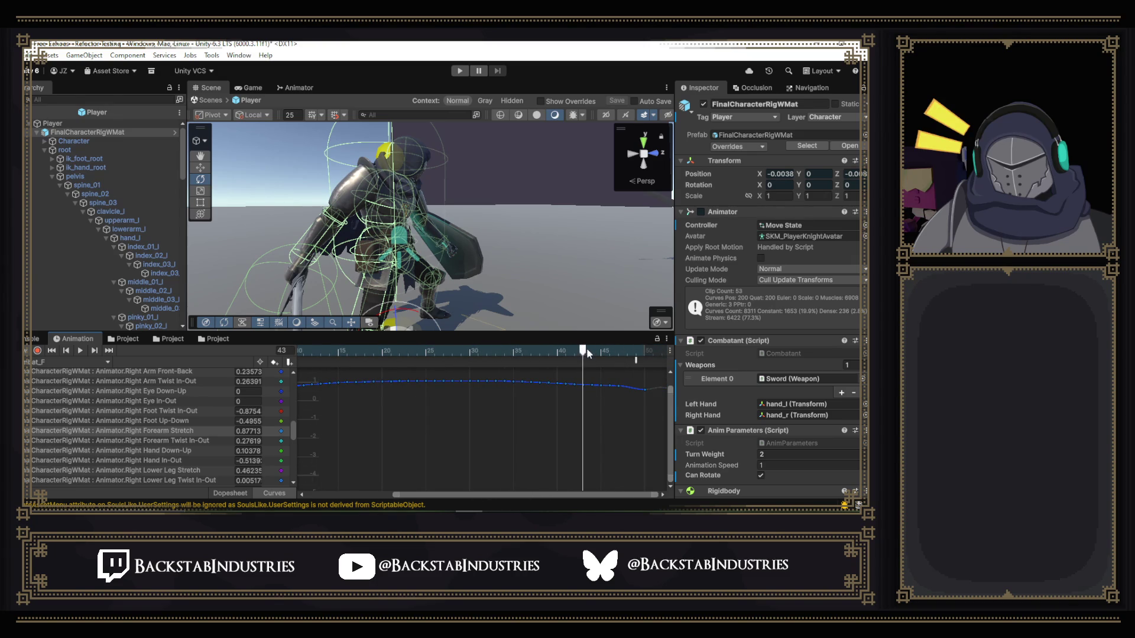
mouse_move(588, 353)
left_mouse_down()
mouse_move(646, 367)
mouse_move(625, 359)
mouse_move(618, 388)
mouse_move(603, 352)
mouse_move(520, 353)
mouse_move(539, 352)
left_mouse_up()
- Inspect the keys near frames 44 and 40, then loop-play the clip to review the forearm curve
left_click(600, 386)
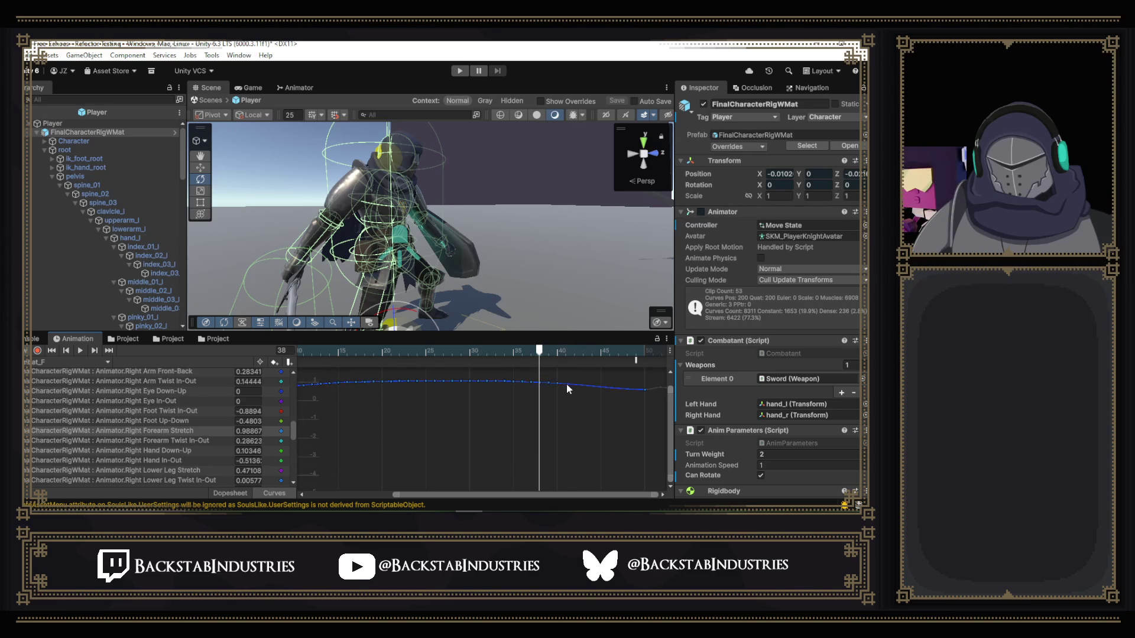
left_click_drag(559, 352, 655, 375)
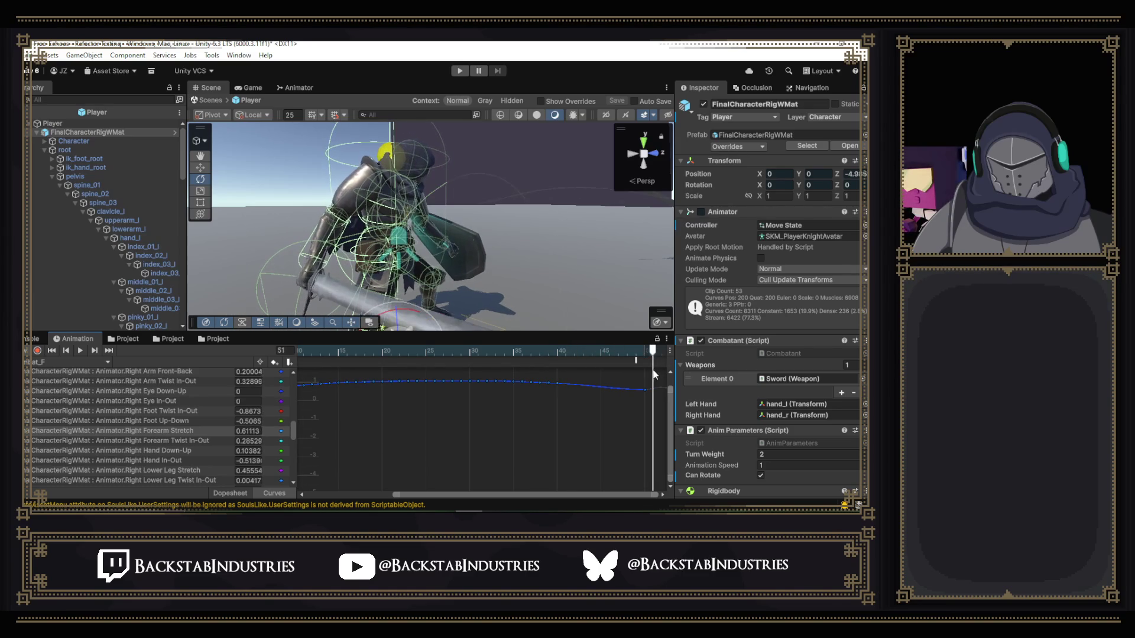
left_click_drag(467, 494, 456, 495)
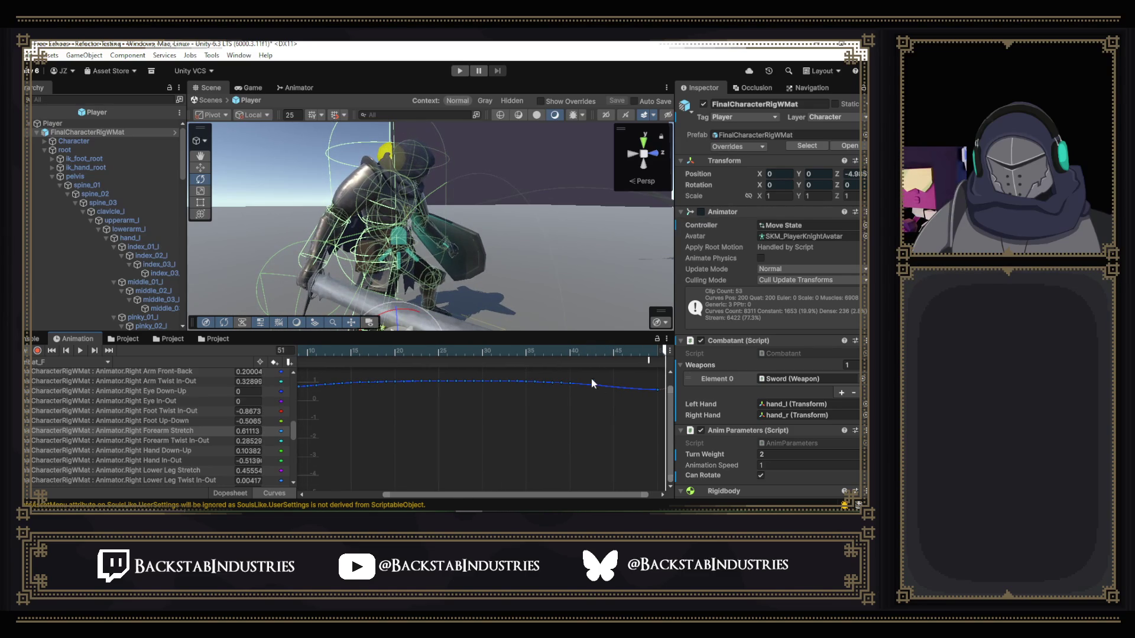
left_click(570, 383)
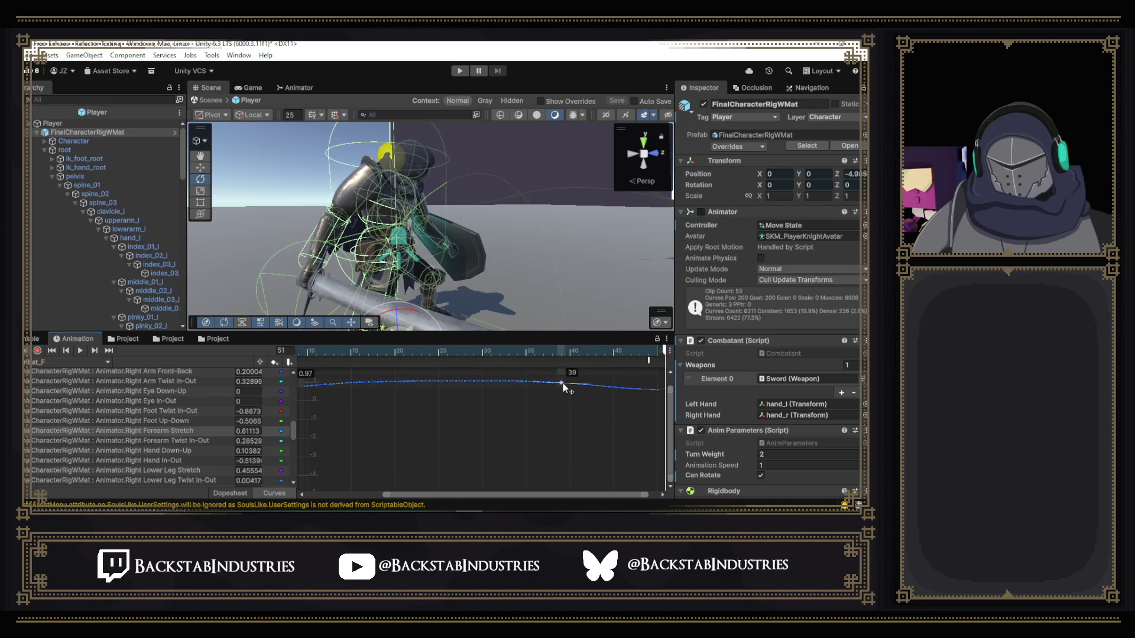
left_click(533, 418)
left_click_drag(479, 496, 401, 496)
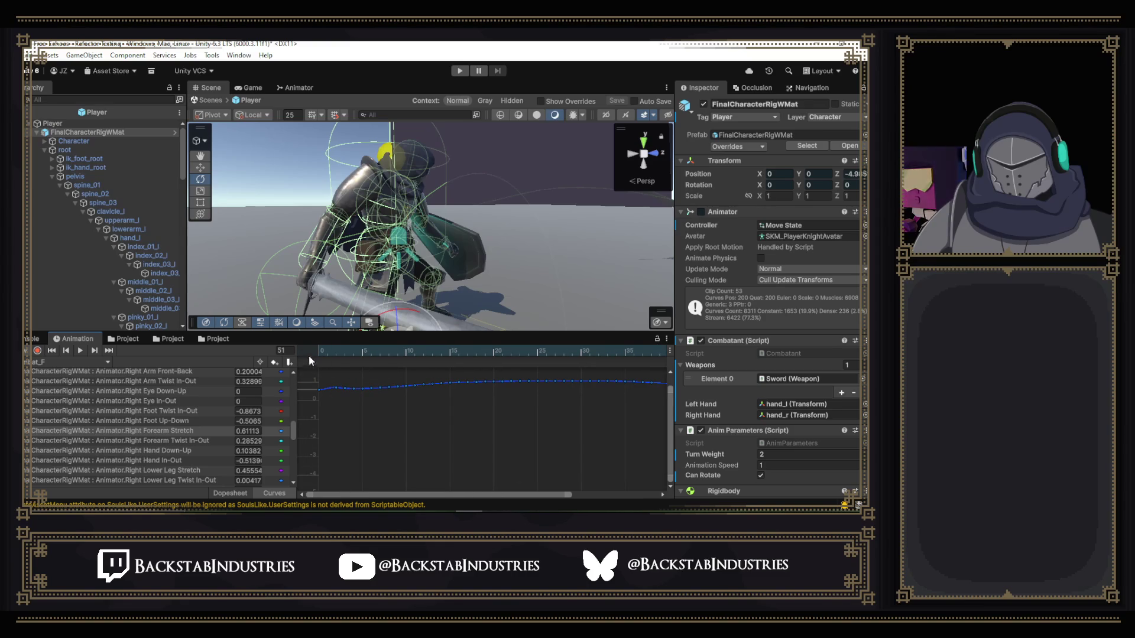
left_click(81, 351)
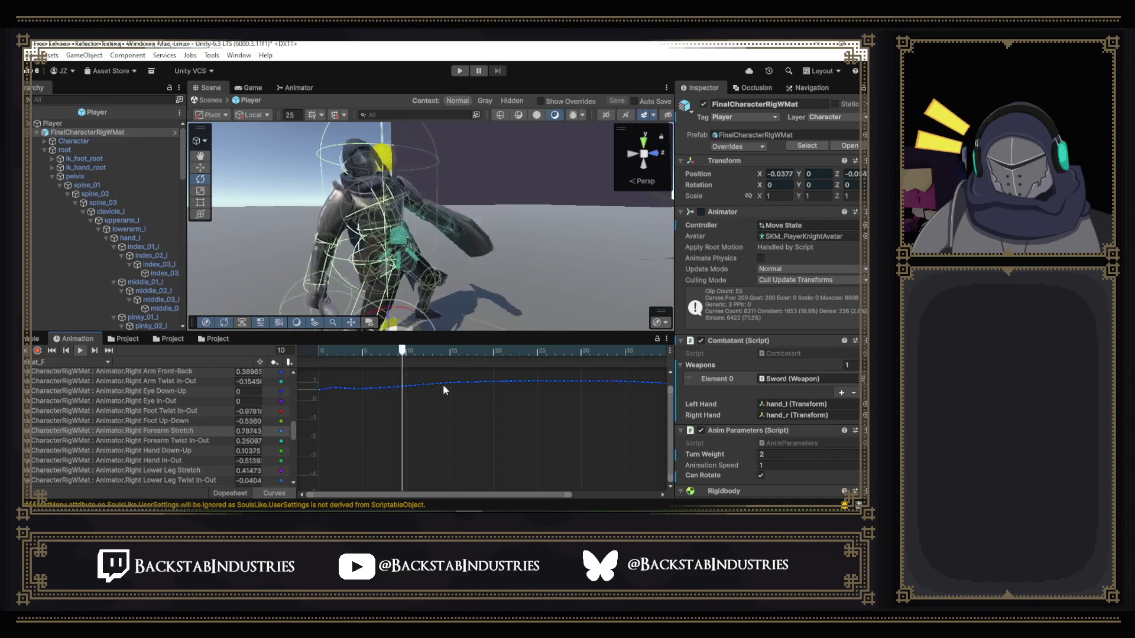
mouse_move(412, 494)
left_mouse_down()
mouse_move(507, 505)
mouse_move(343, 493)
left_mouse_up()
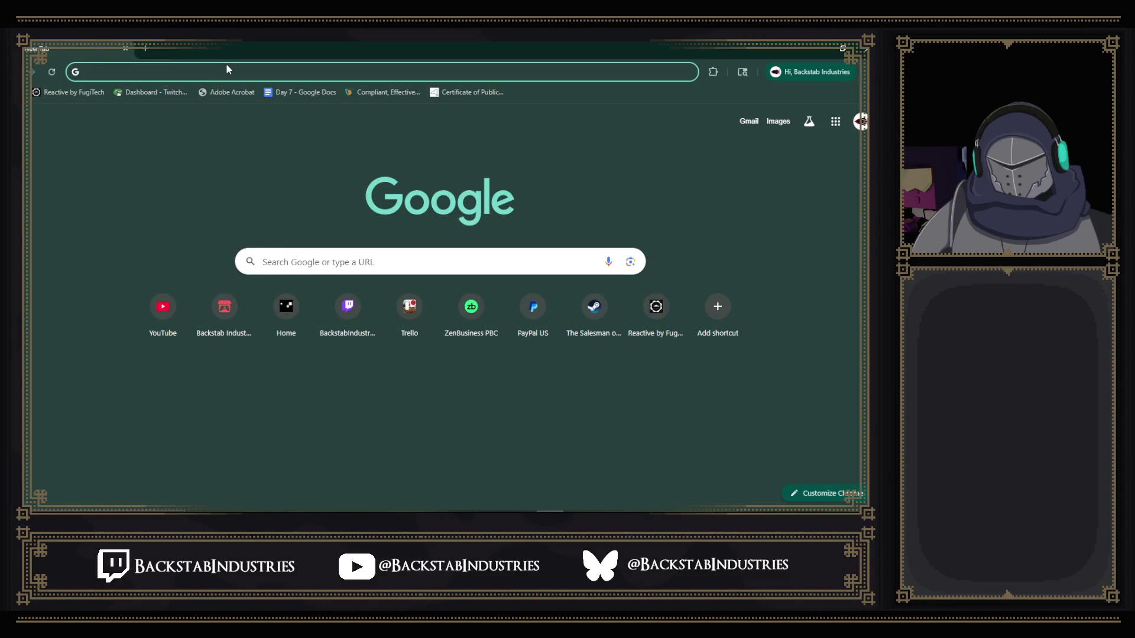
- Search Google for 'schenectady'
type("scheed")
key("BackSpace")
key("BackSpace")
type("n")
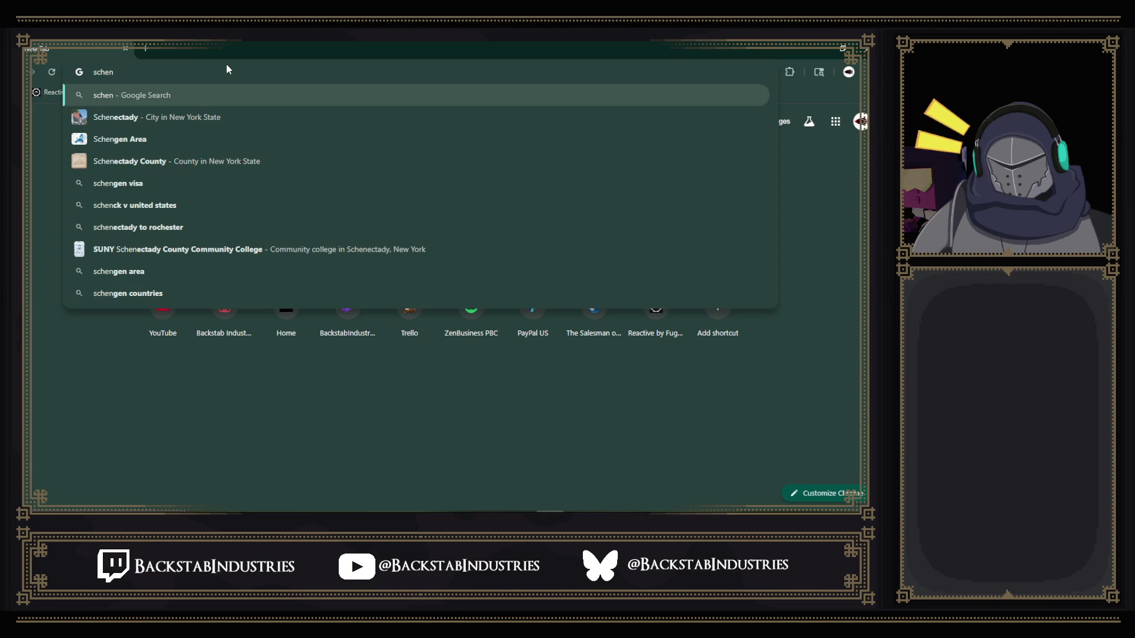
type("ectady")
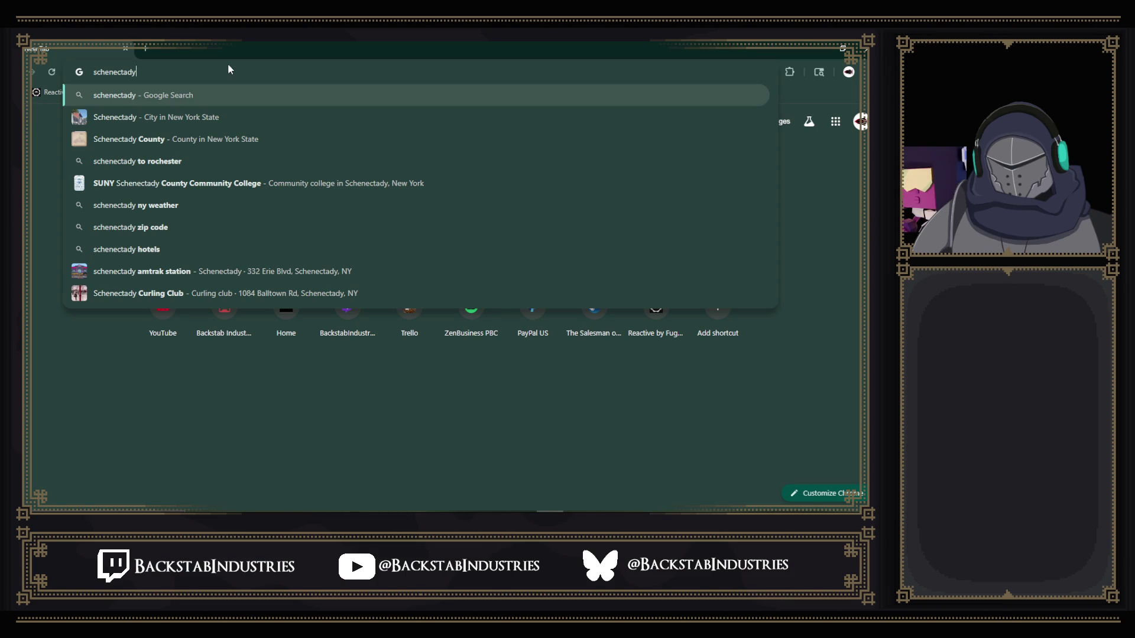
key("Return")
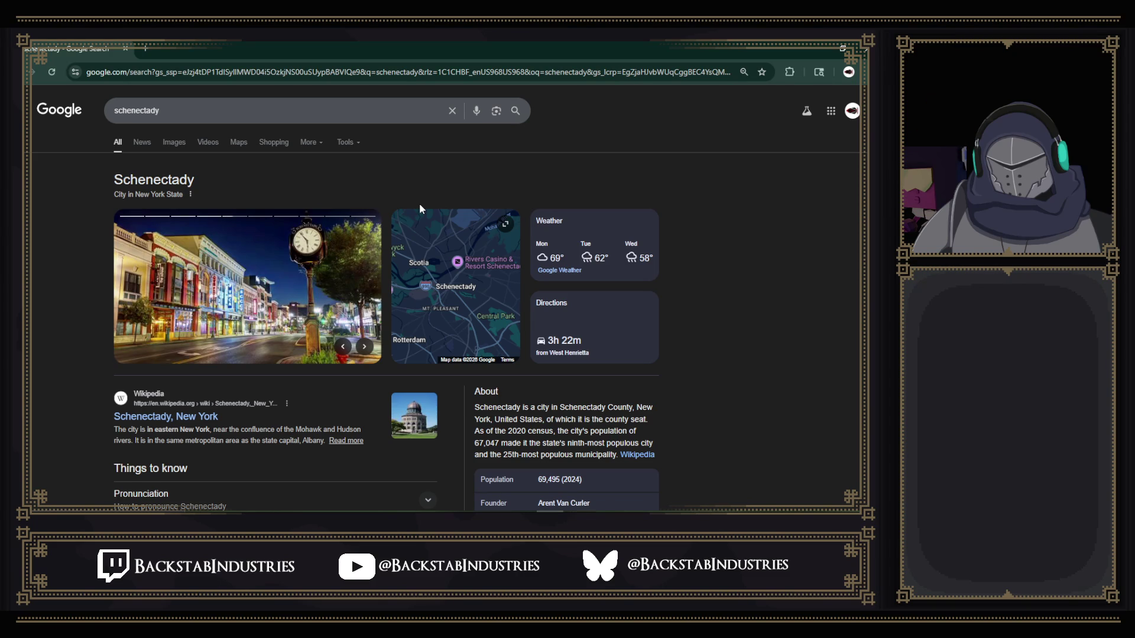
- Scroll through the results and close the search tab
scroll(329, 271, "down", 4)
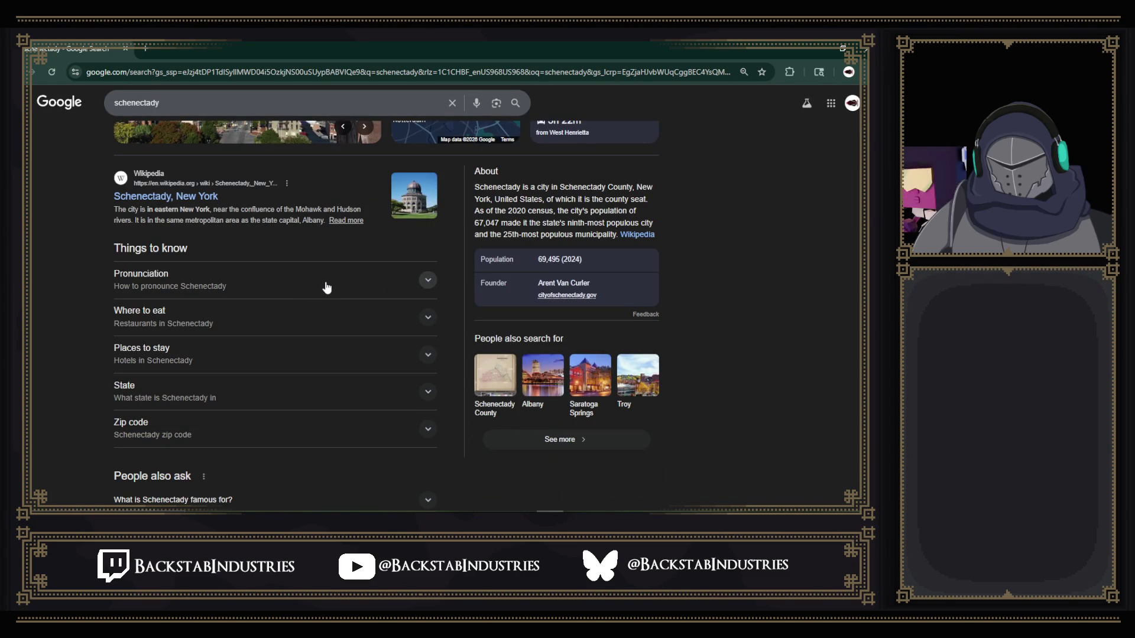
scroll(319, 297, "up", 4)
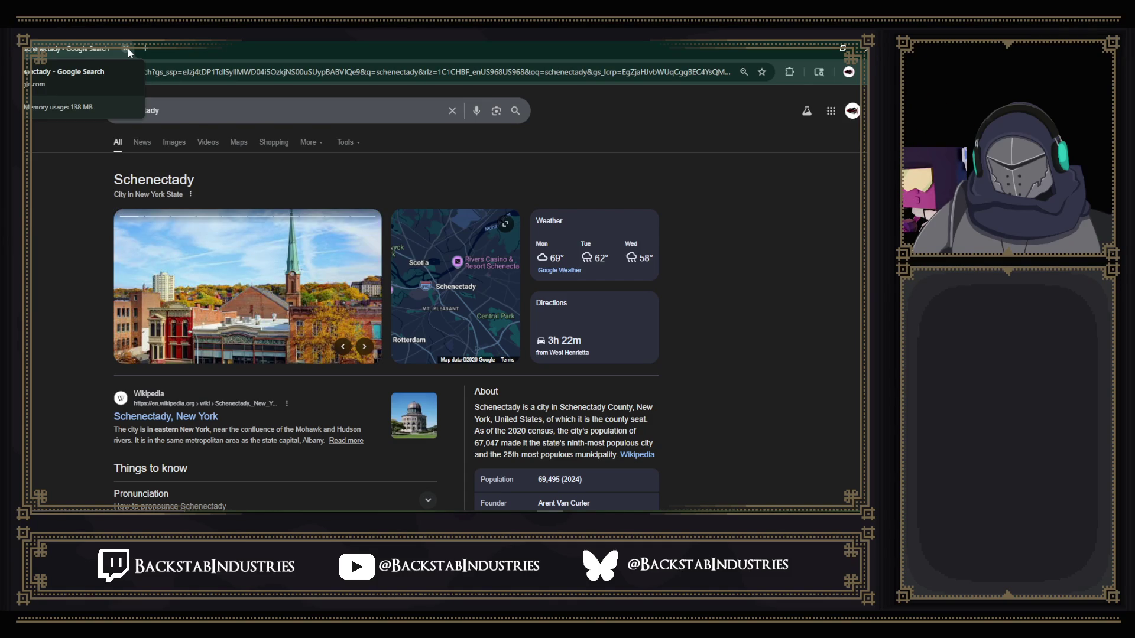
left_click(126, 49)
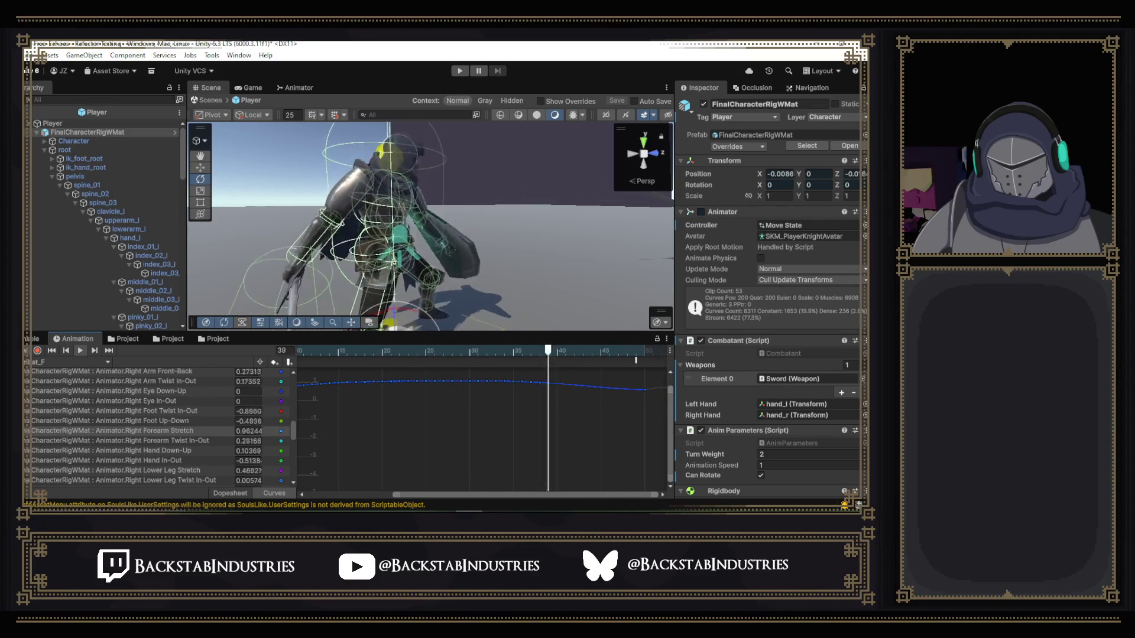
- Stop the clip preview and set the playhead to frame 38
left_click_drag(433, 496, 353, 494)
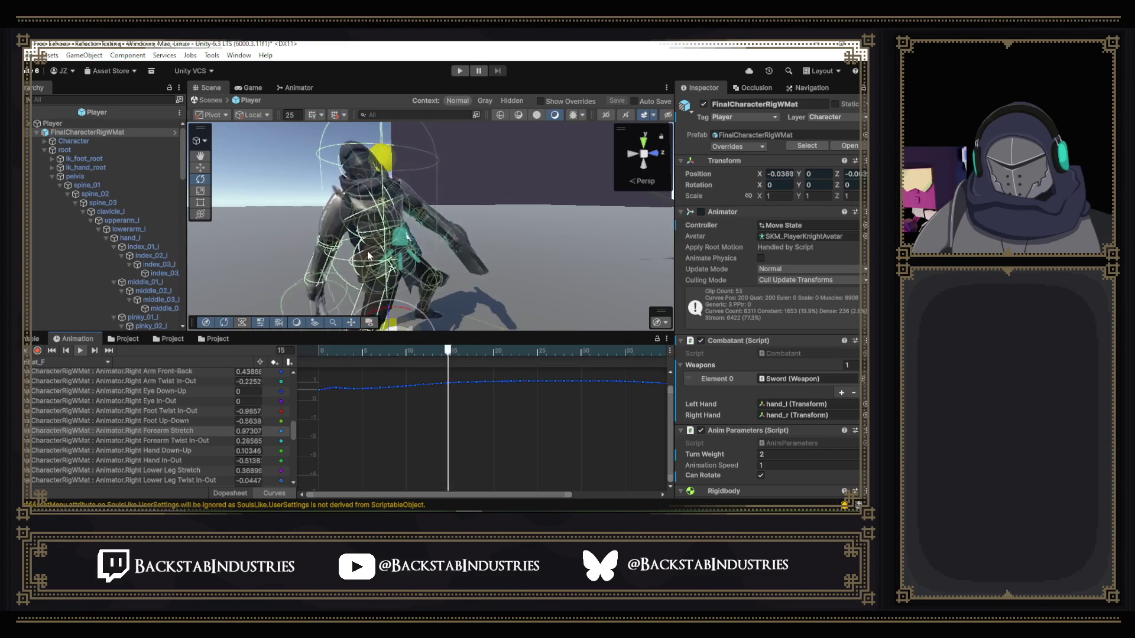
left_click(81, 350)
mouse_move(326, 351)
left_mouse_down()
mouse_move(397, 354)
mouse_move(656, 432)
left_mouse_up()
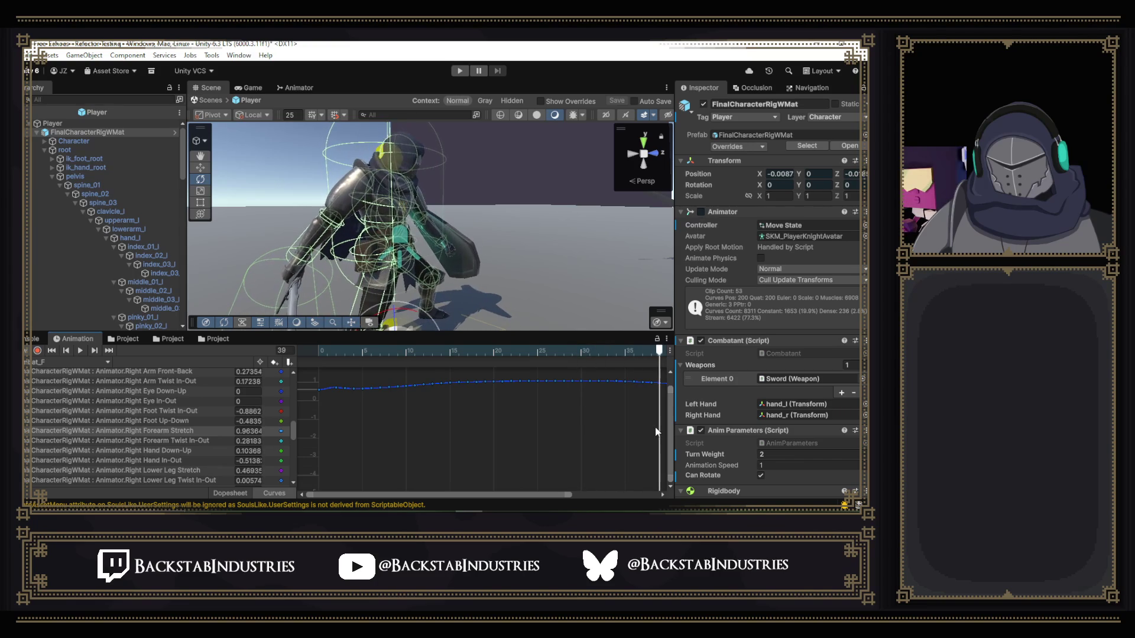
left_click_drag(512, 495, 611, 503)
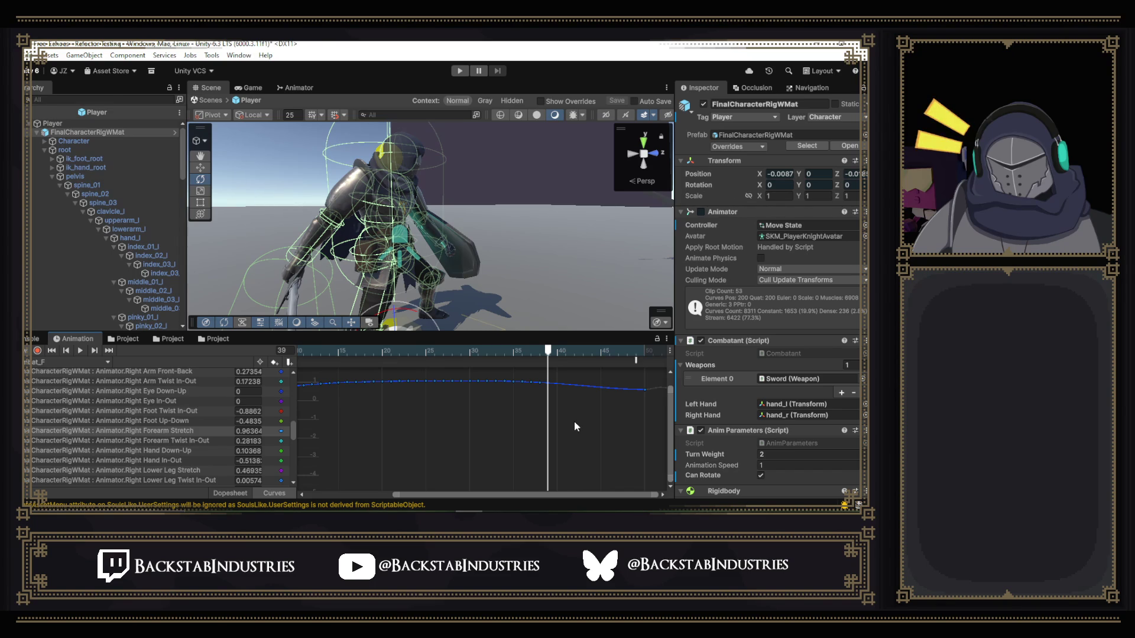
left_click(540, 354)
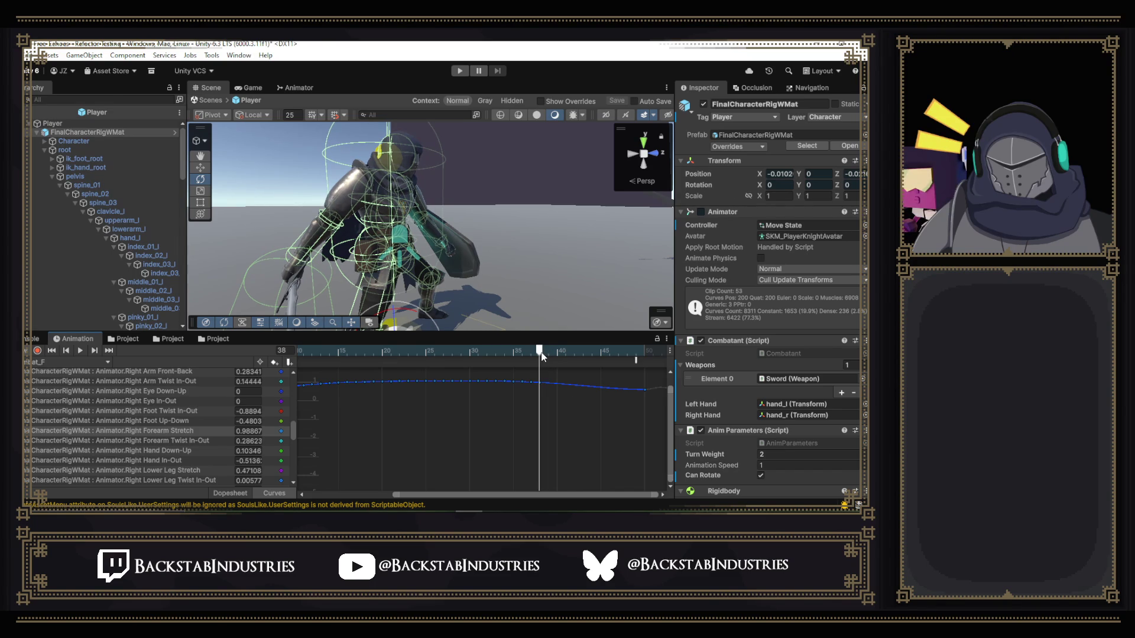
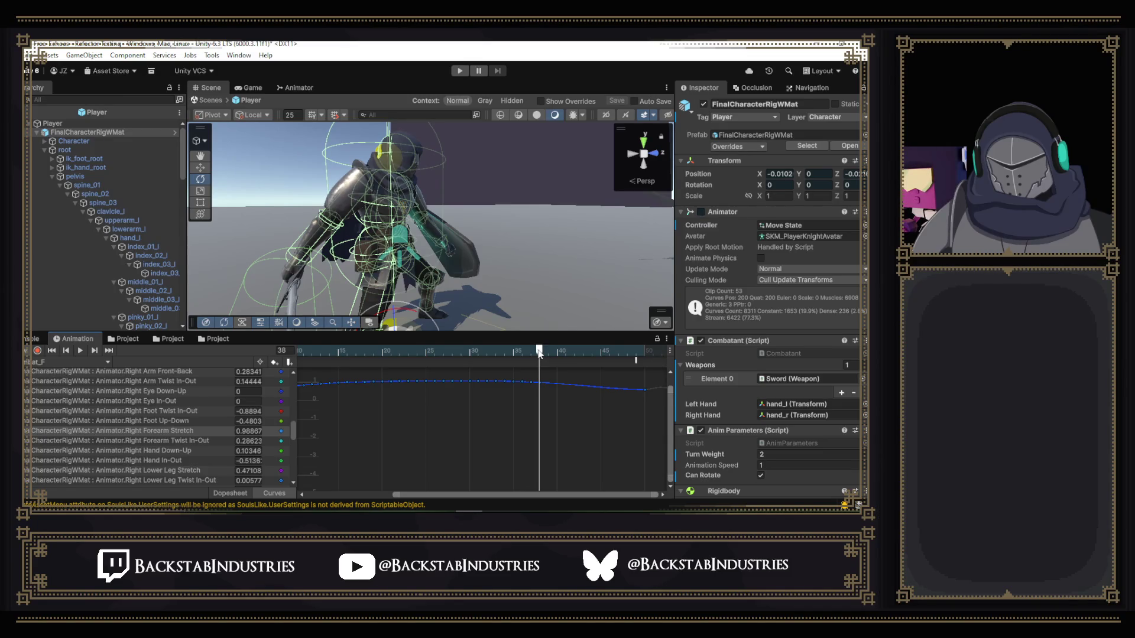
- Preview the clip at frame 49, then enter Play mode to test the knight
mouse_move(544, 355)
left_mouse_down()
mouse_move(629, 372)
mouse_move(635, 357)
left_mouse_up()
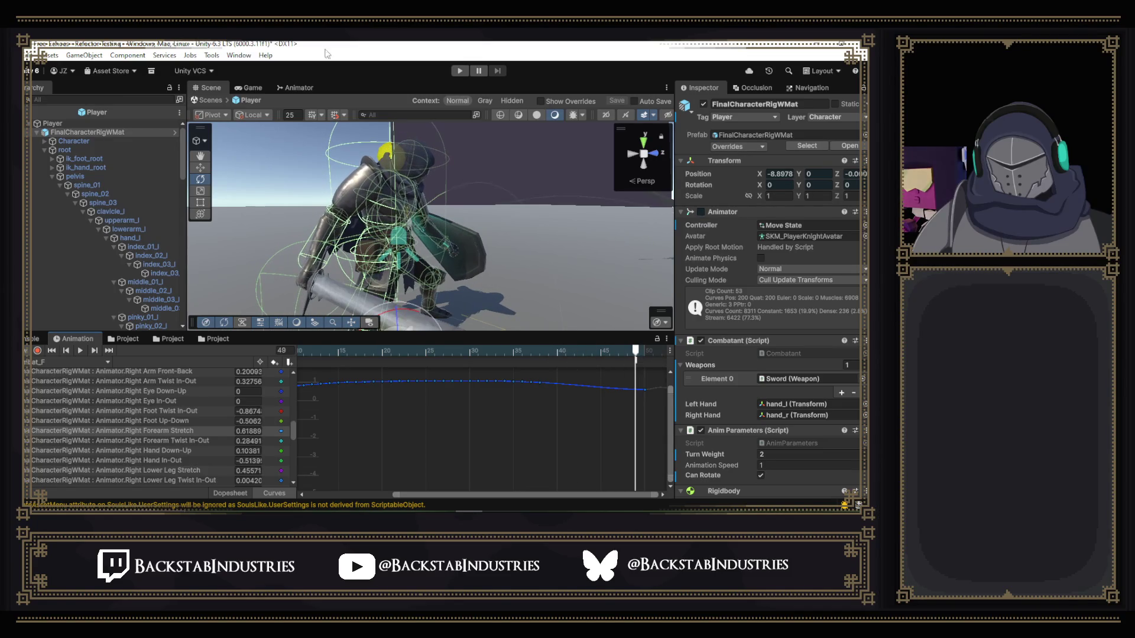
left_click(460, 71)
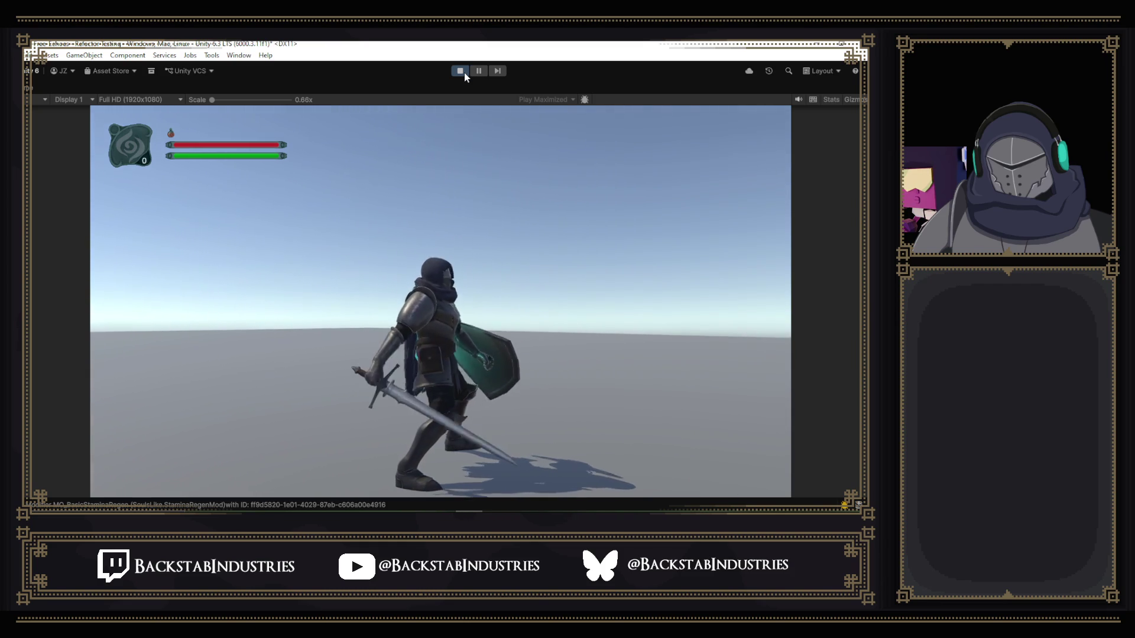
- Exit Play mode, load the Combat_F clip, and scrub its poses back to frame 0
left_click(460, 71)
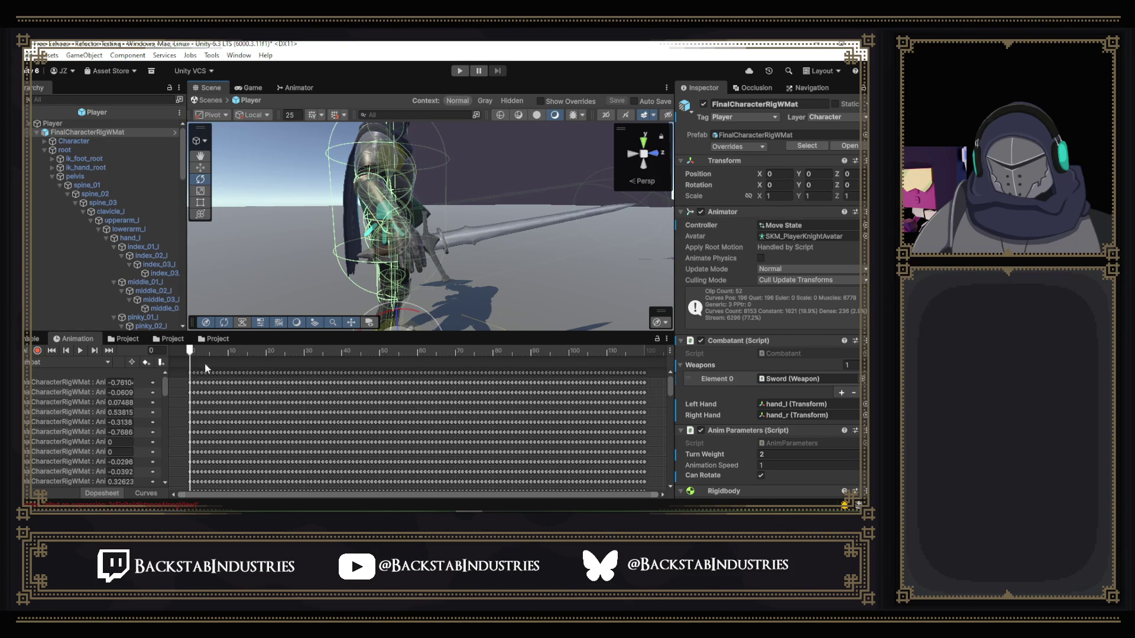
left_click_drag(191, 351, 429, 384)
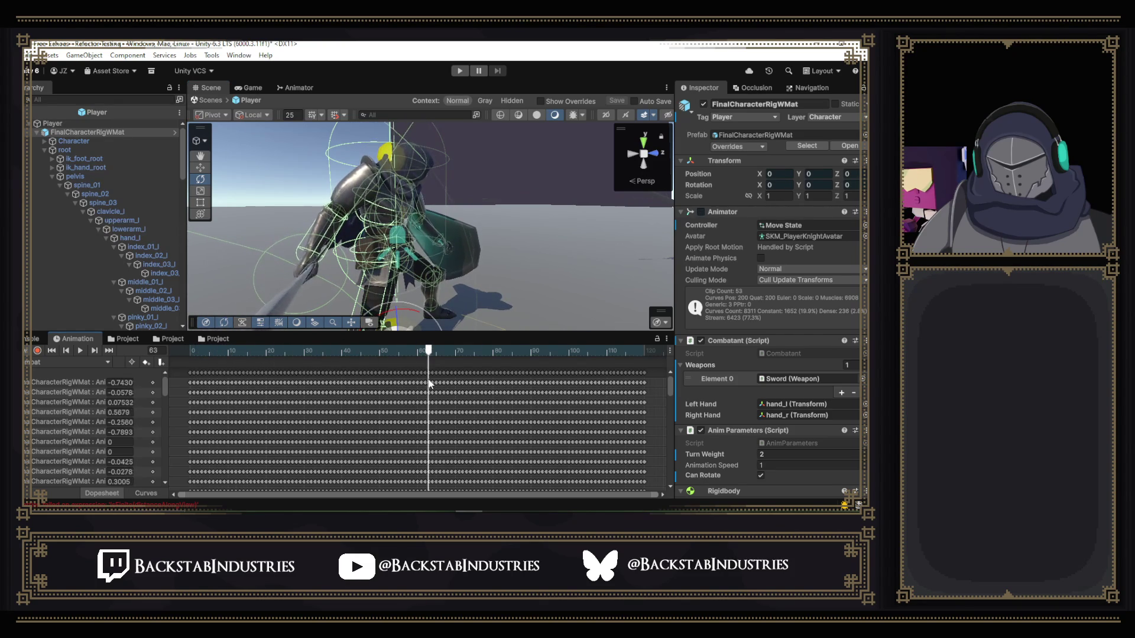
left_click(84, 363)
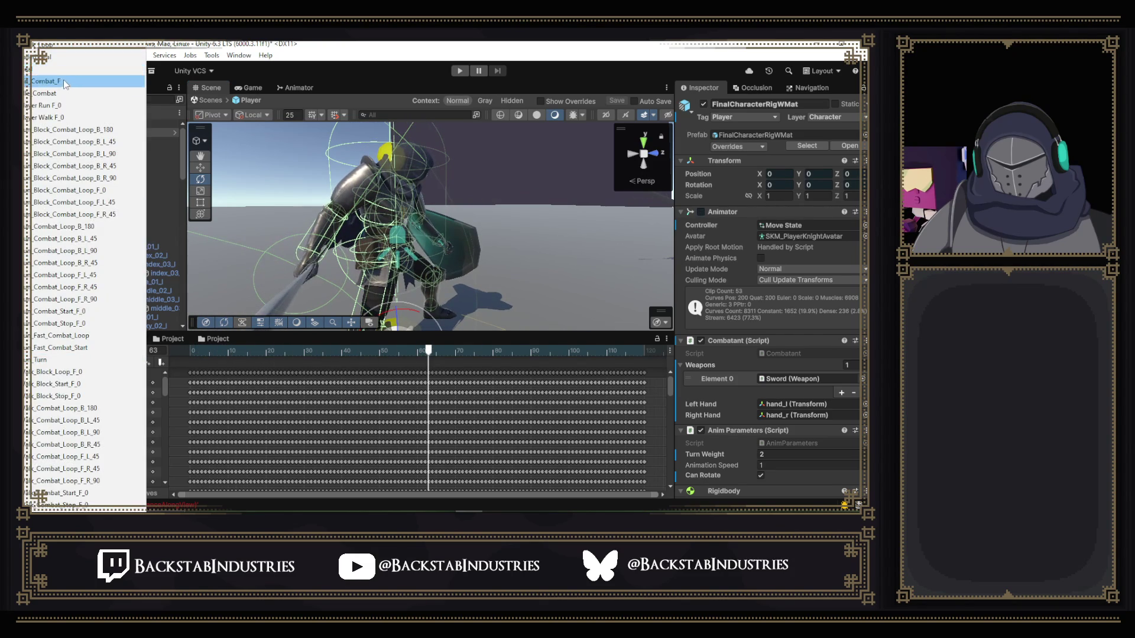
left_click(62, 81)
left_click(211, 351)
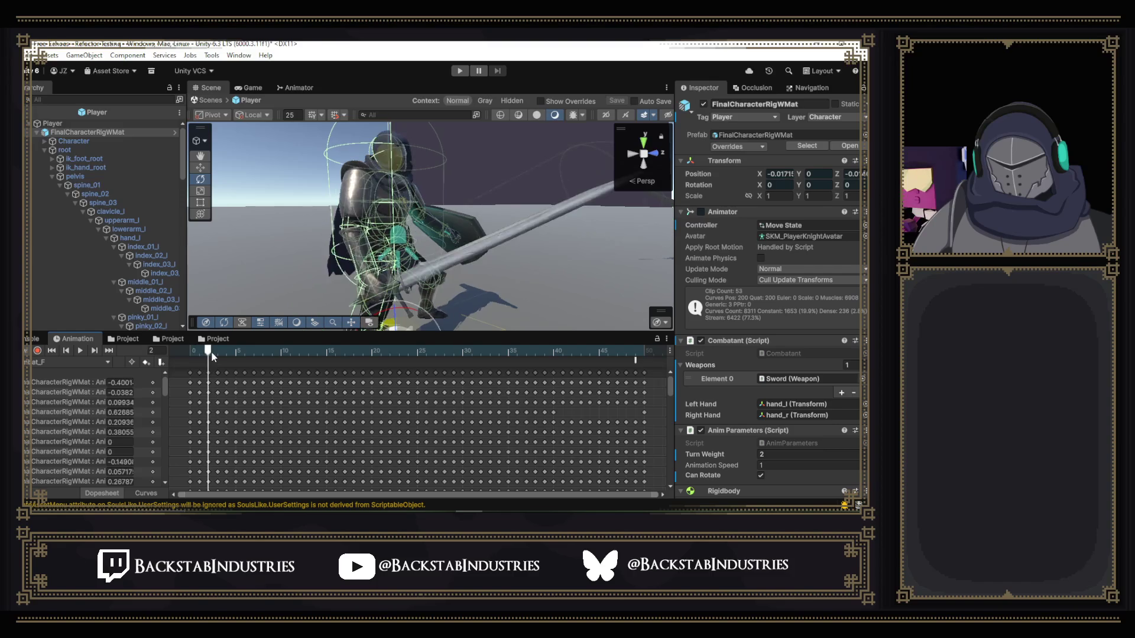
mouse_move(211, 351)
left_mouse_down()
mouse_move(190, 354)
mouse_move(341, 356)
mouse_move(165, 363)
mouse_move(548, 360)
mouse_move(168, 352)
left_mouse_up()
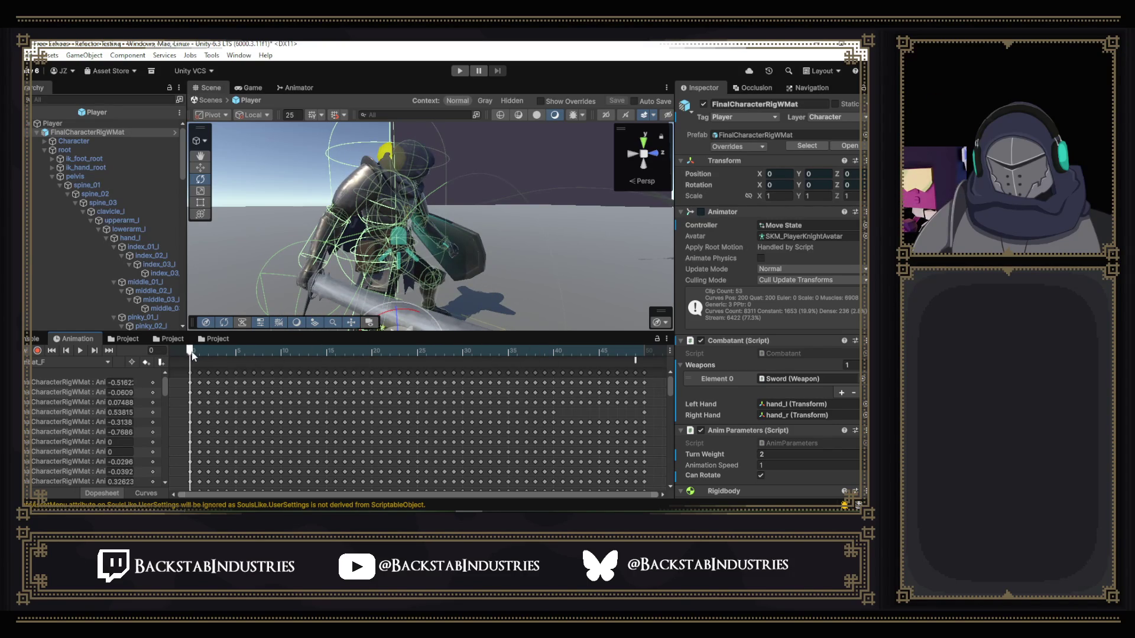
mouse_move(191, 352)
left_mouse_down()
mouse_move(236, 352)
mouse_move(190, 354)
left_mouse_up()
mouse_move(360, 512)
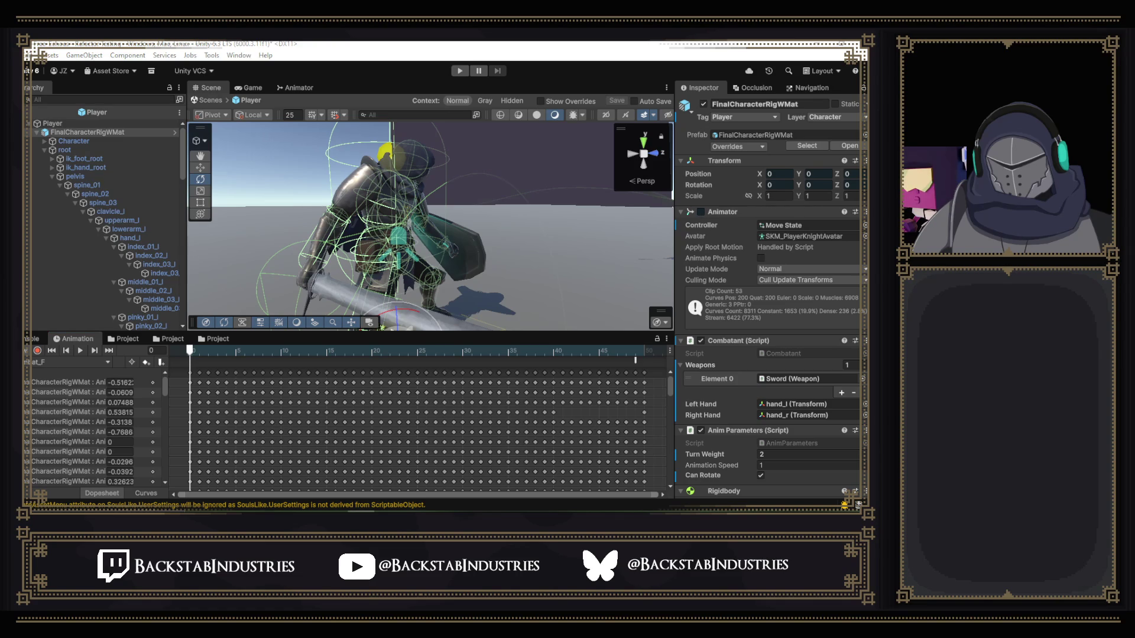
- Close the separate PDF reader and open the downloaded natal chart PDF in Chrome
left_click(650, 109)
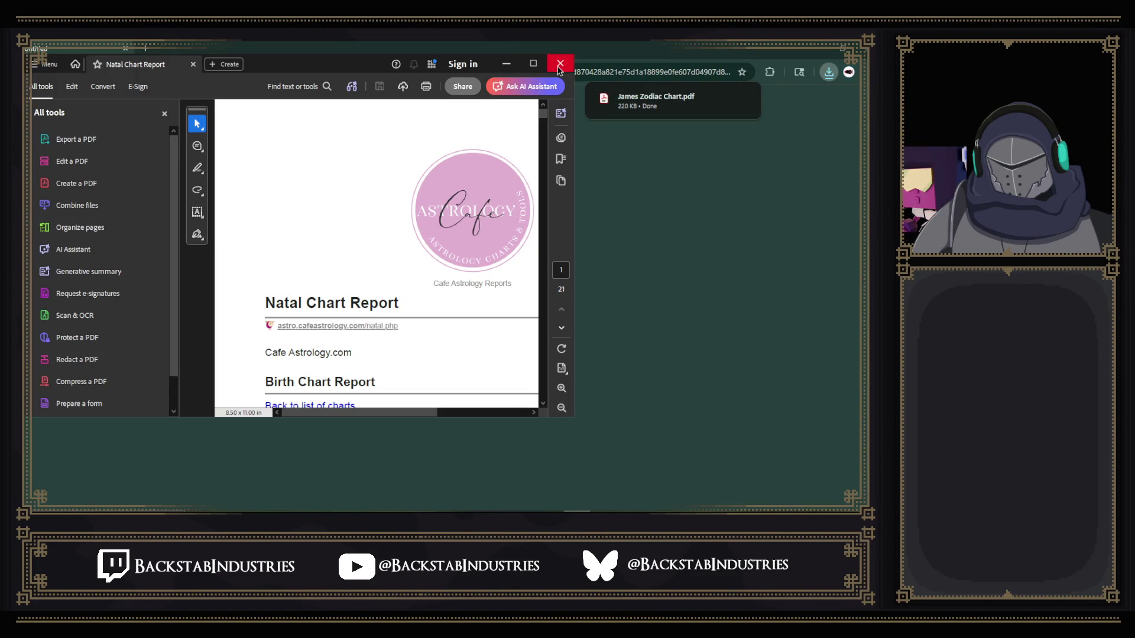
left_click(561, 63)
left_click(666, 101)
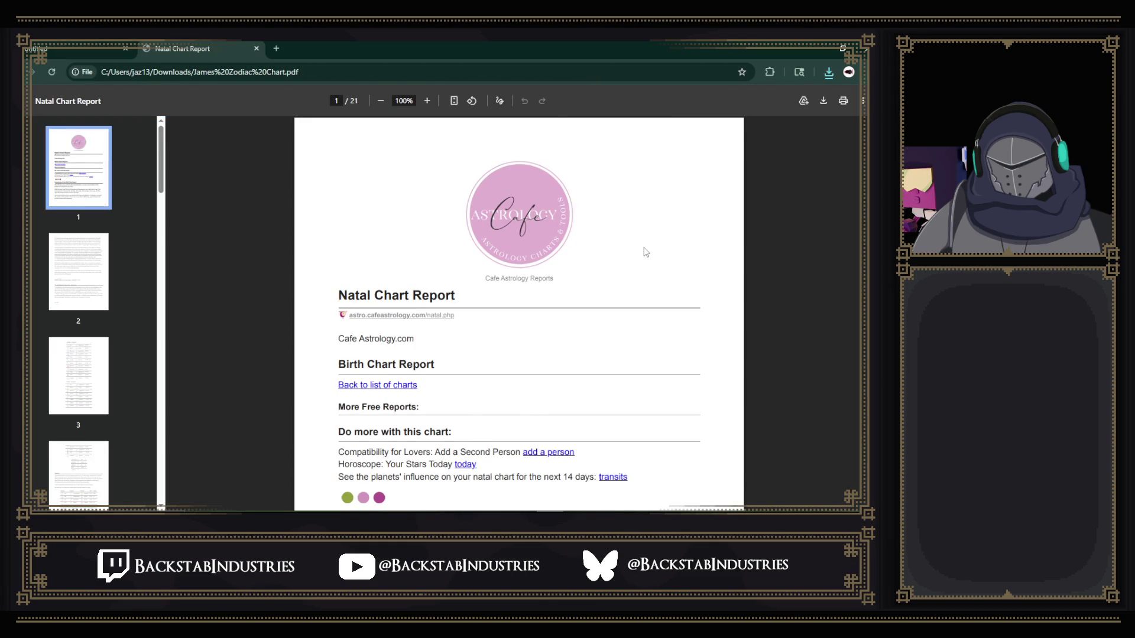
- Jump to the chart wheel on page 19, then open a blank new tab
scroll(646, 251, "down", 2)
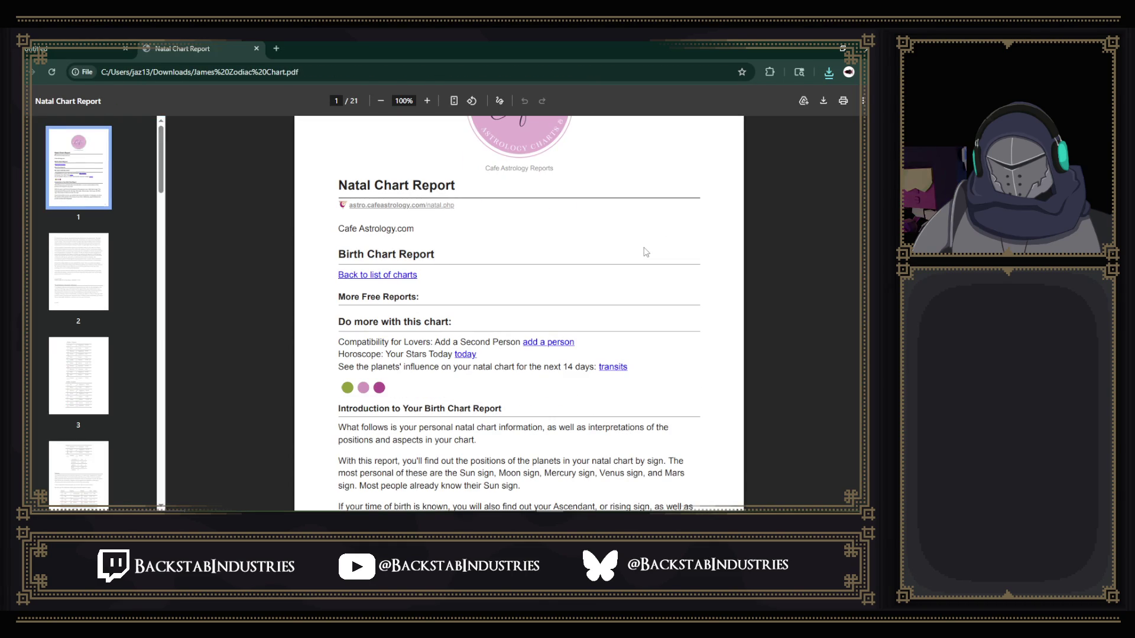
scroll(646, 252, "down", 1)
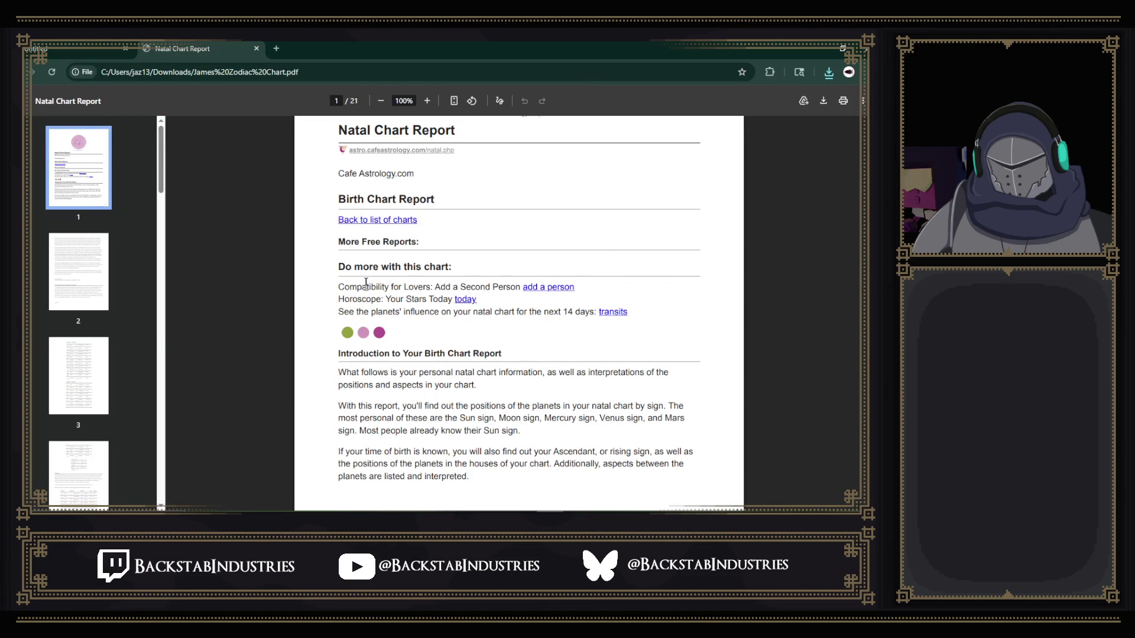
scroll(380, 241, "down", 8)
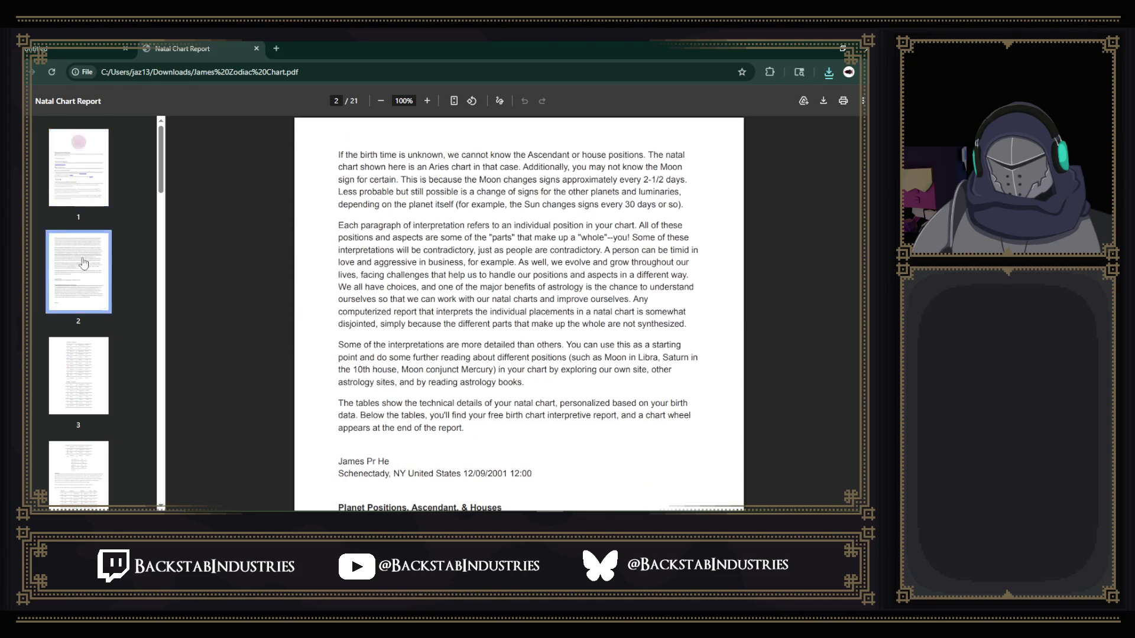
scroll(103, 337, "down", 15)
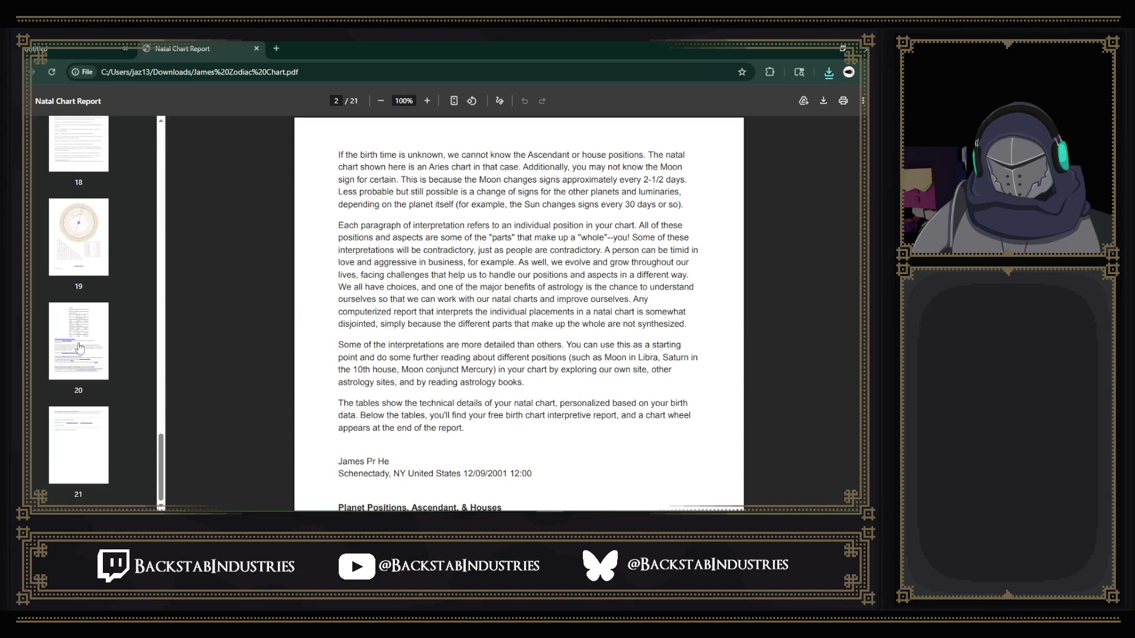
left_click(78, 265)
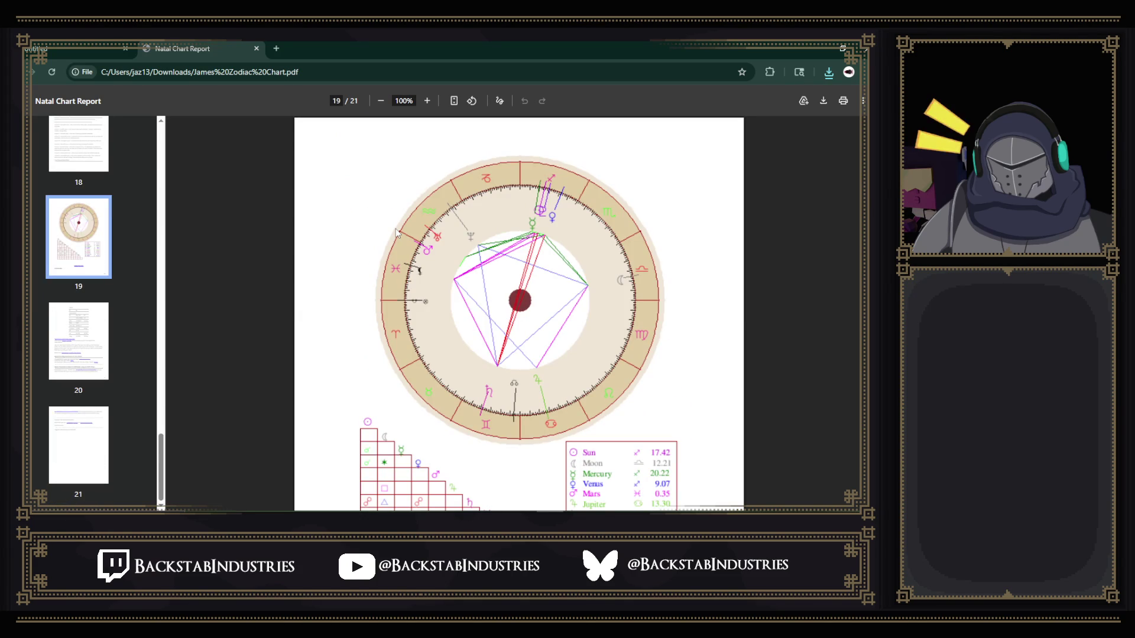
scroll(395, 232, "down", 5)
scroll(395, 232, "up", 2)
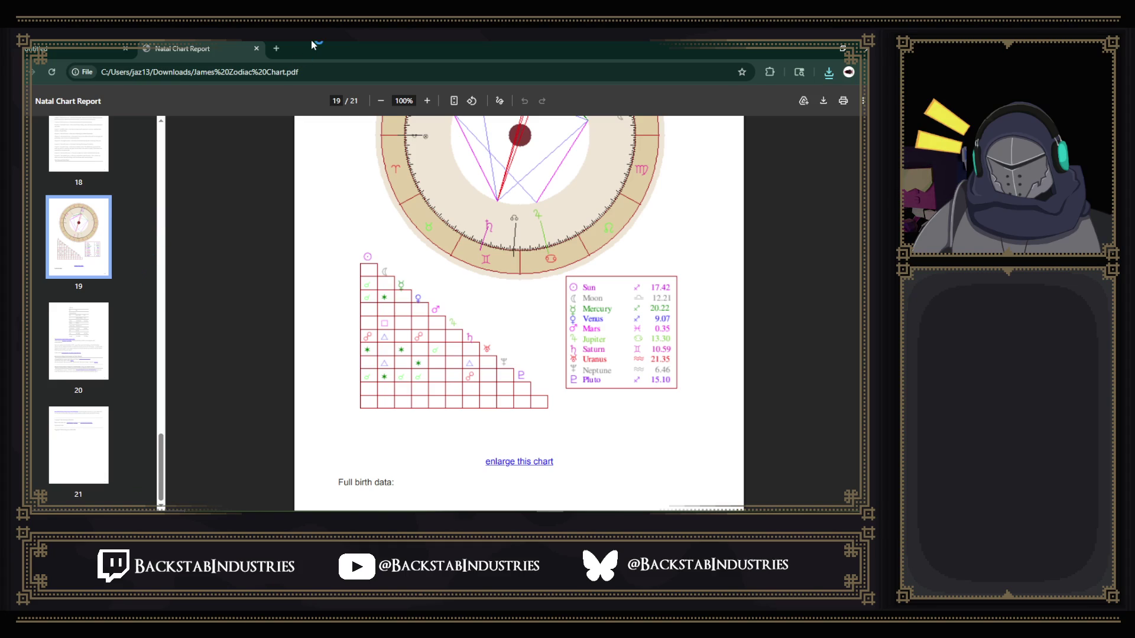
left_click(276, 48)
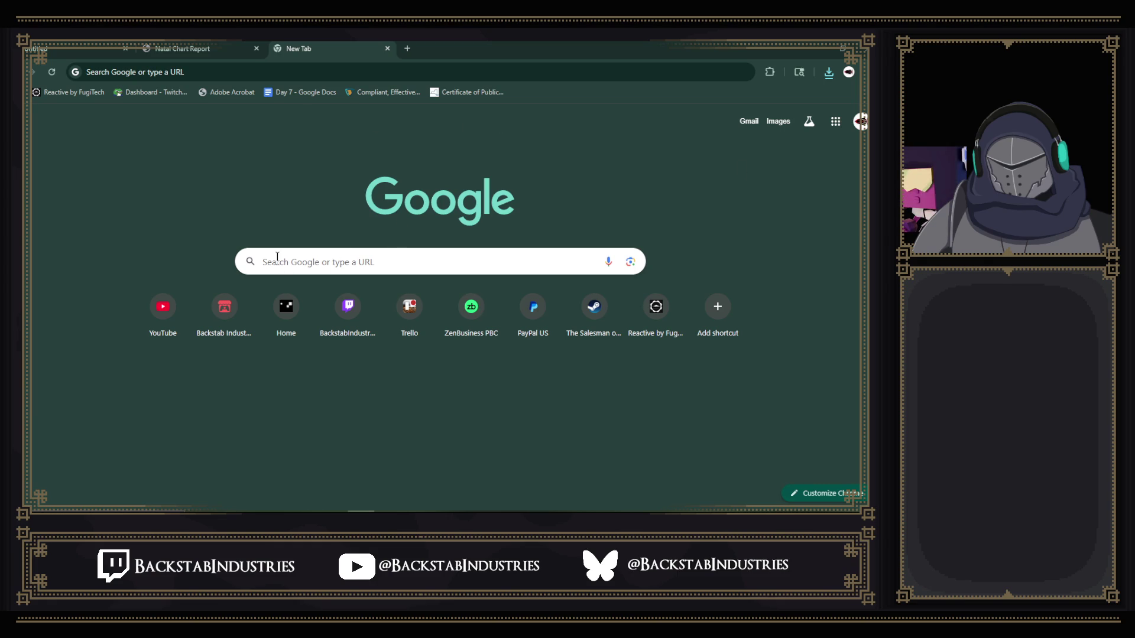
- Return to the Natal Chart Report and jump through pages 20 and 21 to page 18, The Houses
left_click(183, 48)
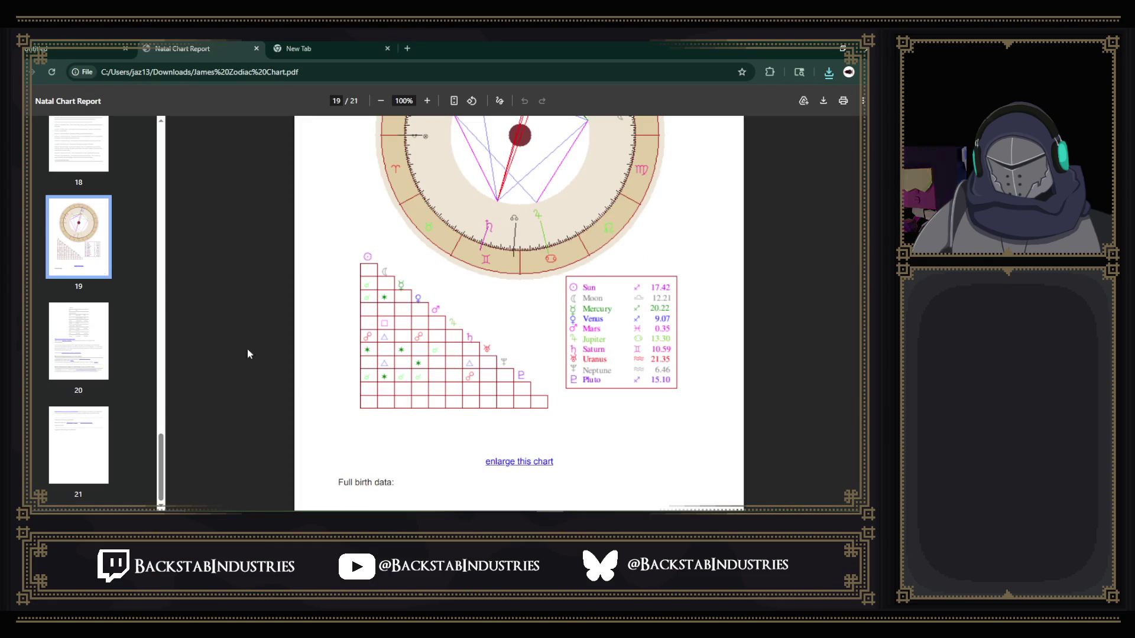
left_click(90, 340)
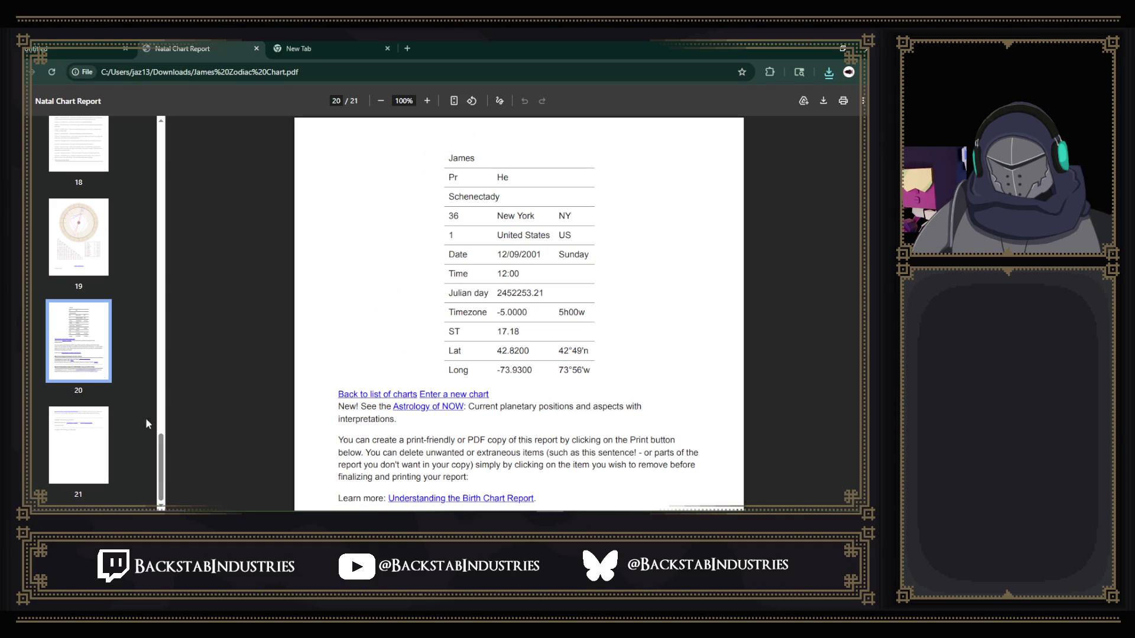
left_click(107, 437)
scroll(118, 422, "up", 3)
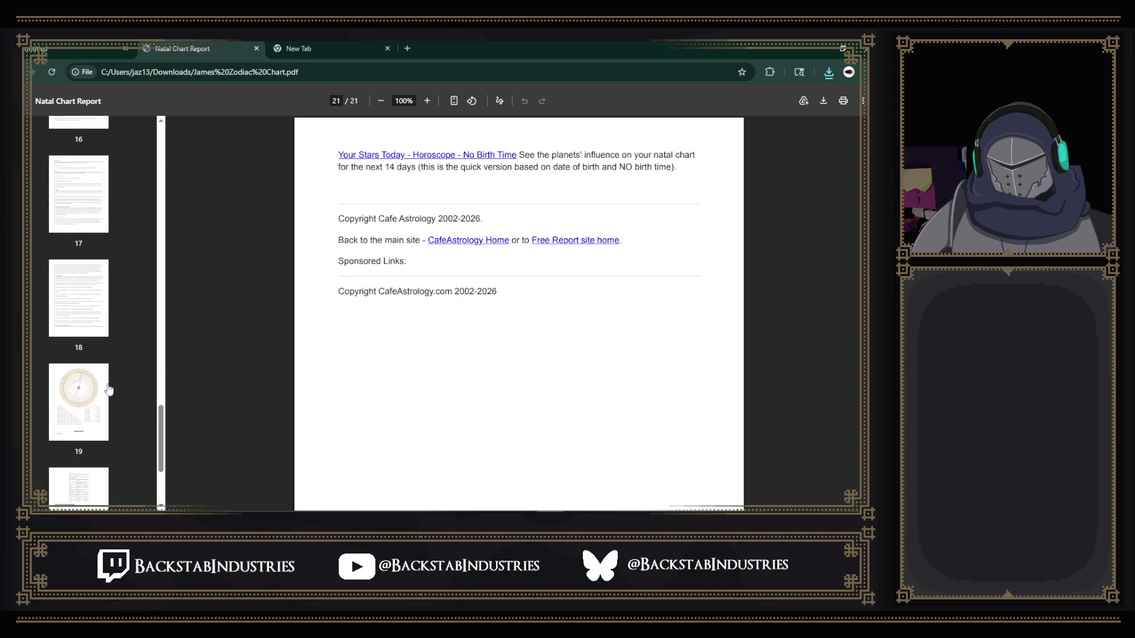
left_click(88, 325)
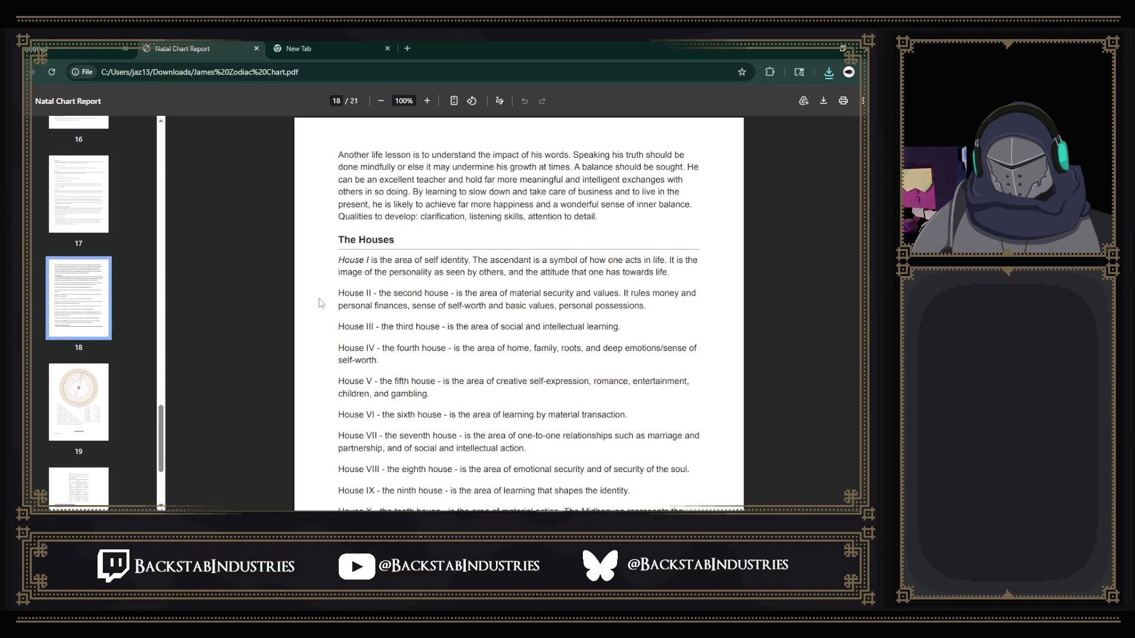
- Scroll back up to the Mercury - Pluto passage, briefly selecting and clearing its text
scroll(467, 291, "down", 1)
scroll(467, 291, "down", 2)
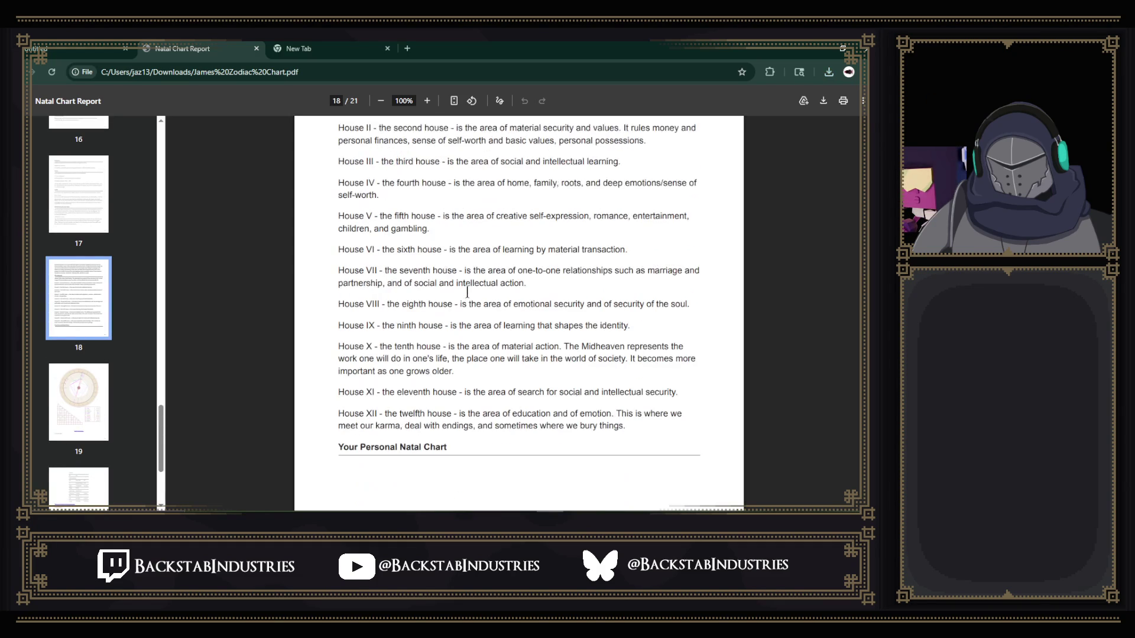
scroll(467, 292, "up", 12)
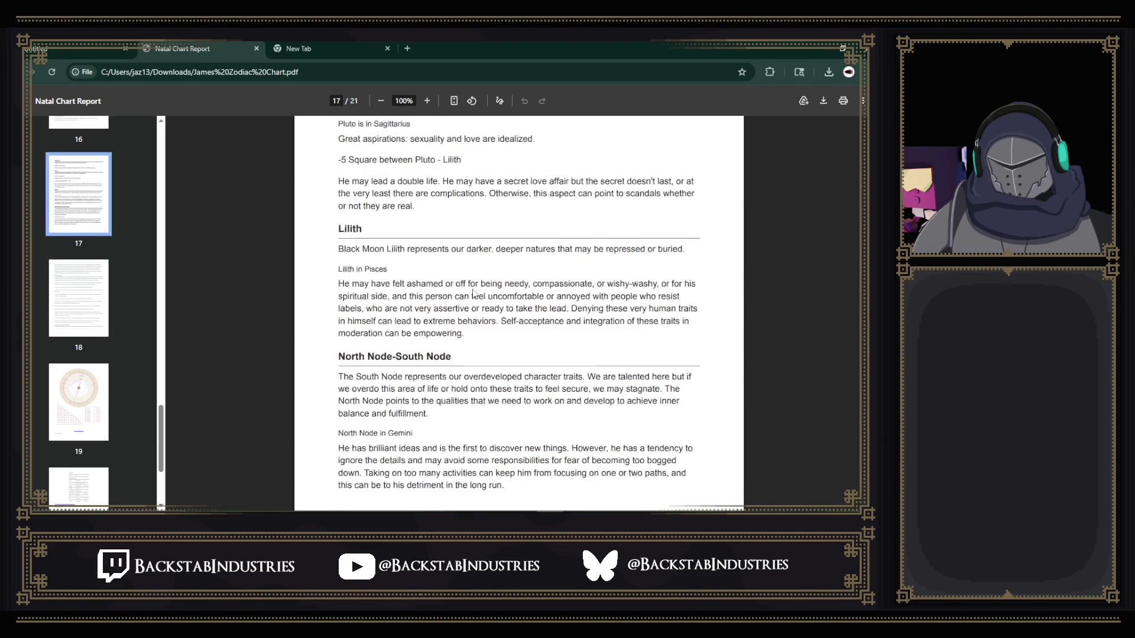
scroll(472, 293, "up", 8)
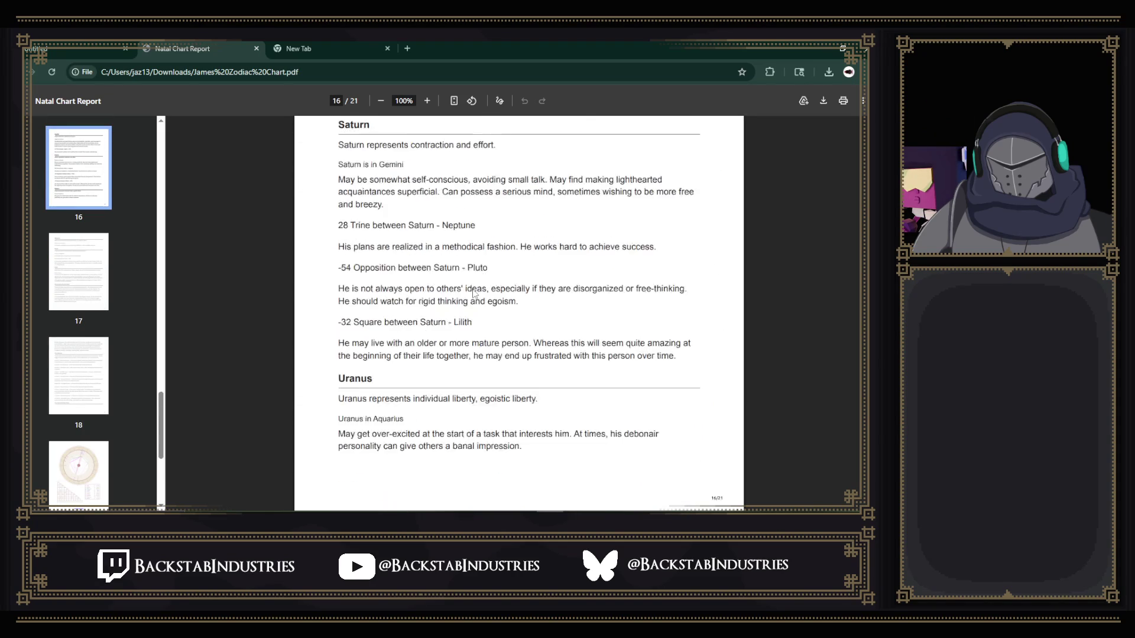
scroll(473, 293, "up", 3)
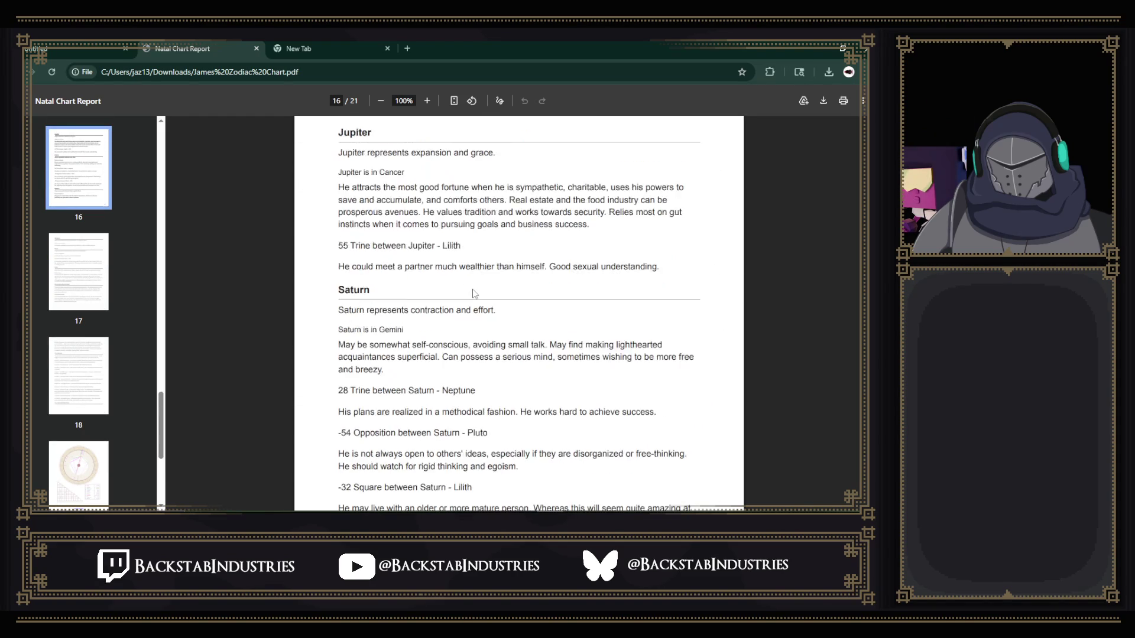
scroll(473, 293, "up", 1)
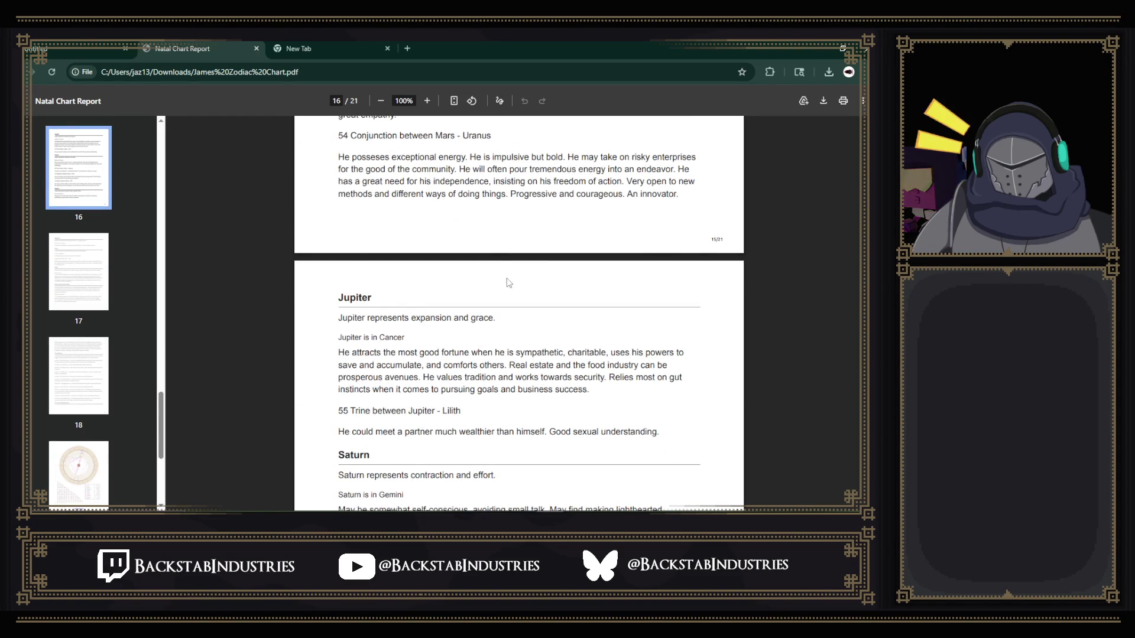
scroll(507, 283, "up", 6)
scroll(507, 282, "up", 15)
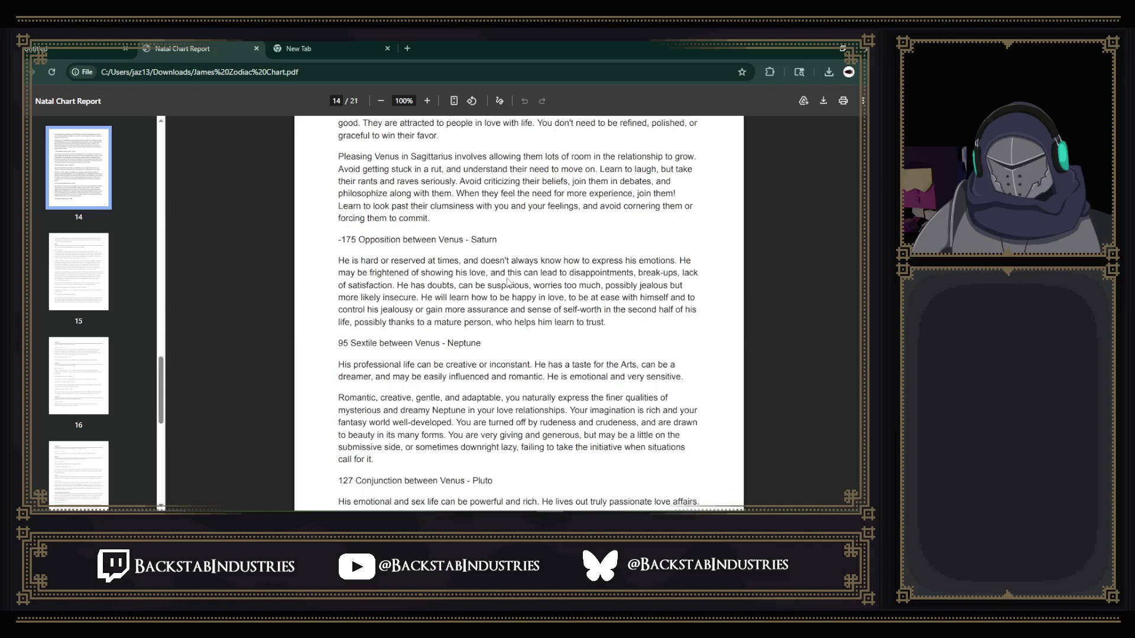
scroll(506, 259, "up", 5)
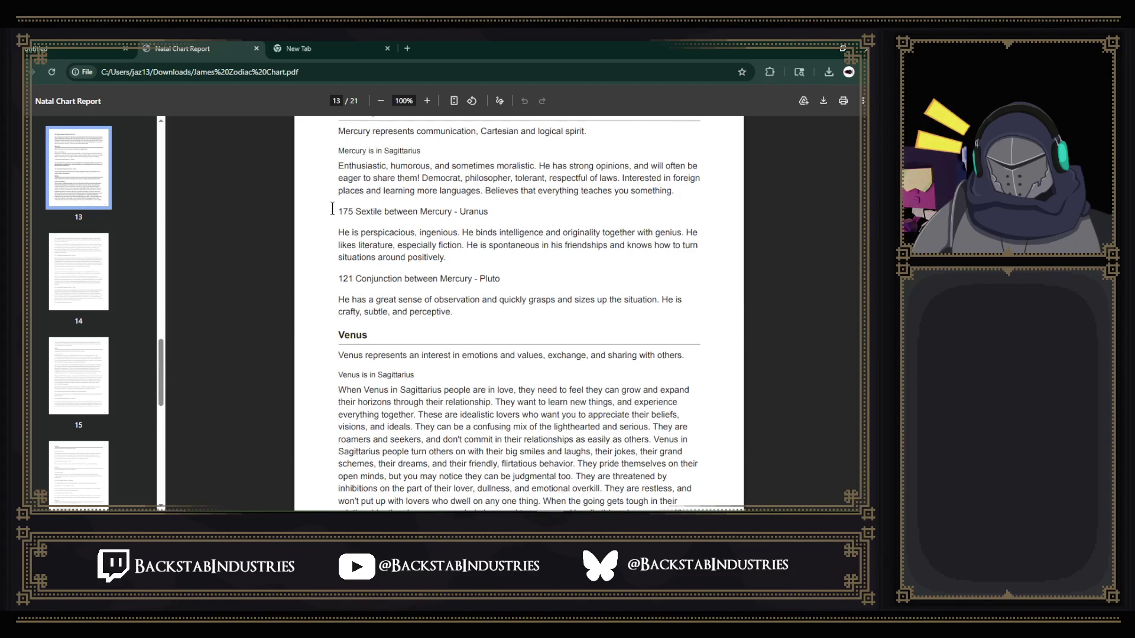
left_click_drag(460, 301, 445, 286)
left_click(445, 287)
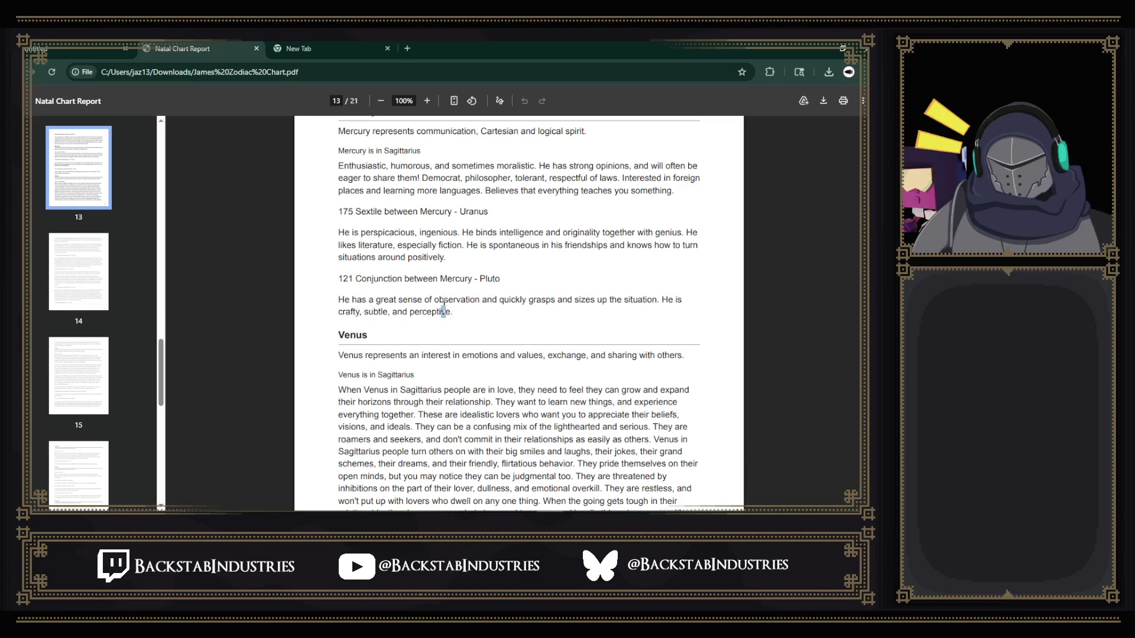
- Keep paging up to the planetary aspect table with orbs and values
scroll(470, 322, "up", 2)
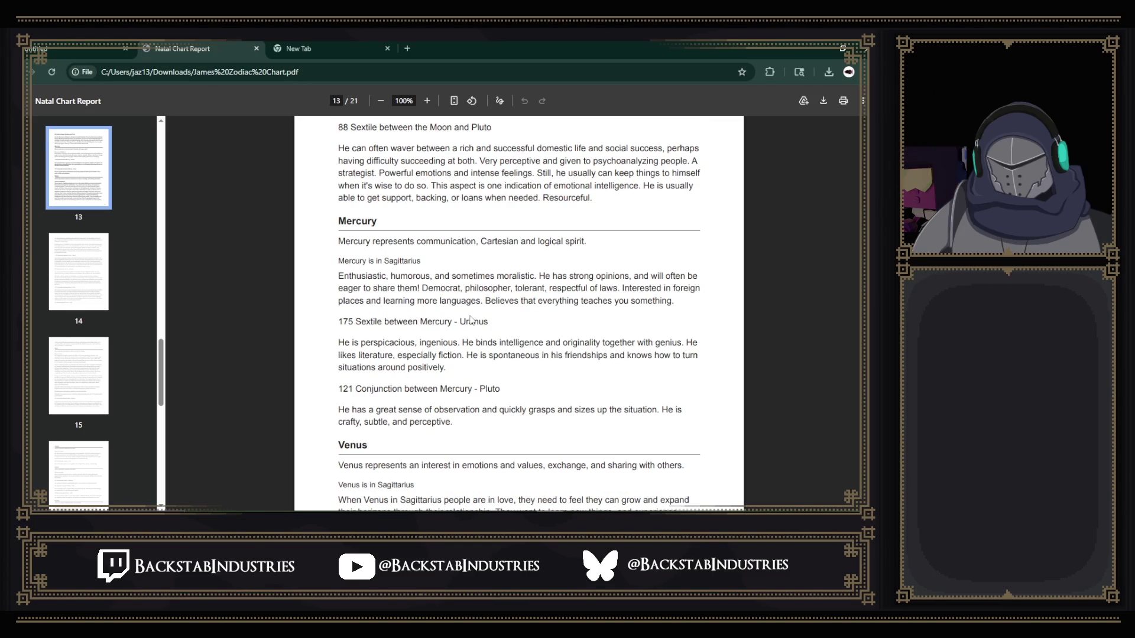
scroll(474, 318, "up", 15)
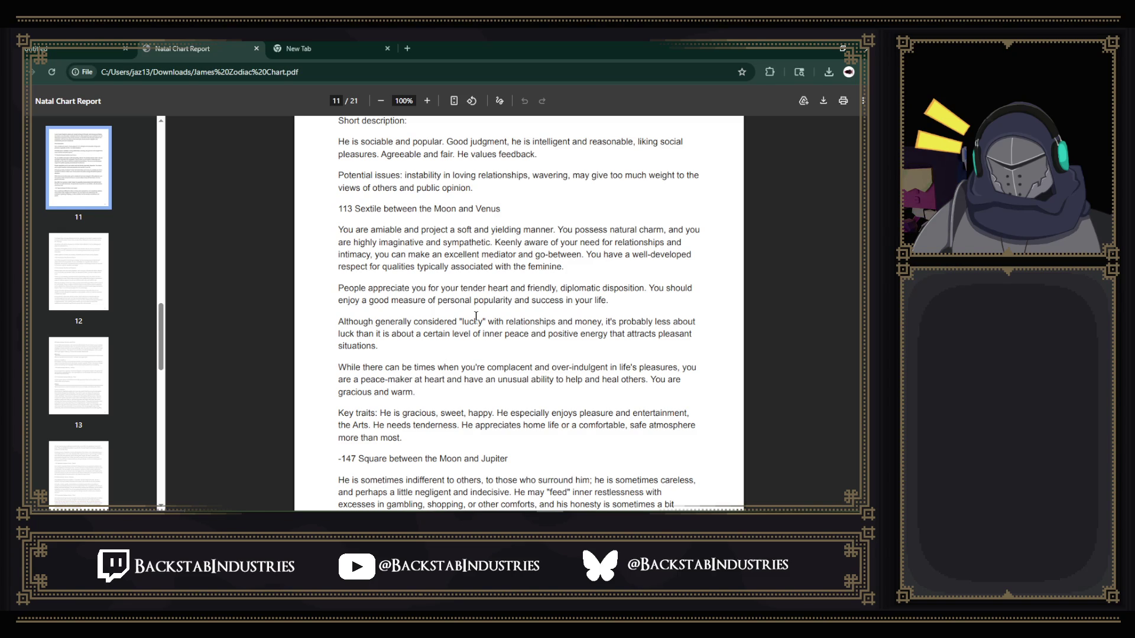
scroll(718, 266, "up", 10)
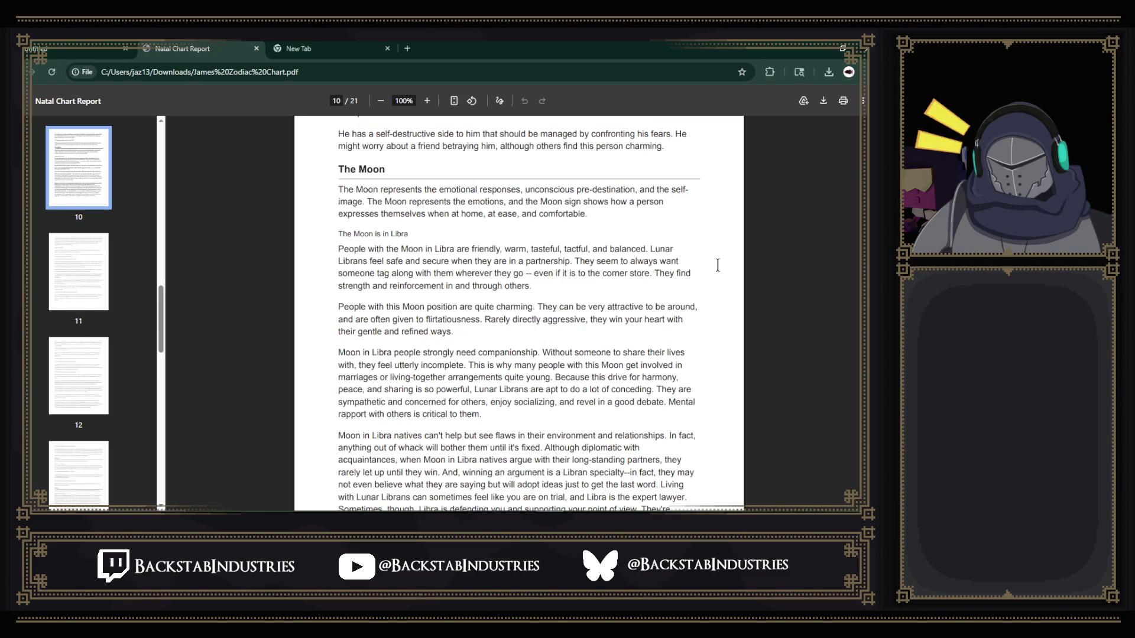
scroll(718, 265, "up", 15)
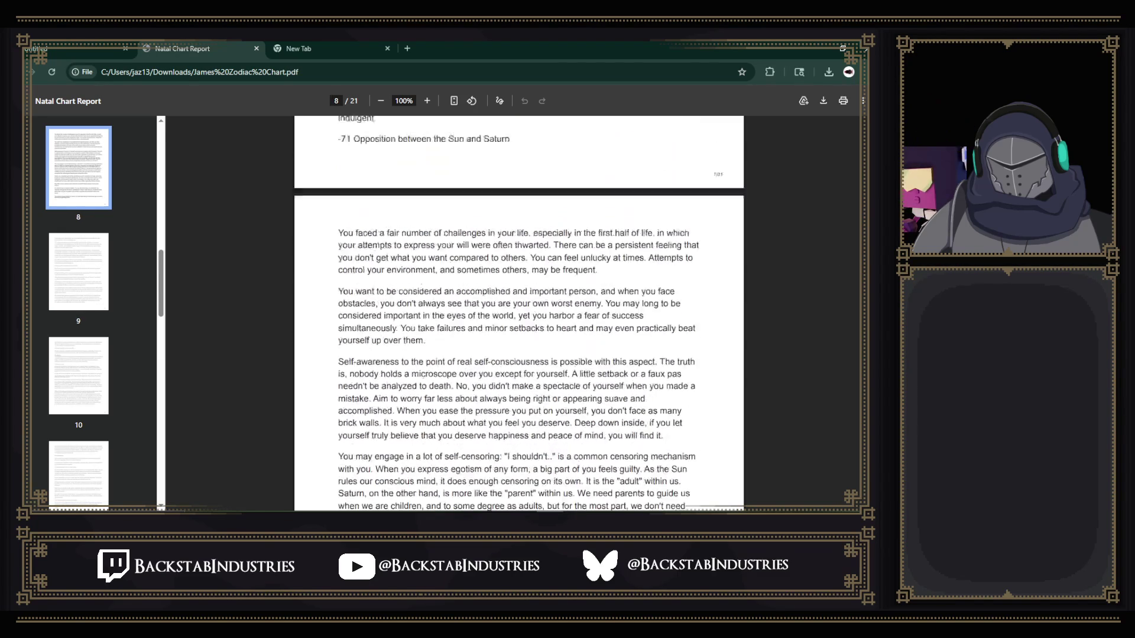
scroll(792, 285, "up", 15)
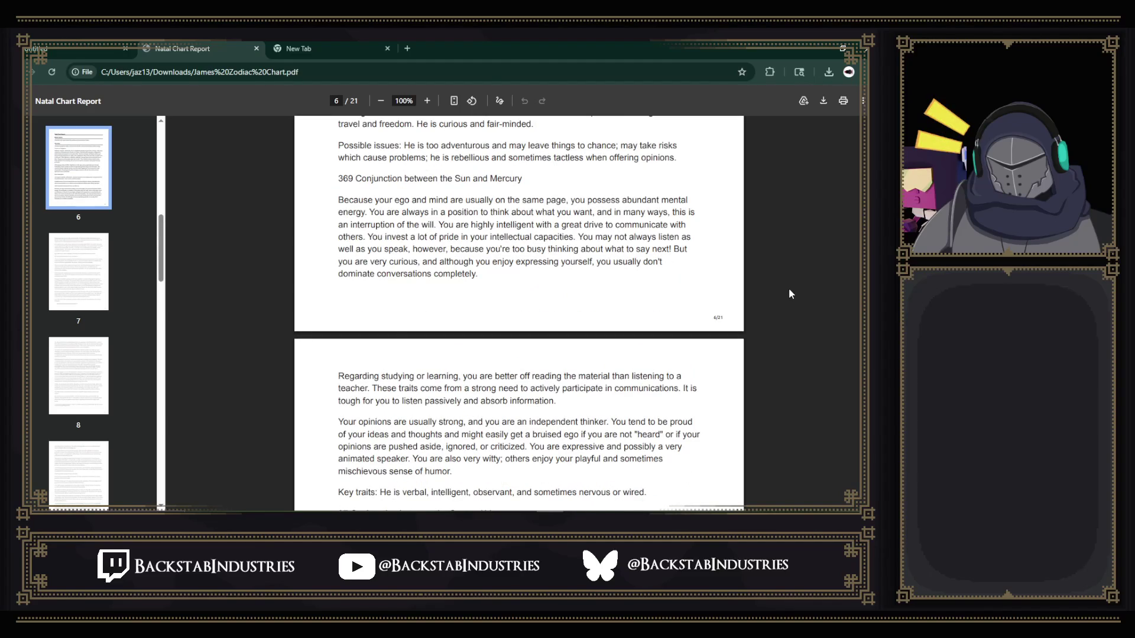
scroll(790, 290, "up", 5)
scroll(790, 294, "up", 12)
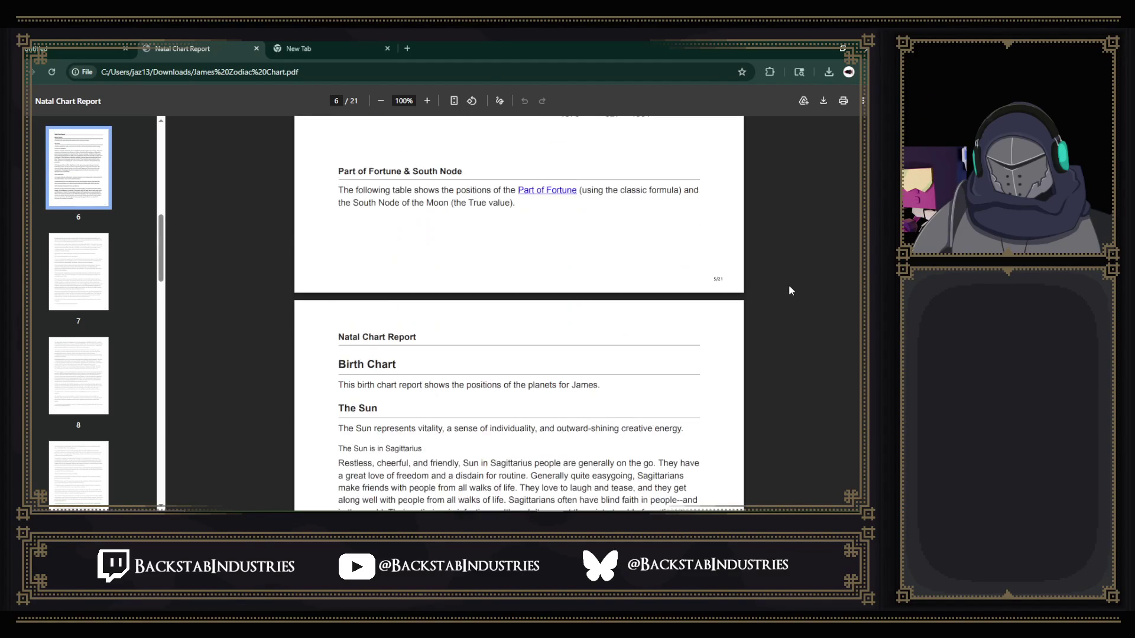
scroll(789, 285, "up", 2)
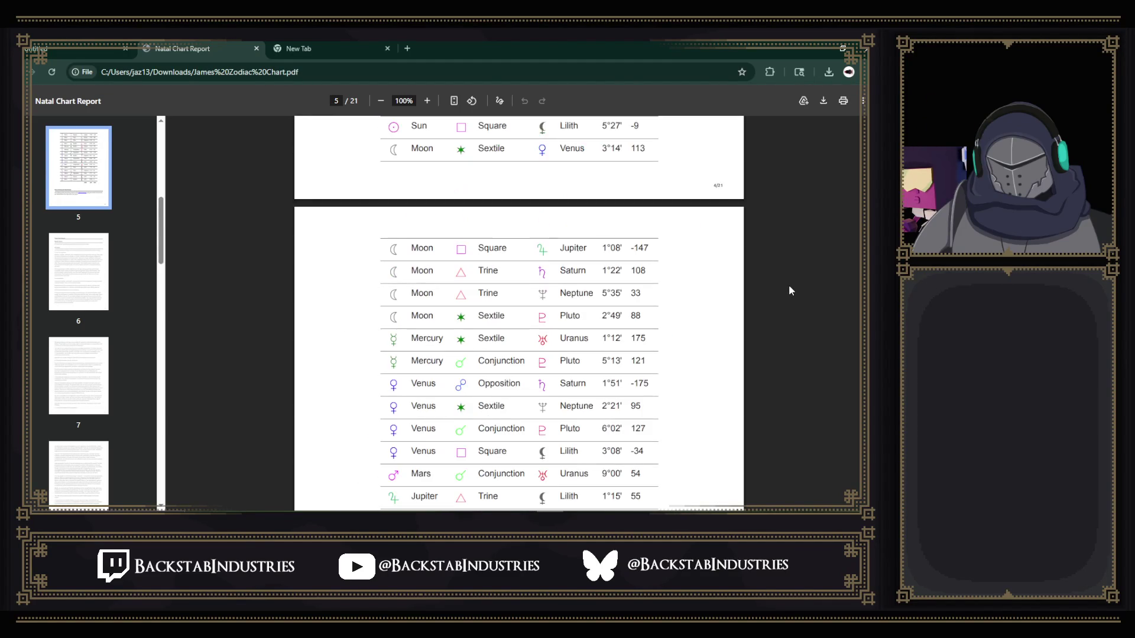
scroll(788, 285, "up", 3)
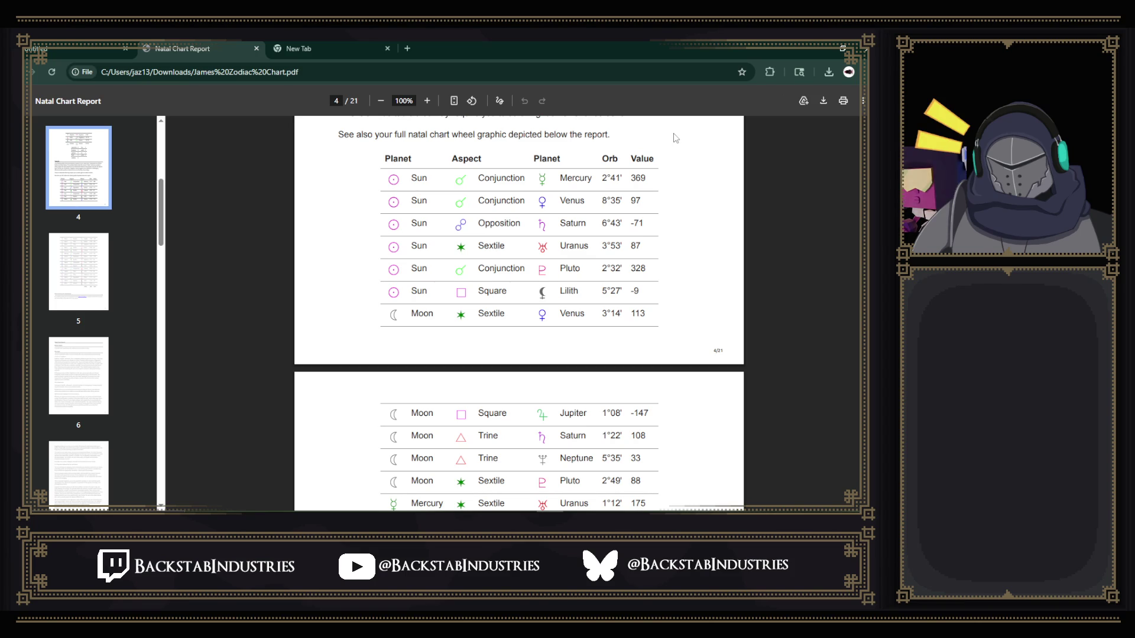
- Switch to the empty New Tab page with the Google search box
left_click(292, 47)
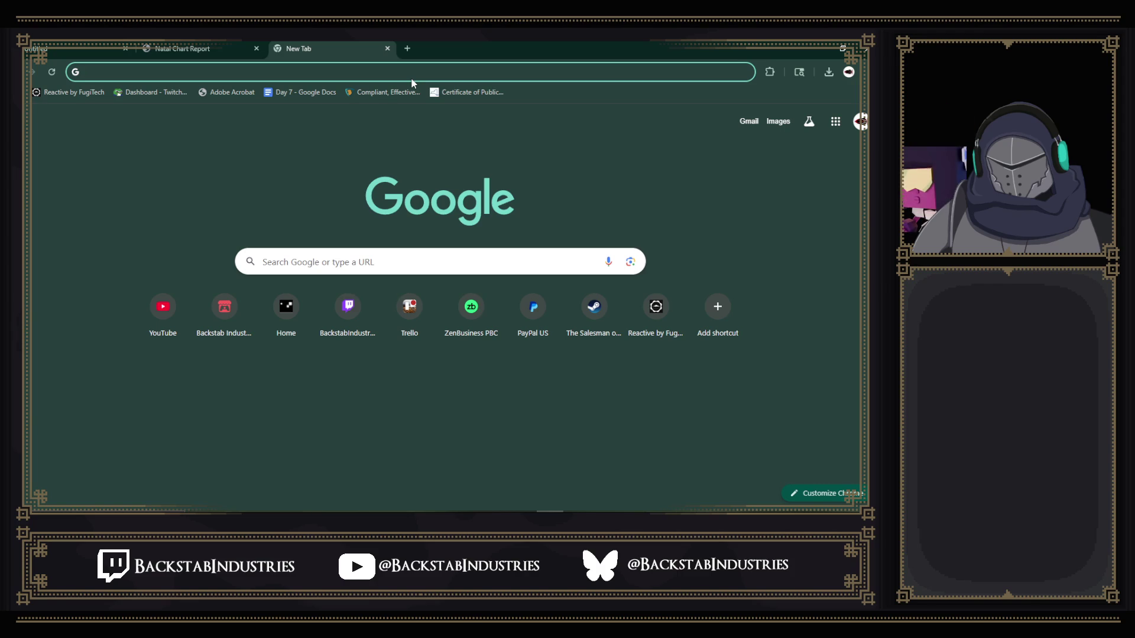
- Search Google for 'chongqing', then minimize Chrome to return to Unity
key("Tab")
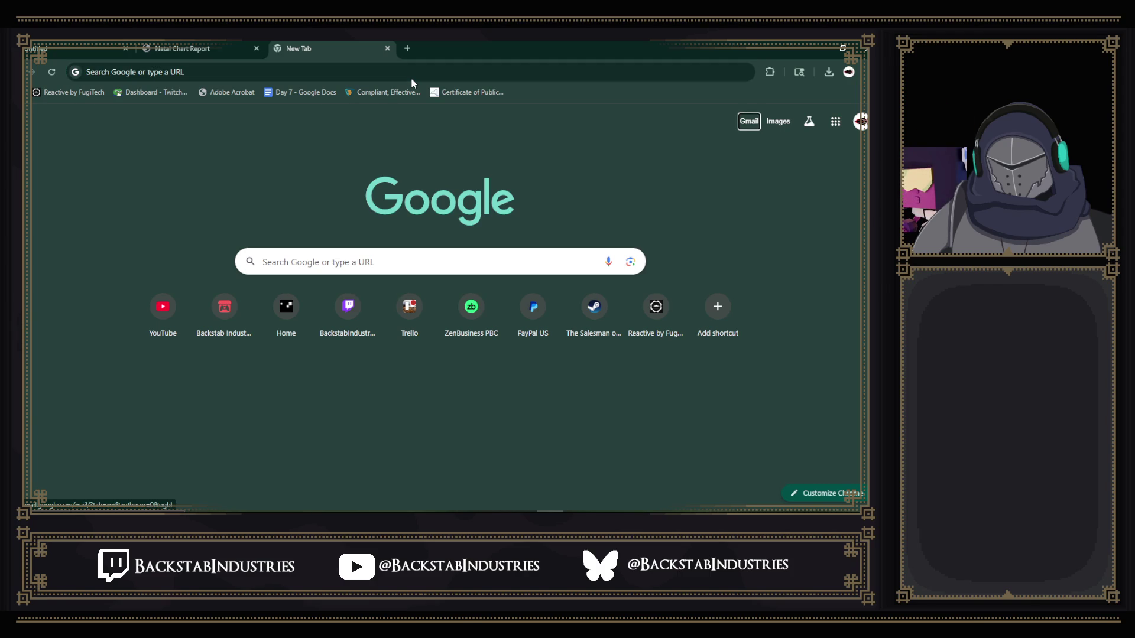
left_click(246, 71)
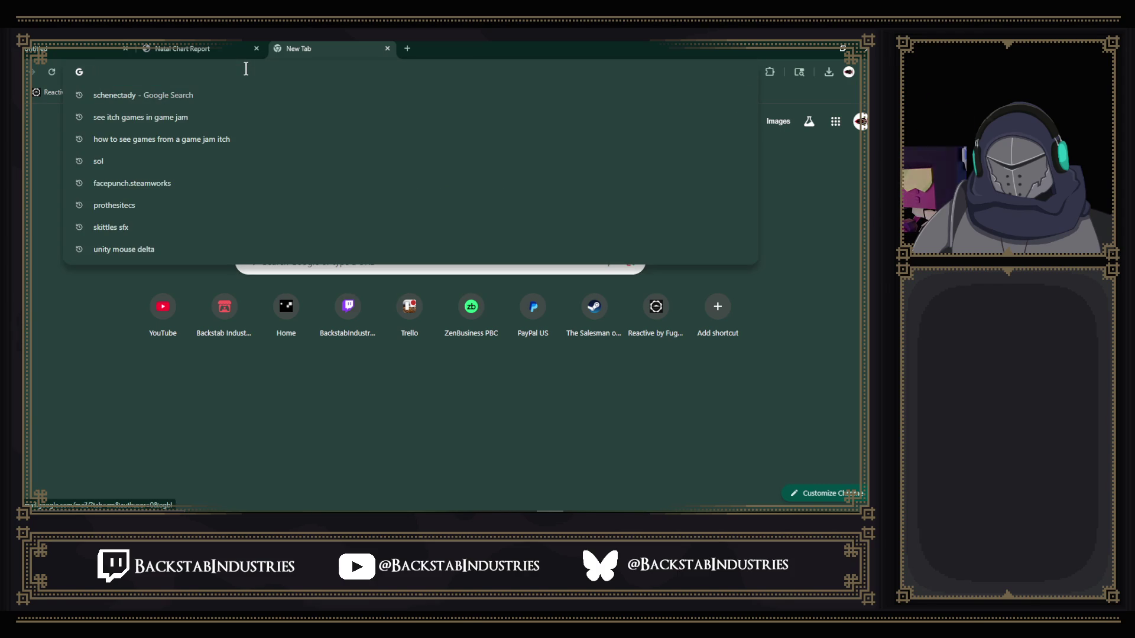
type("ch")
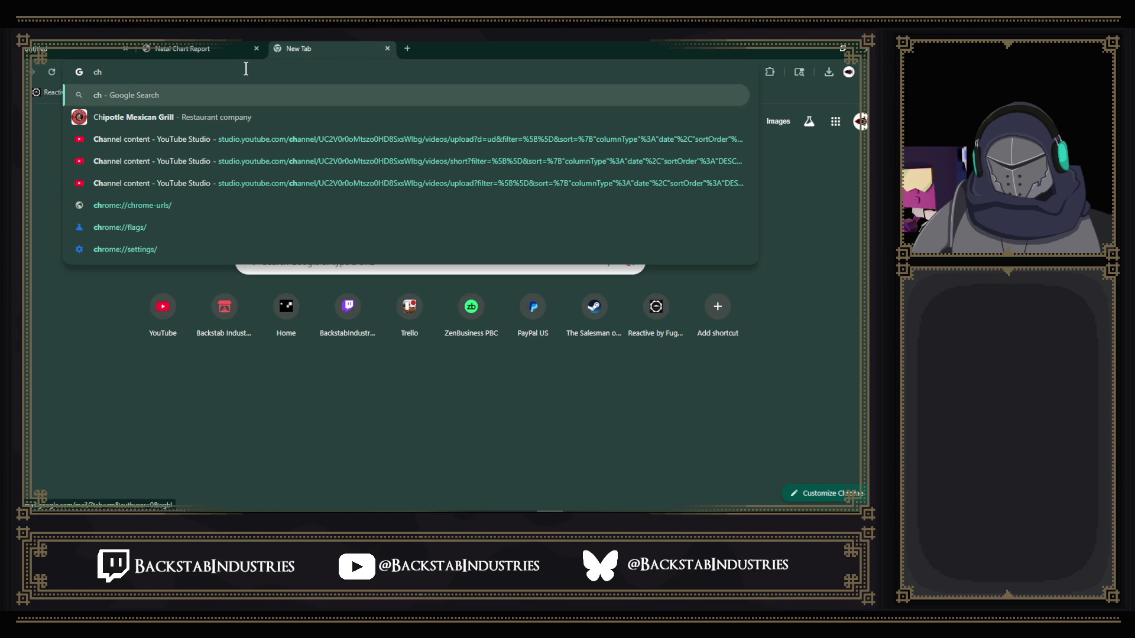
type("ongqi")
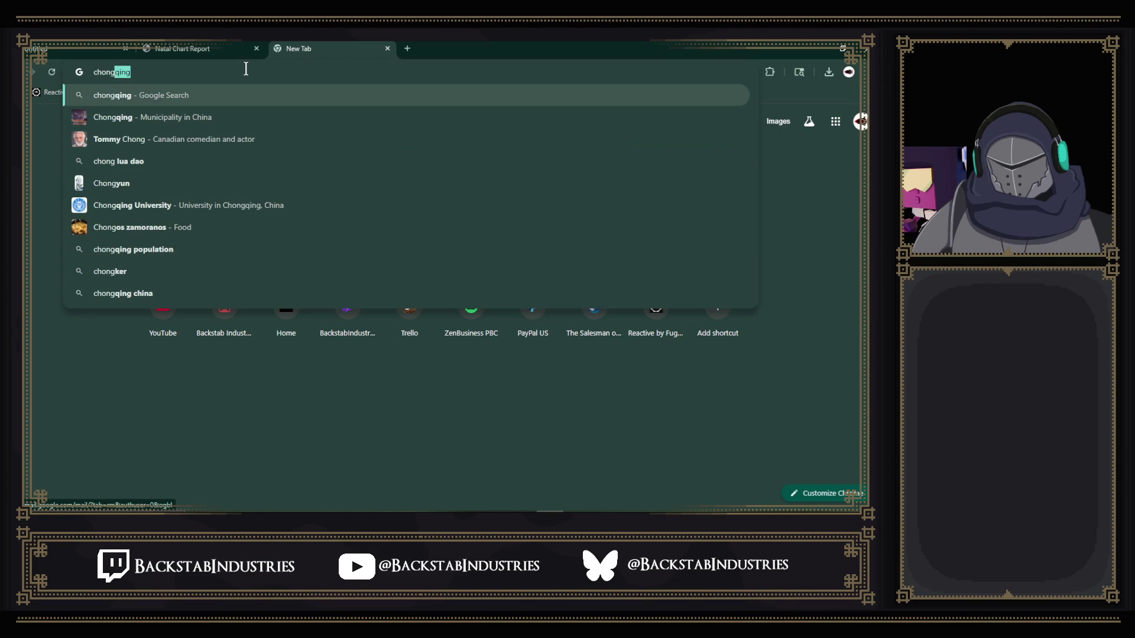
type("ng")
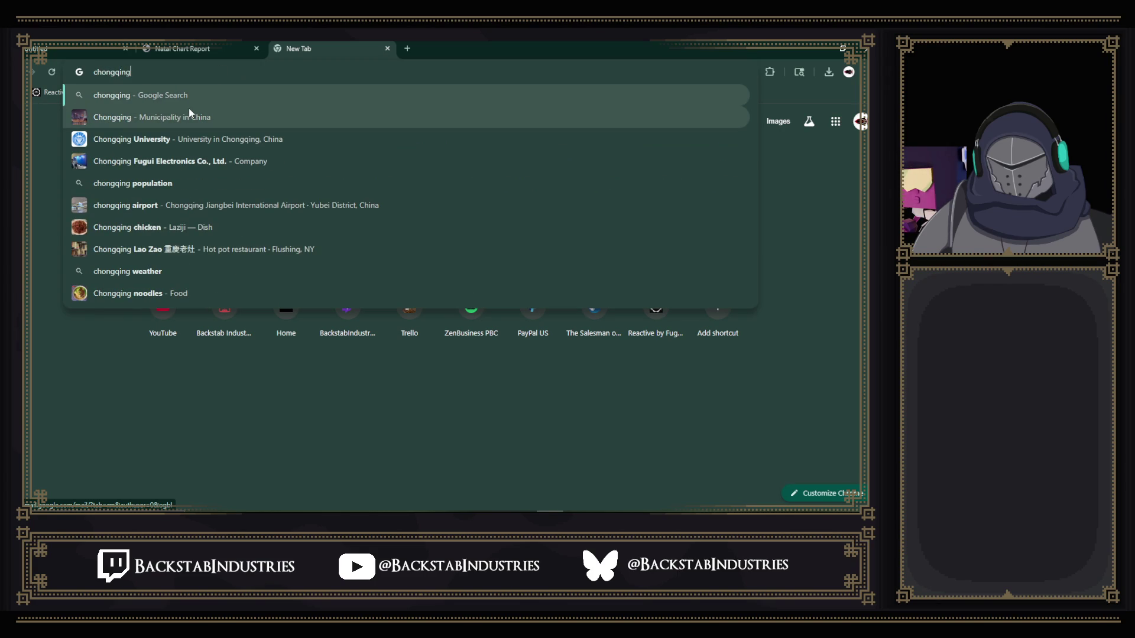
left_click(210, 121)
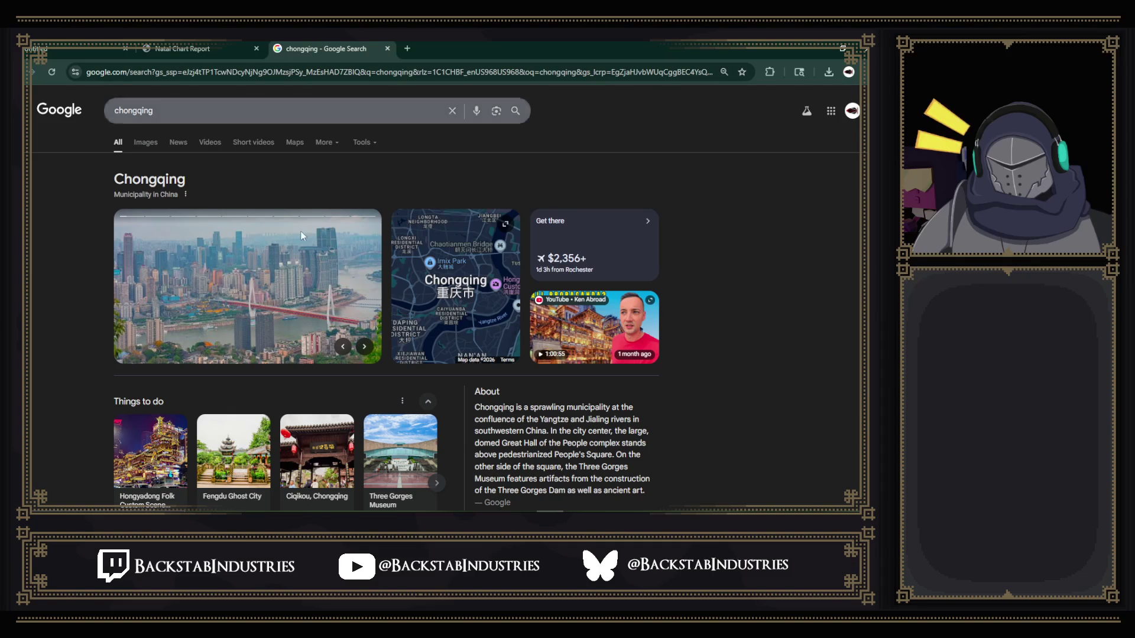
left_click(200, 179)
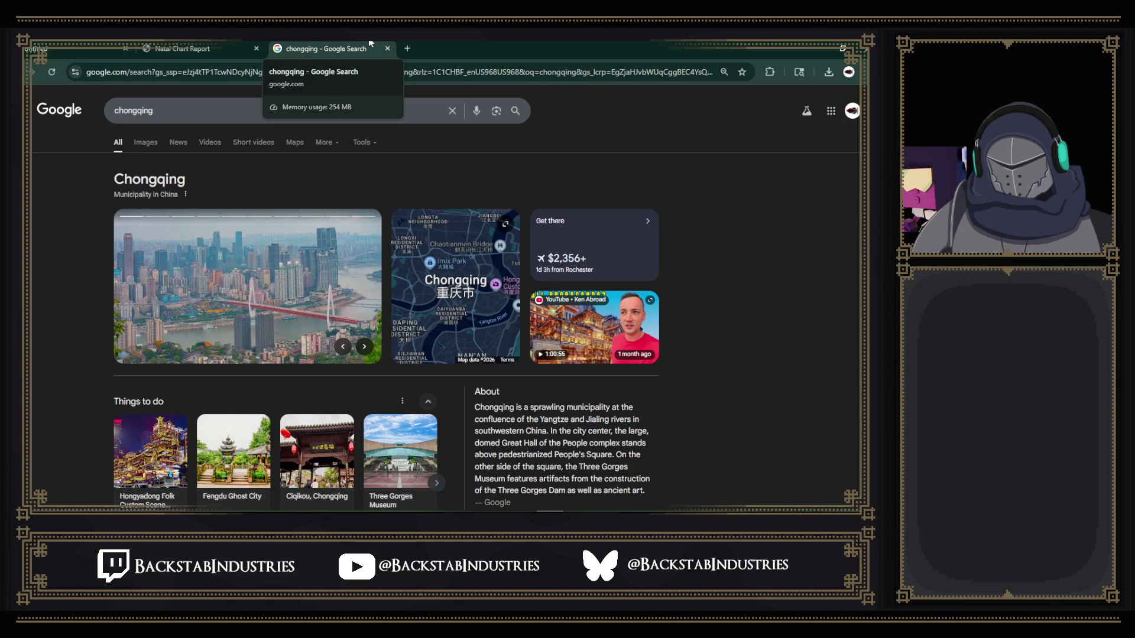
left_click(826, 45)
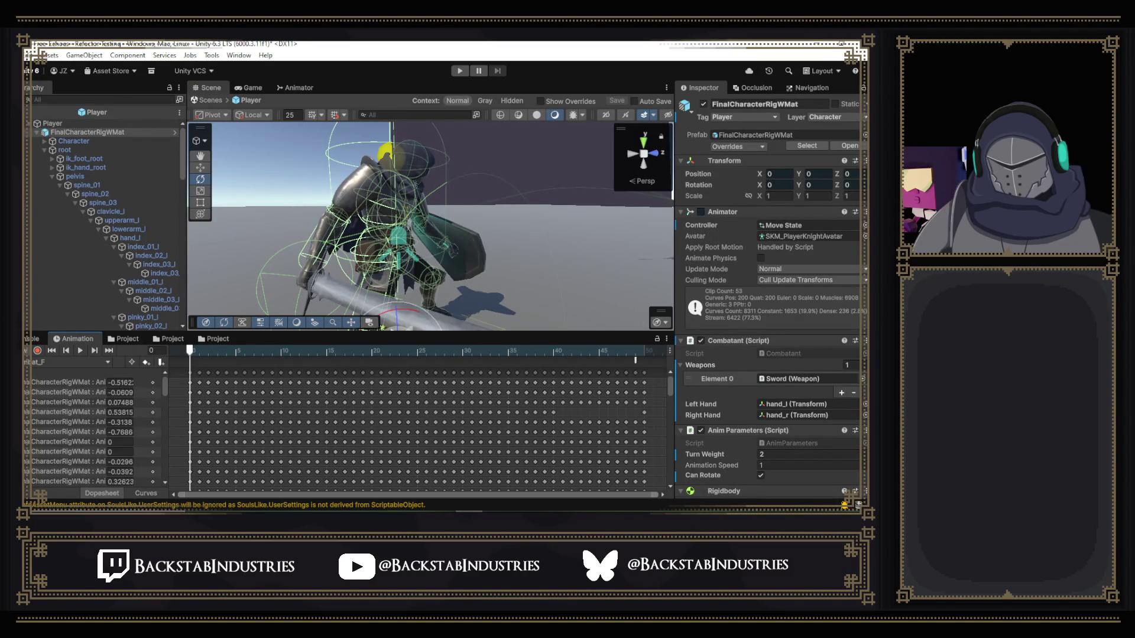
- Scrub the knight's clip to preview the pose at frame 10, then return to frame 0
left_click_drag(166, 394, 165, 469)
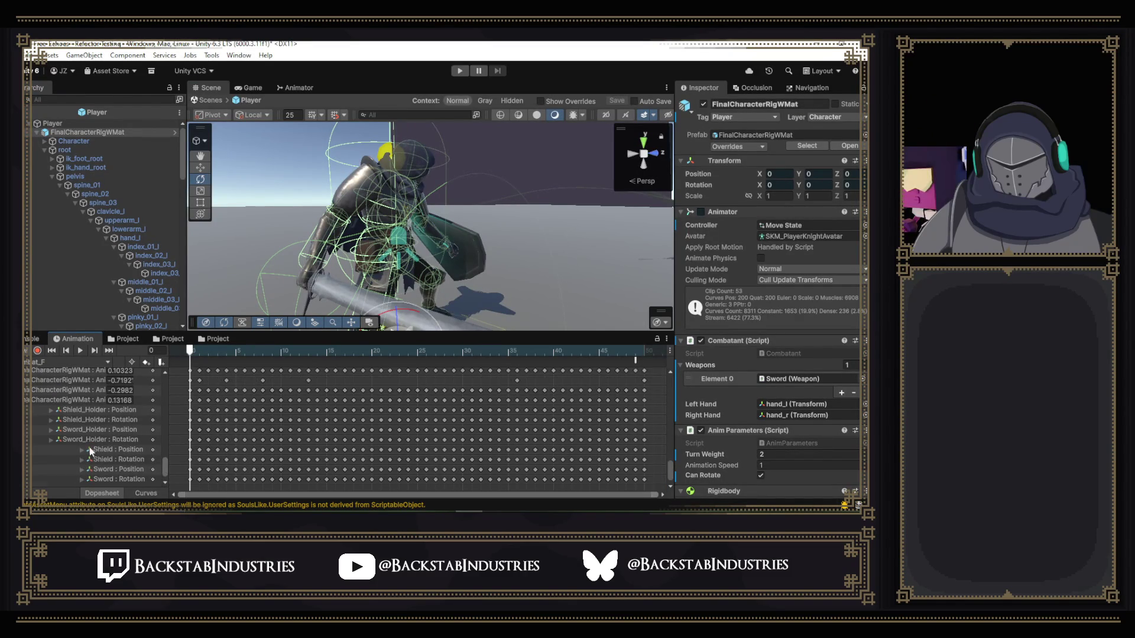
scroll(90, 447, "up", 3)
scroll(90, 446, "up", 3)
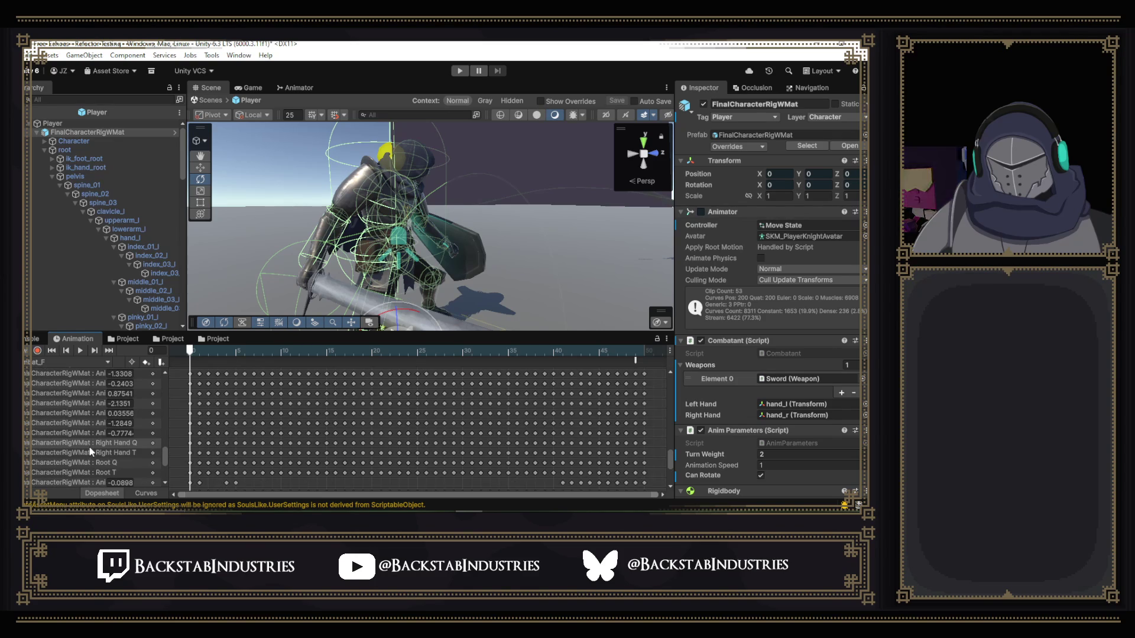
scroll(89, 447, "down", 3)
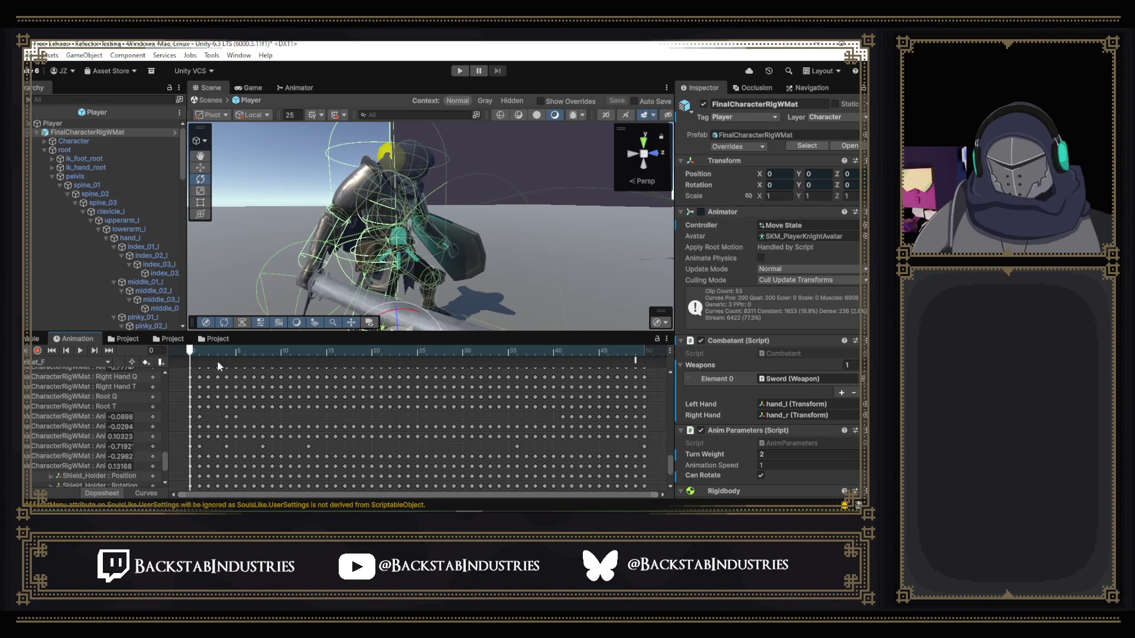
mouse_move(222, 350)
left_mouse_down()
mouse_move(247, 348)
mouse_move(182, 352)
mouse_move(516, 352)
mouse_move(233, 368)
mouse_move(553, 371)
mouse_move(325, 371)
left_mouse_up()
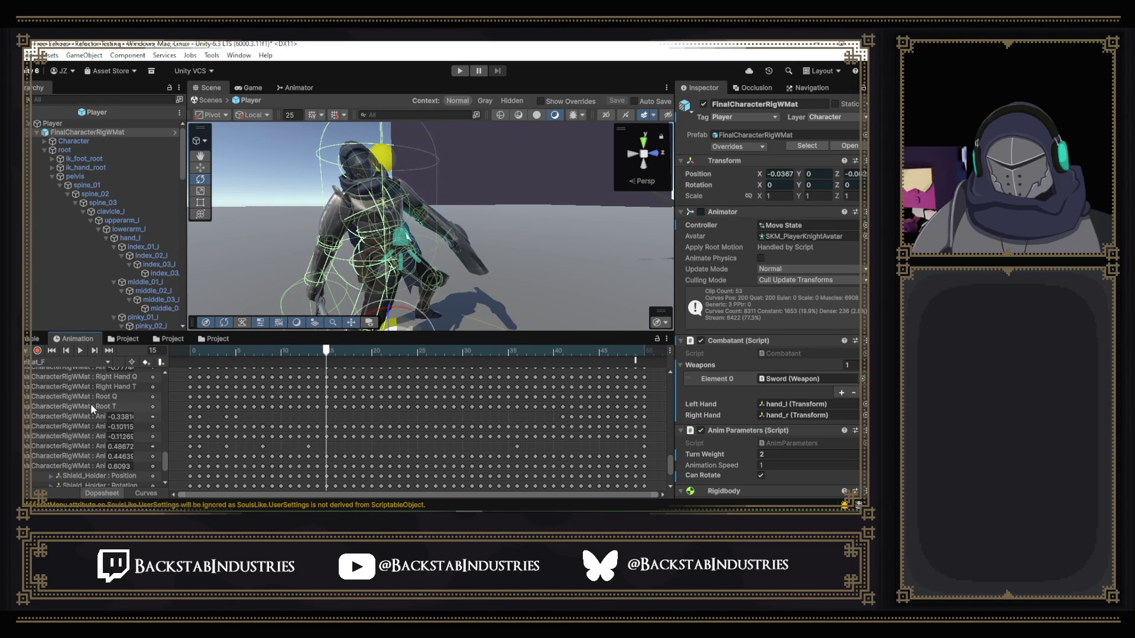
left_click_drag(328, 356, 280, 351)
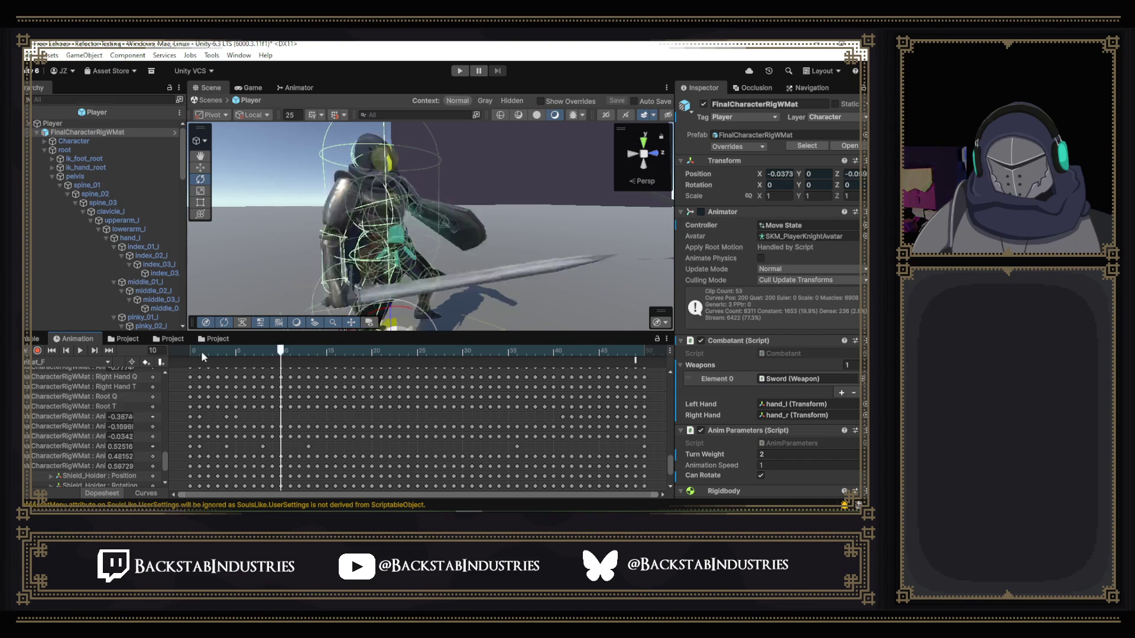
left_click(193, 353)
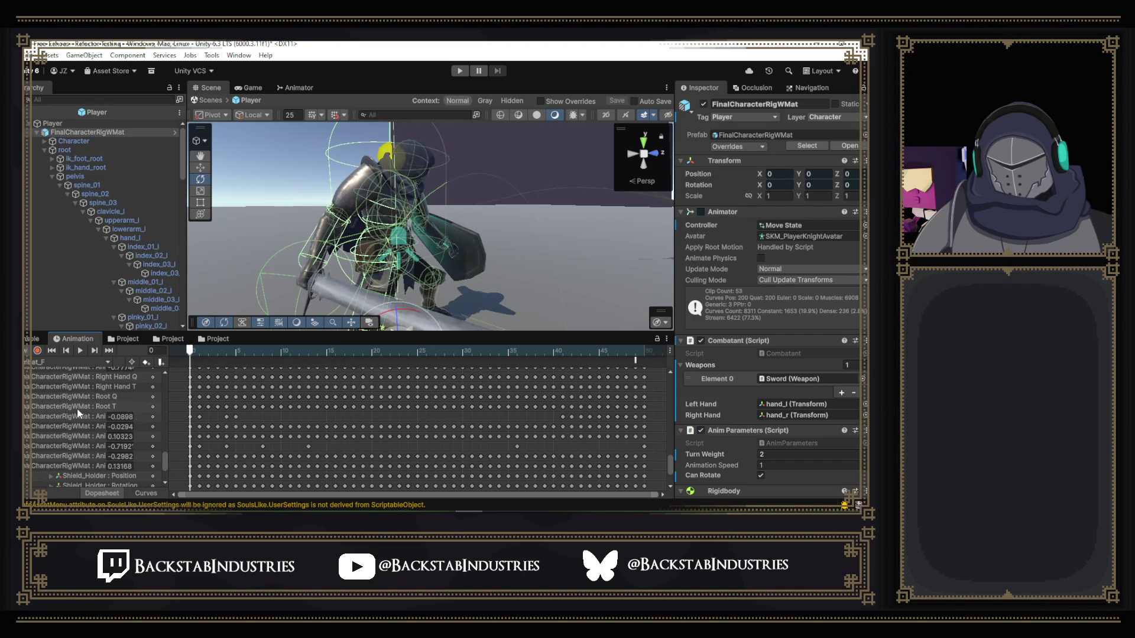
- Widen the property list so full names like Right Hand.Index.1 Stretched are readable
scroll(88, 416, "down", 3)
scroll(98, 425, "down", 10)
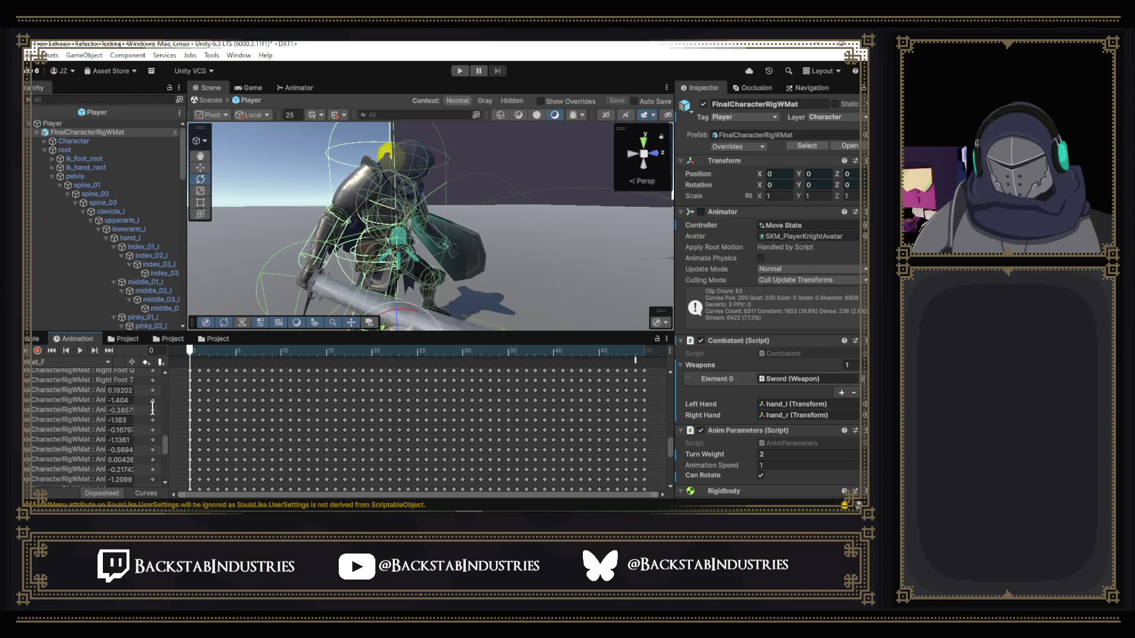
left_click_drag(170, 392, 268, 397)
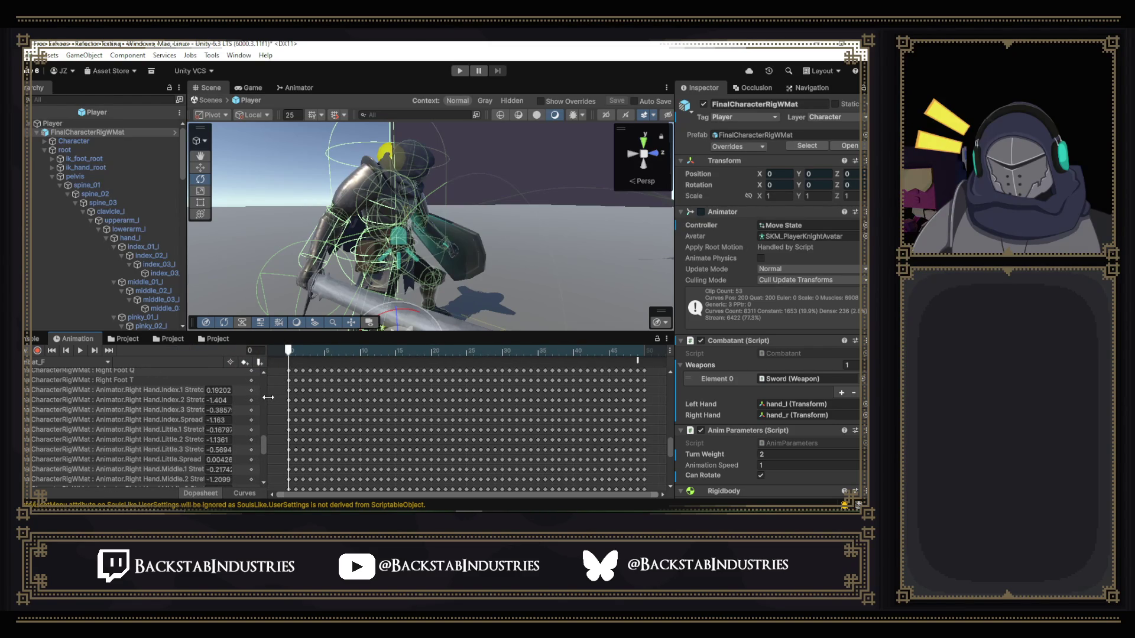
left_click_drag(268, 397, 282, 398)
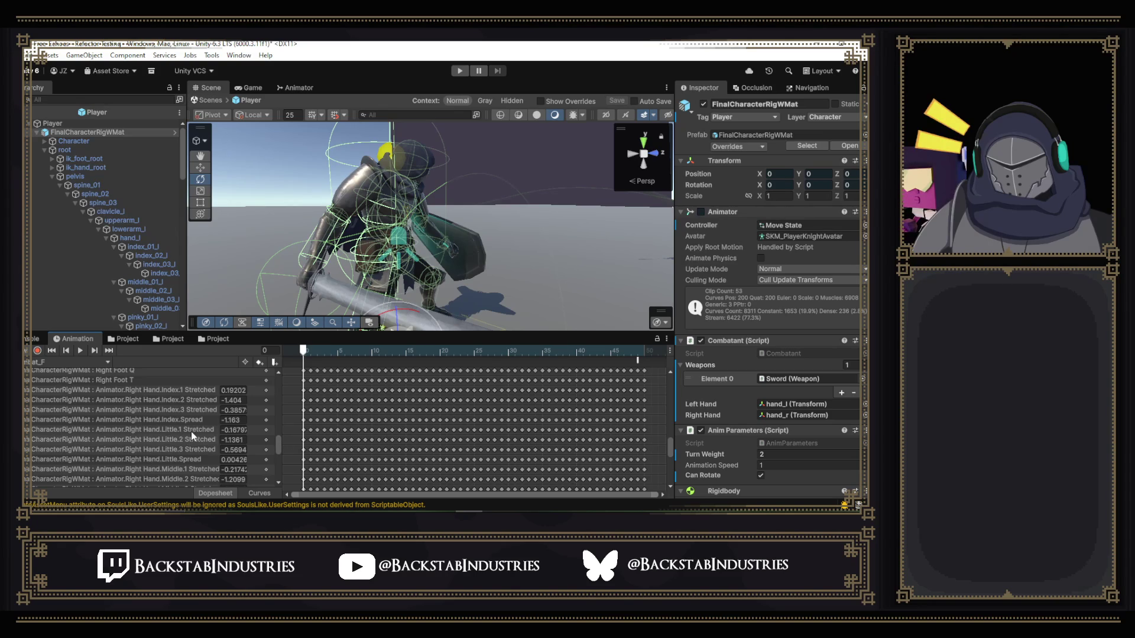
- Scroll the property list through the curves down to Shield_Holder, Sword_Holder, Shield and Sword
scroll(190, 431, "up", 5)
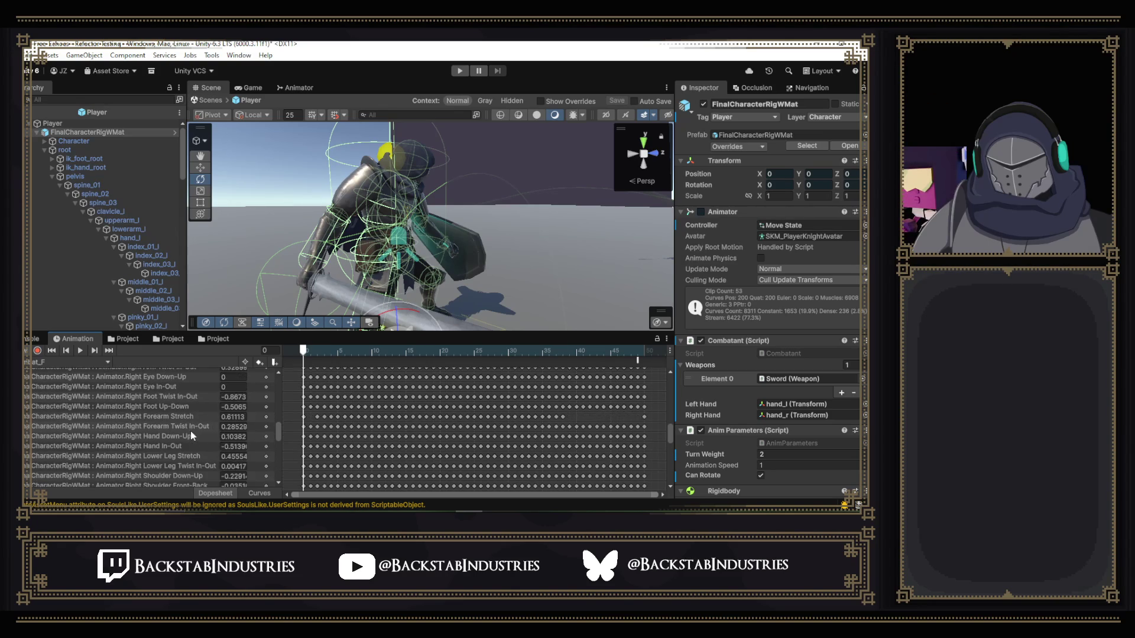
scroll(190, 432, "up", 5)
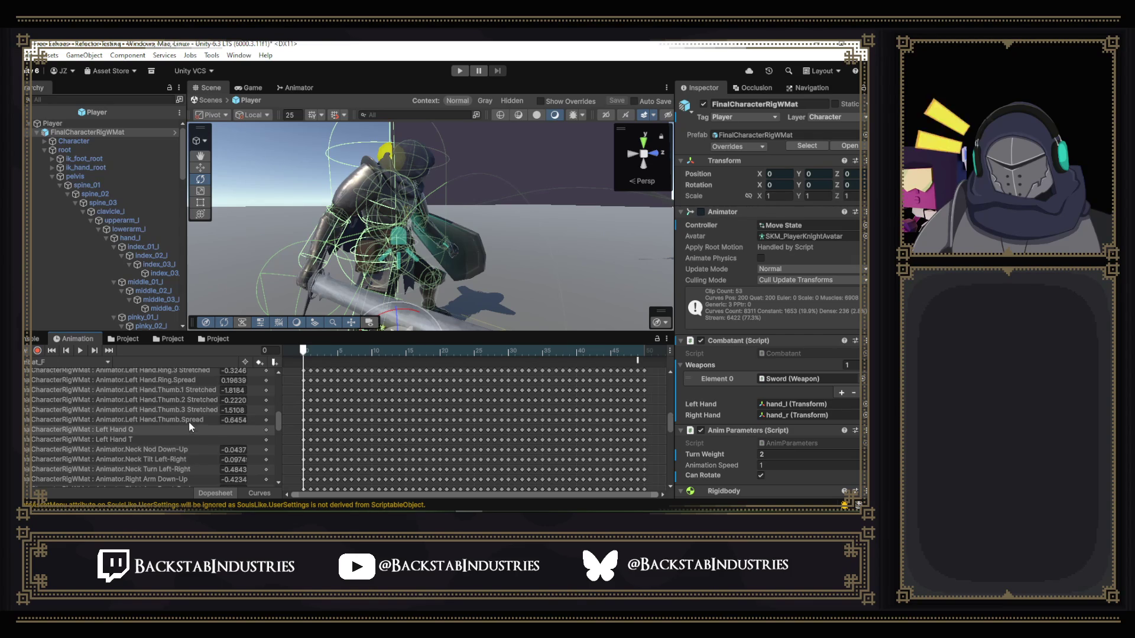
scroll(189, 421, "up", 5)
scroll(130, 414, "down", 15)
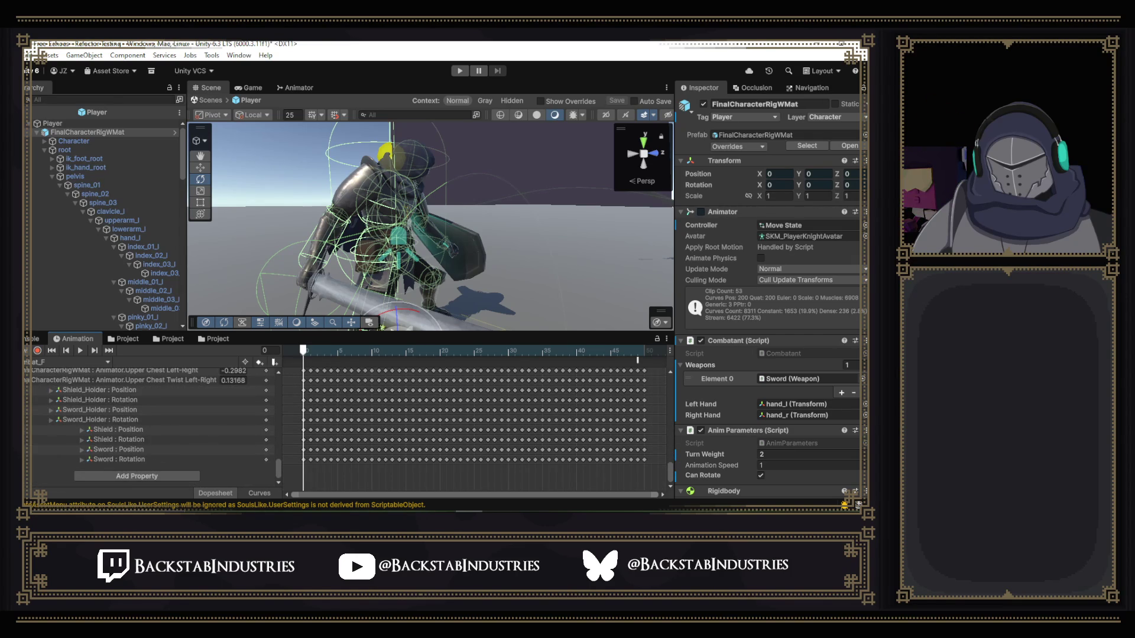
- Glance over the Chongqing results in Chrome, selecting the heading, then return to Unity
key("alt+Tab")
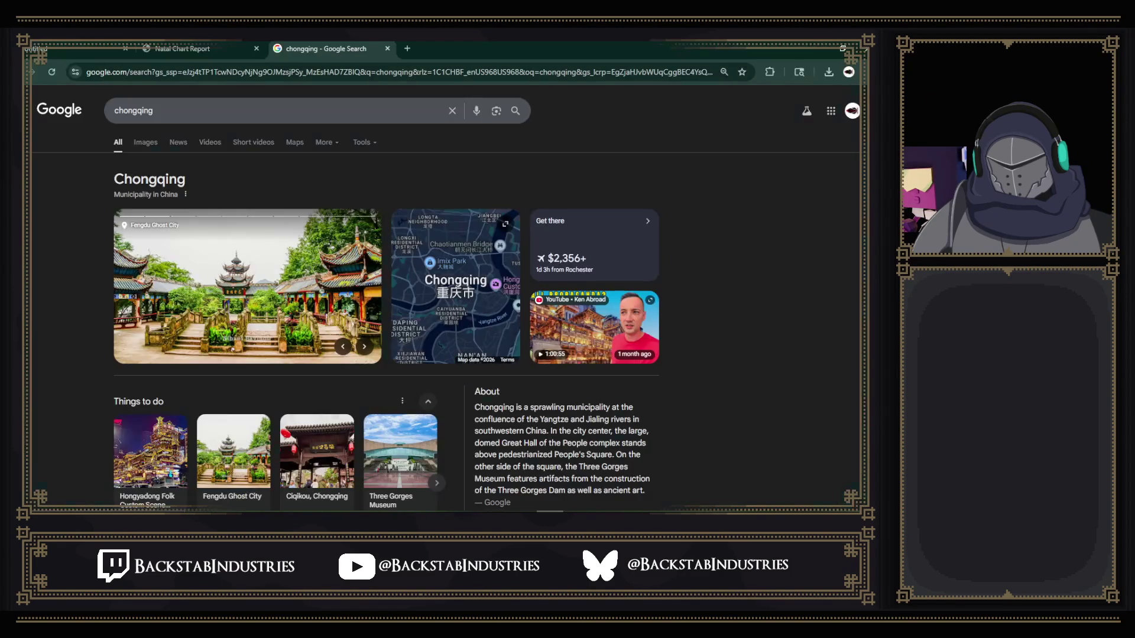
left_click_drag(109, 177, 220, 186)
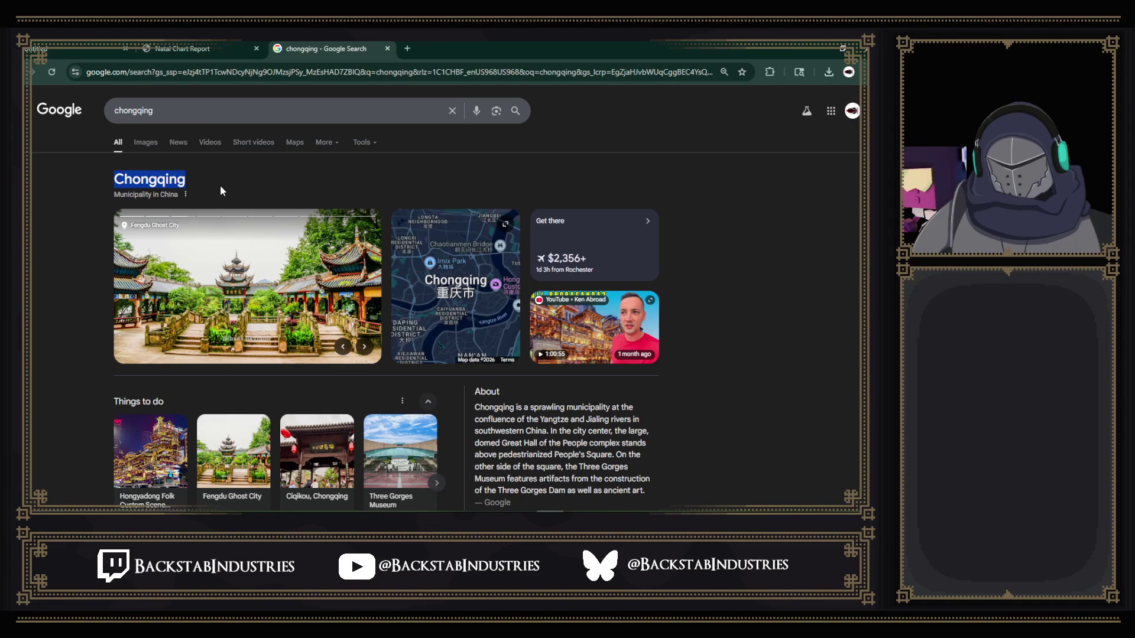
mouse_move(469, 512)
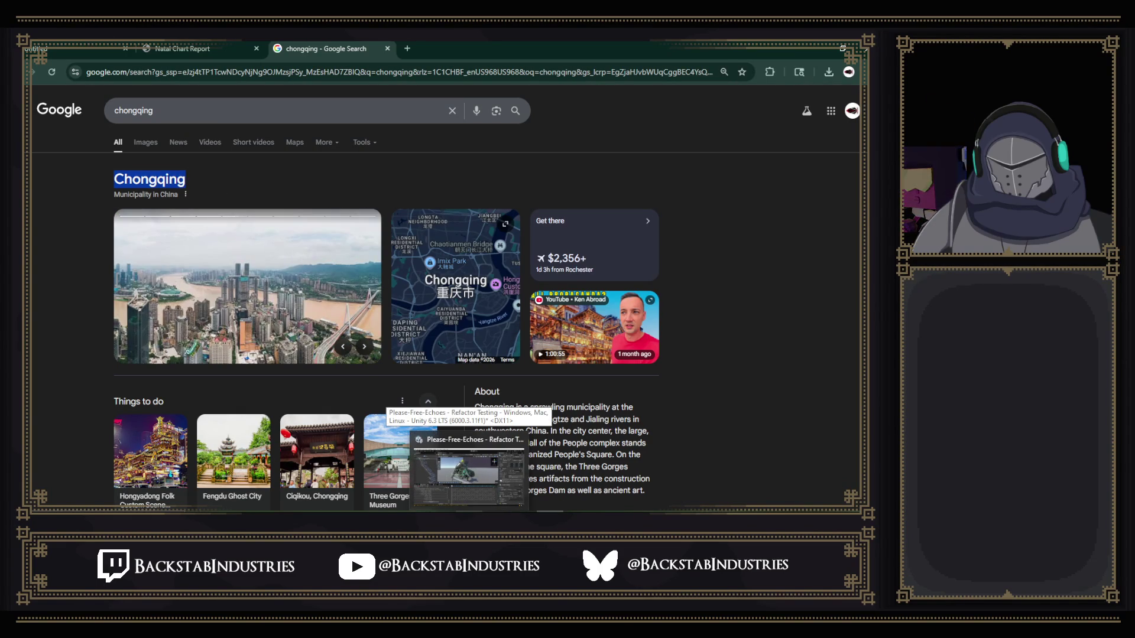
left_click(468, 473)
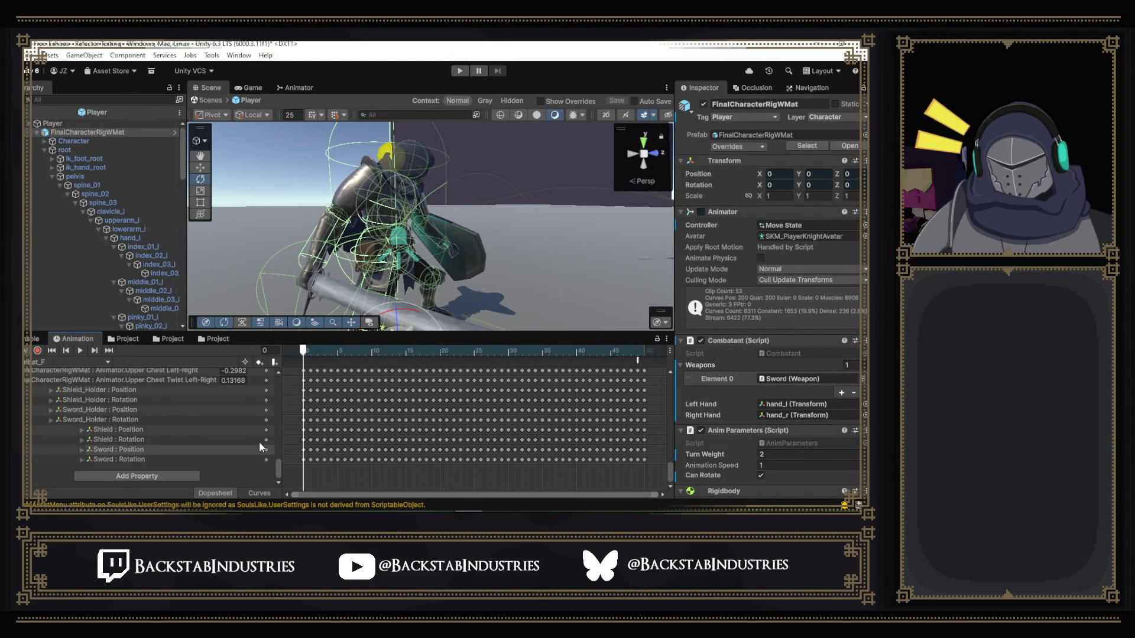
- Select the Upper Chest Left-Right property and display it in Curves view, around -0.2982
scroll(242, 429, "up", 5)
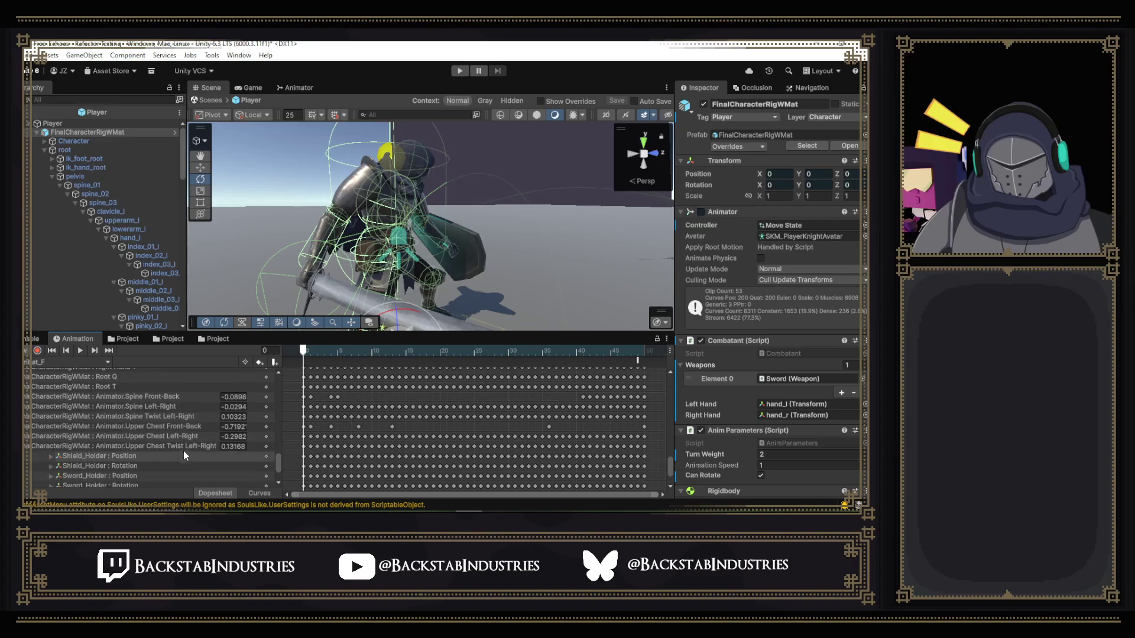
left_click(193, 426)
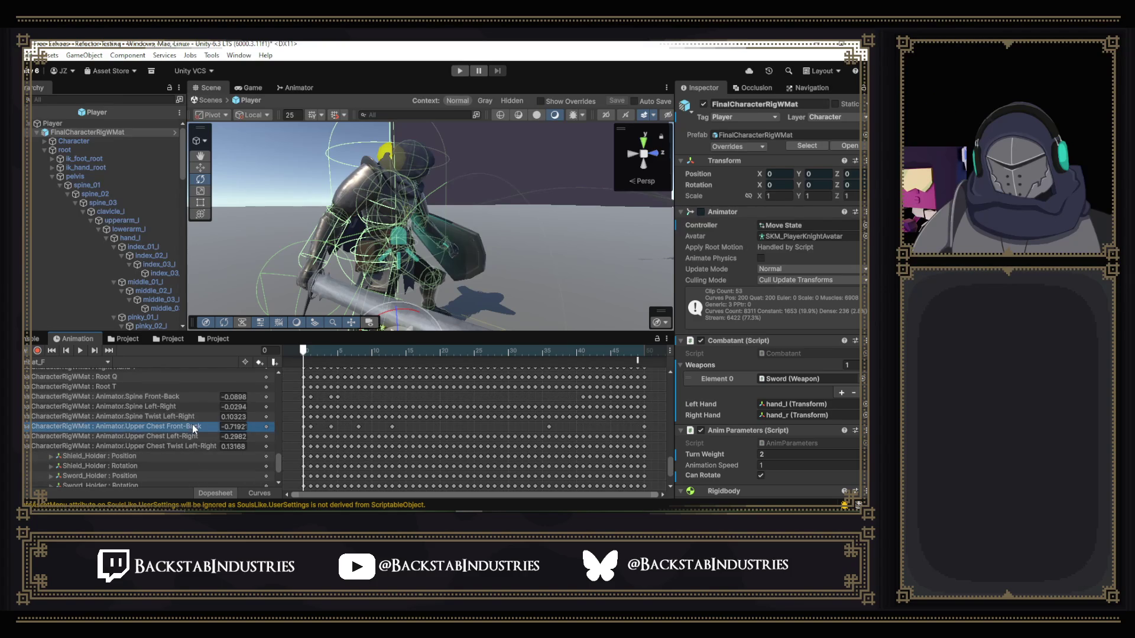
left_click(186, 436)
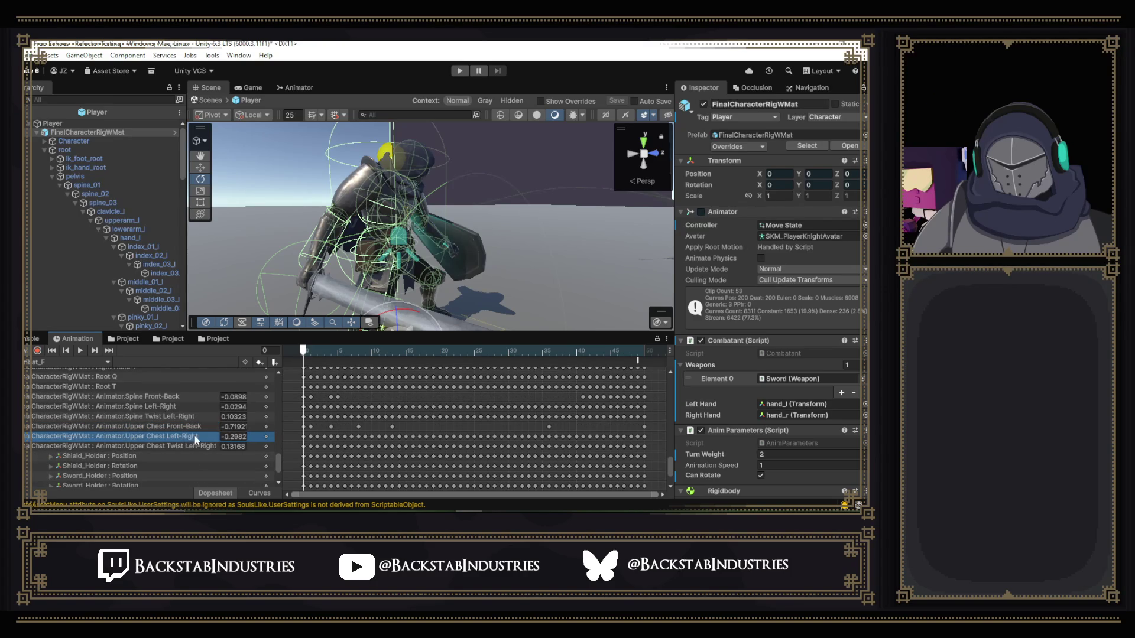
left_click(262, 493)
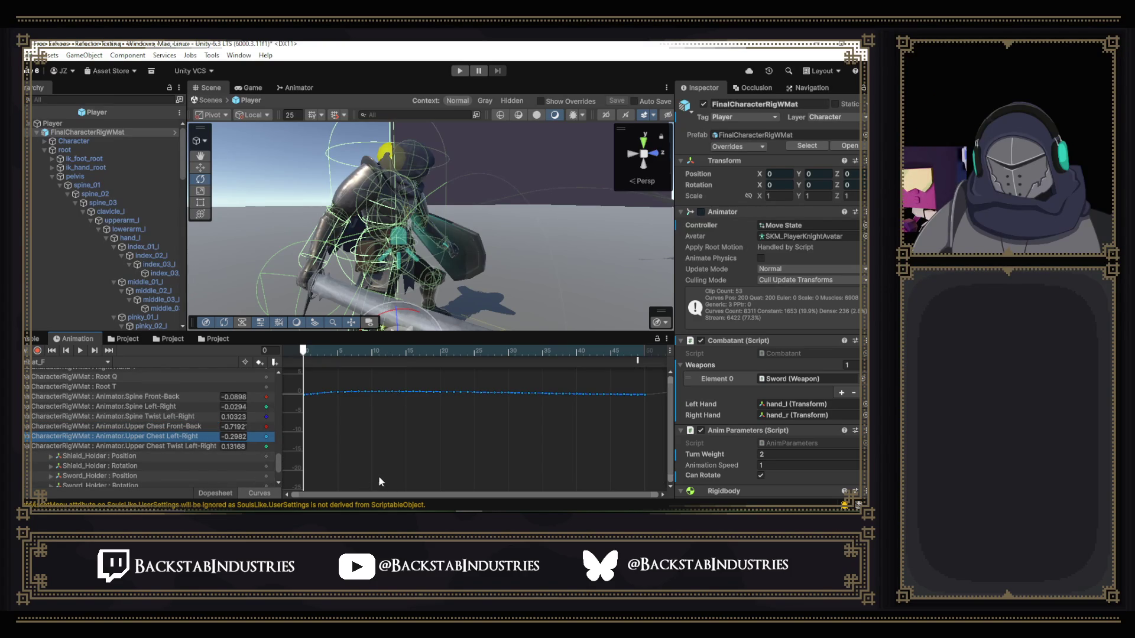
- Scrub to frame 16, try a lowered upper chest key there, then undo it
mouse_move(320, 349)
left_mouse_down()
mouse_move(448, 358)
mouse_move(403, 365)
mouse_move(415, 399)
left_mouse_up()
double_click(413, 393)
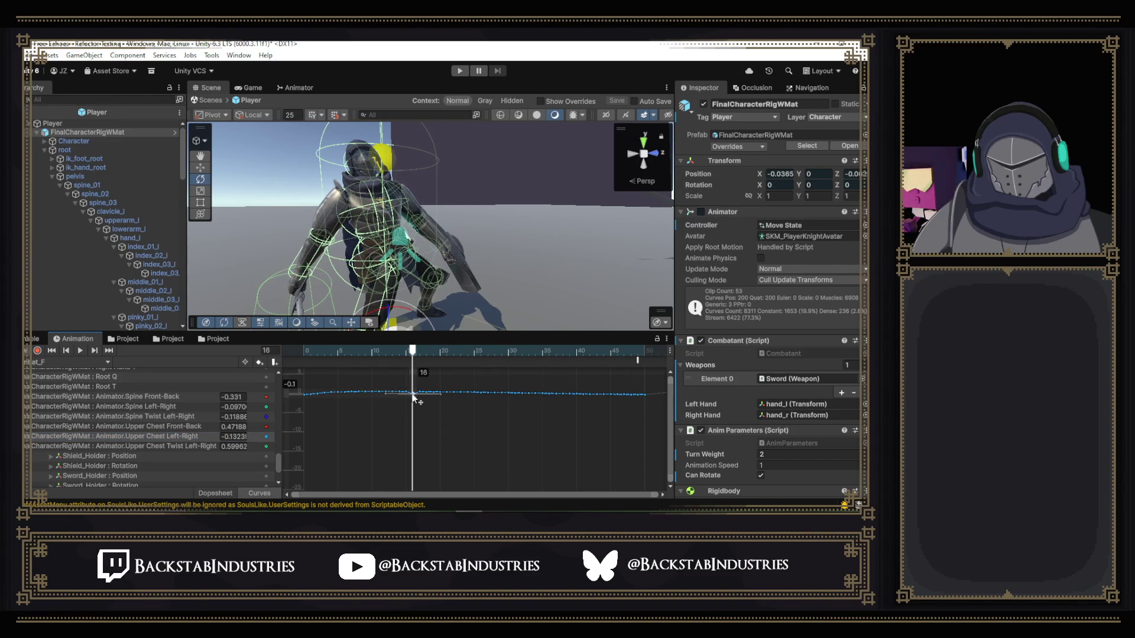
key("ctrl+z")
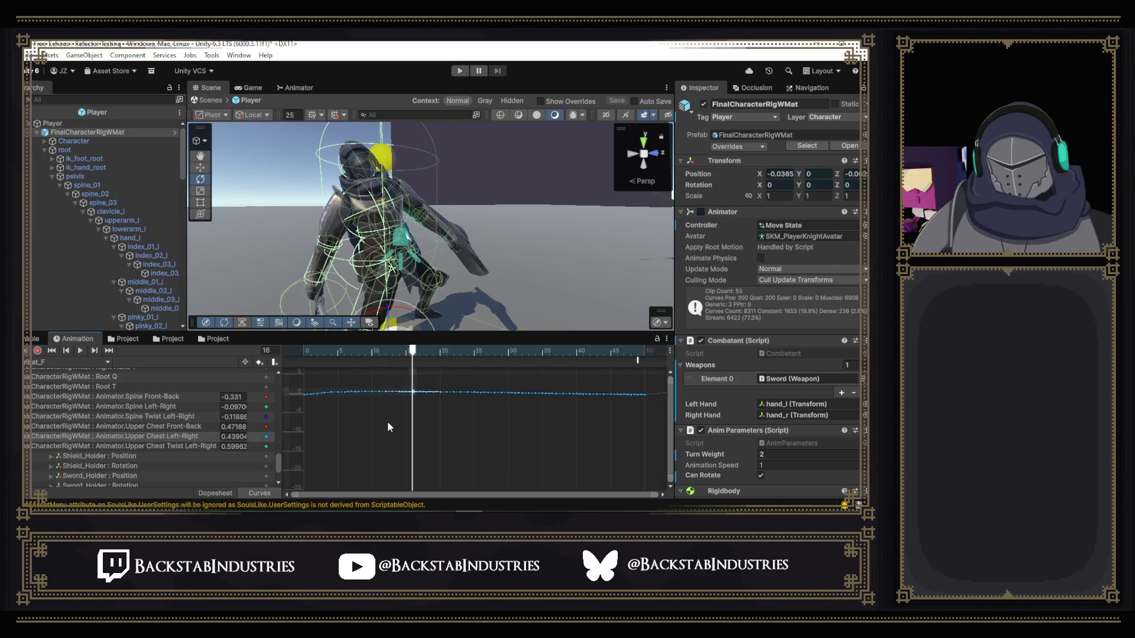
- Show the Upper Chest Twist Left-Right curve, test-lower its frame-16 key, and undo
left_click(190, 427)
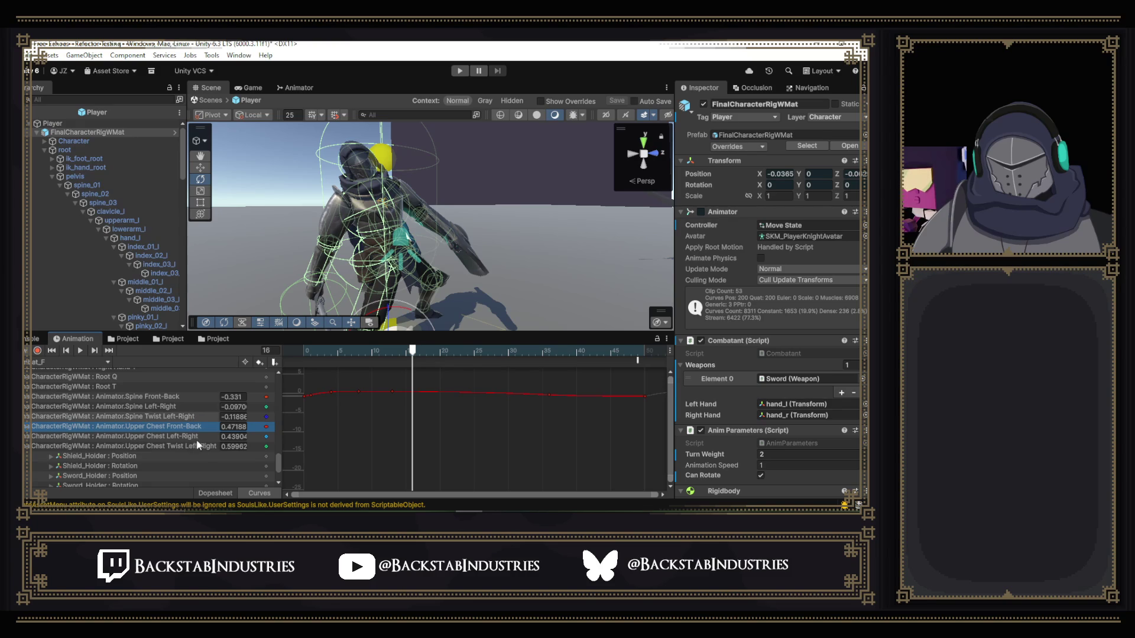
left_click(189, 446)
mouse_move(414, 393)
left_mouse_down()
mouse_move(414, 404)
mouse_move(414, 391)
left_mouse_up()
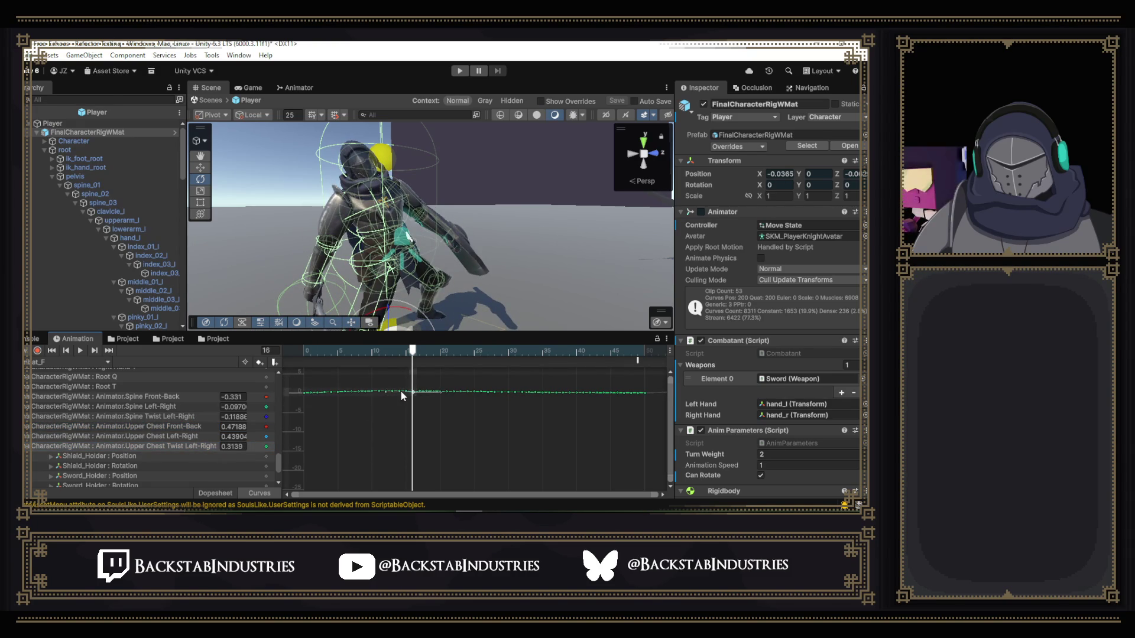
key("ctrl+z")
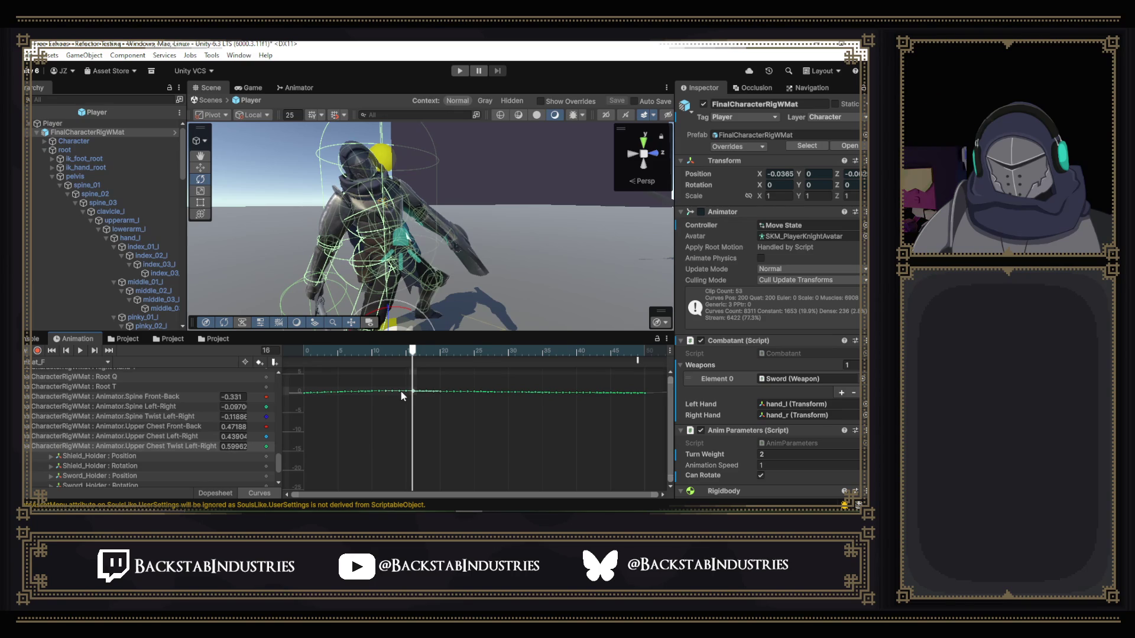
- Zoom and pan the Curves view to inspect the Upper Chest Twist Left-Right curve closely
scroll(400, 391, "up", 4)
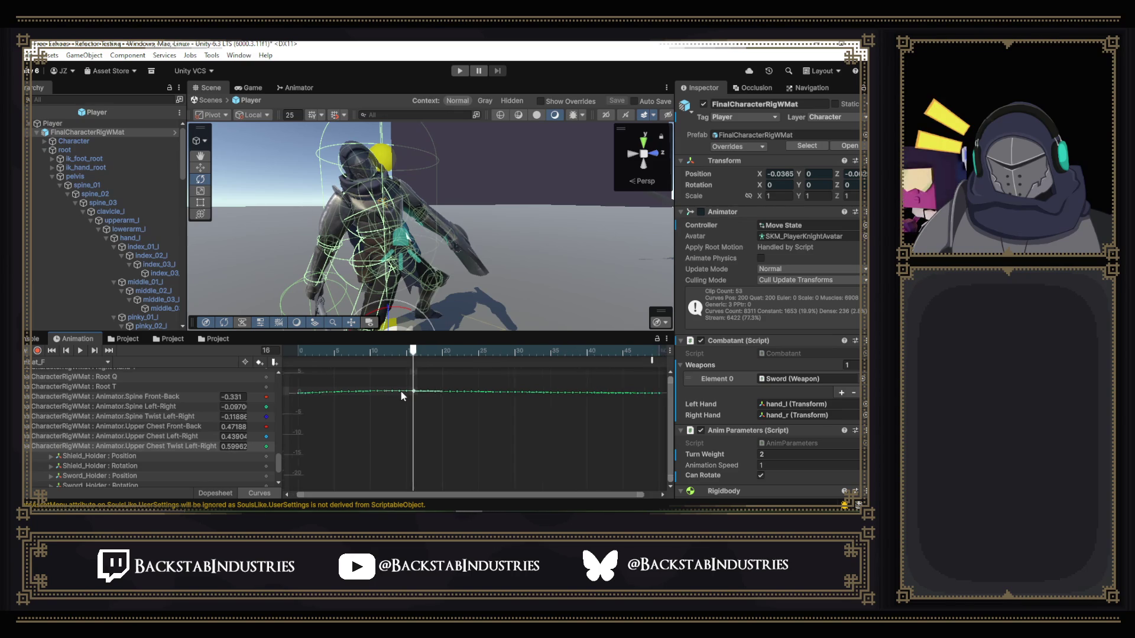
scroll(401, 392, "up", 1)
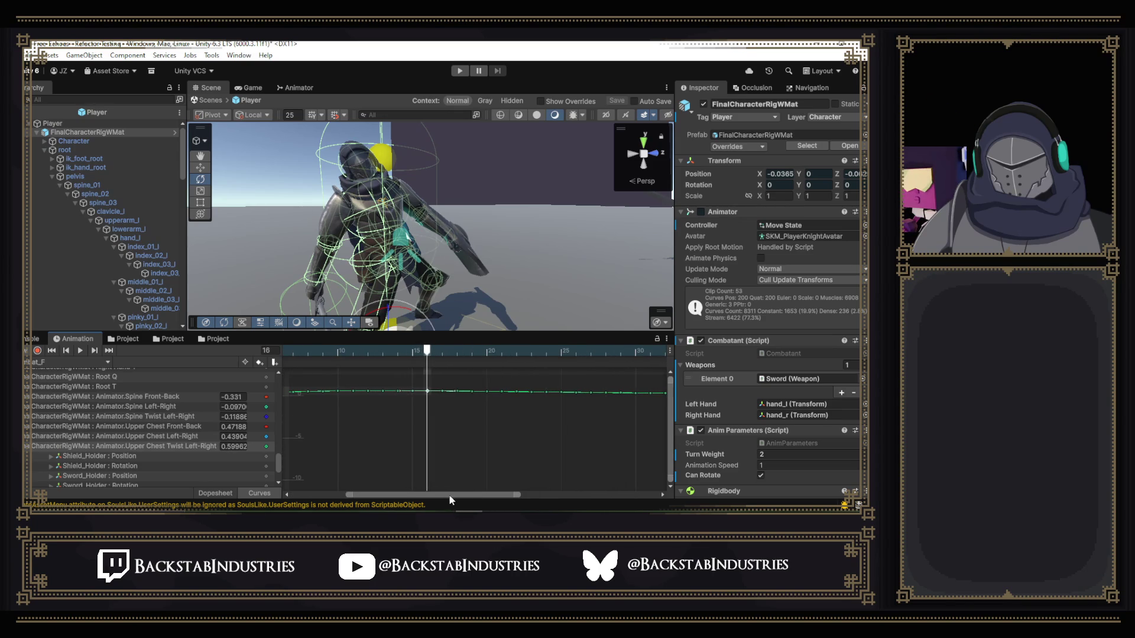
left_click_drag(449, 495, 363, 493)
scroll(408, 462, "up", 2)
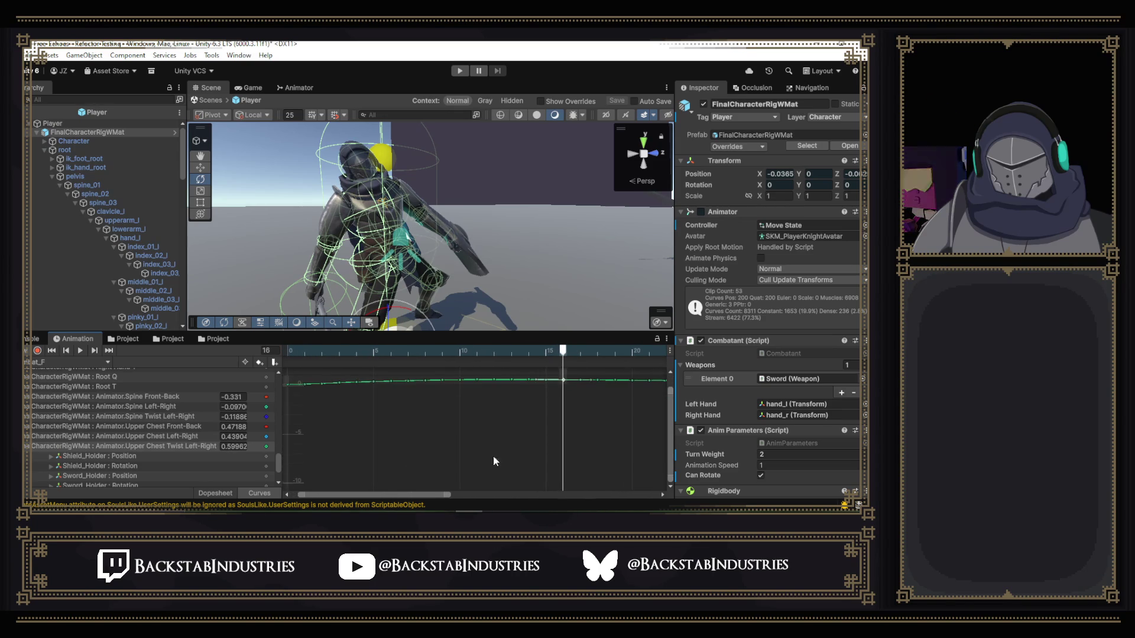
left_click_drag(672, 416, 672, 404)
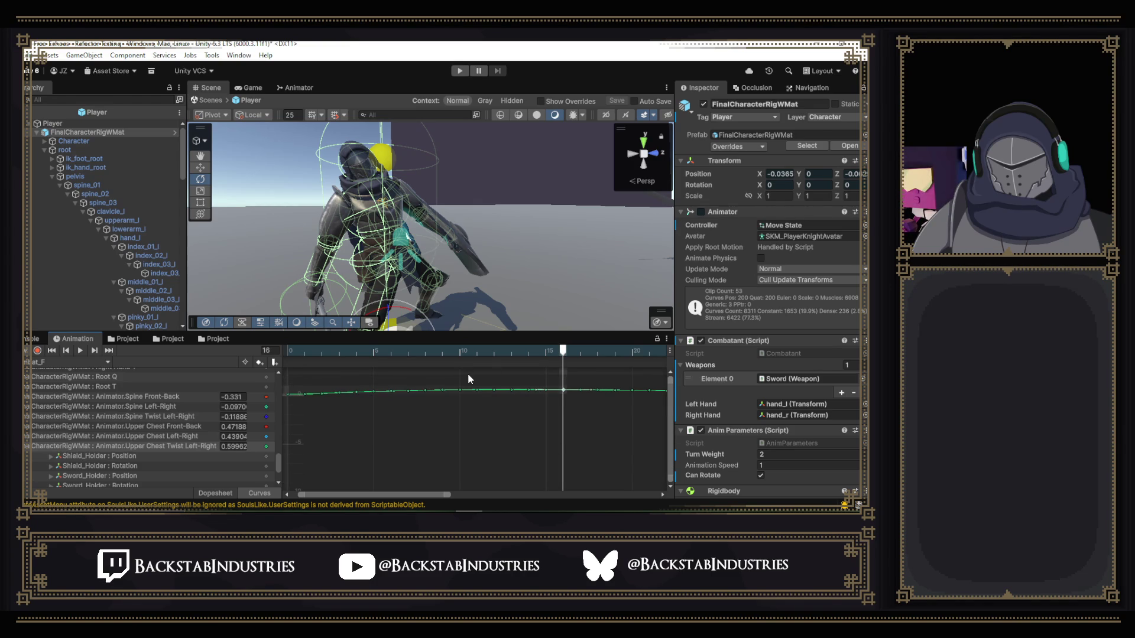
scroll(468, 376, "up", 3)
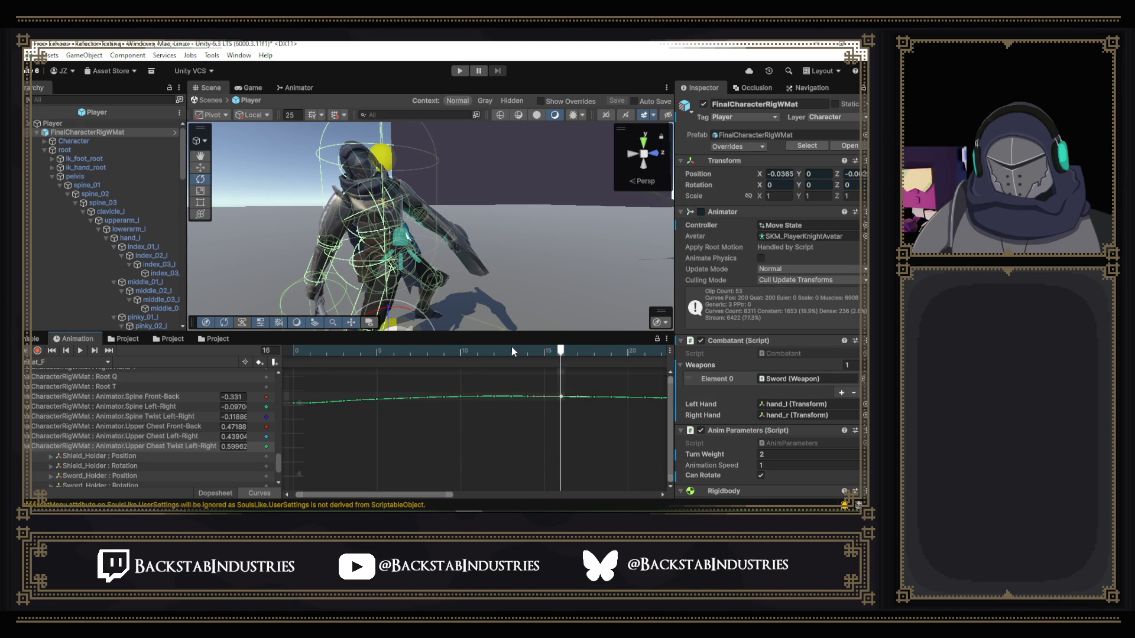
scroll(502, 399, "down", 2)
scroll(504, 400, "down", 6)
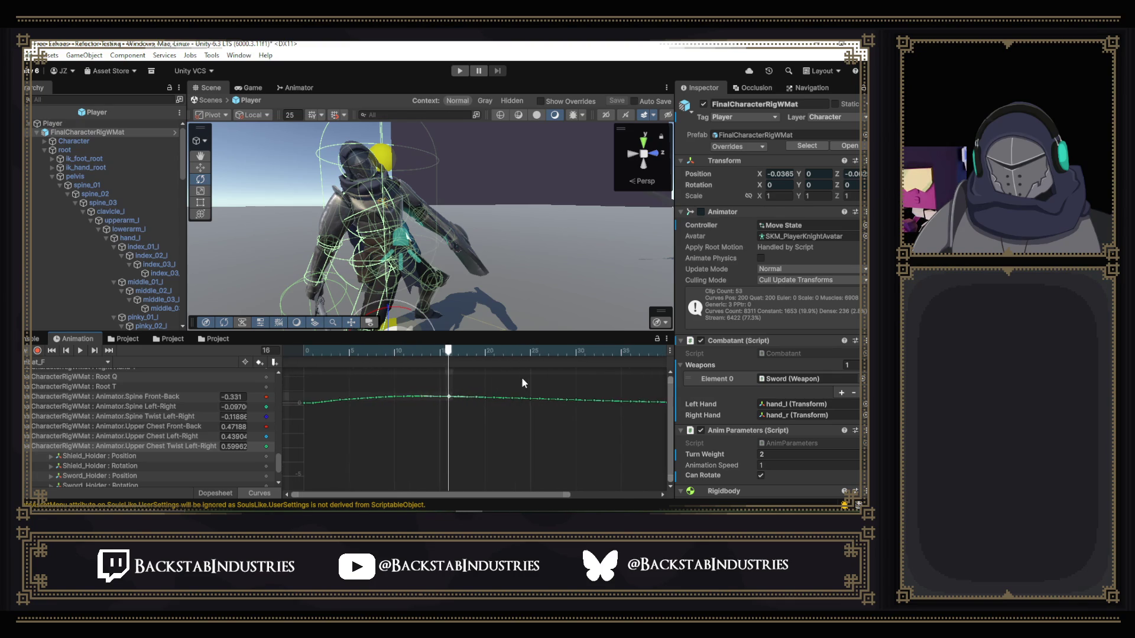
scroll(526, 367, "down", 1)
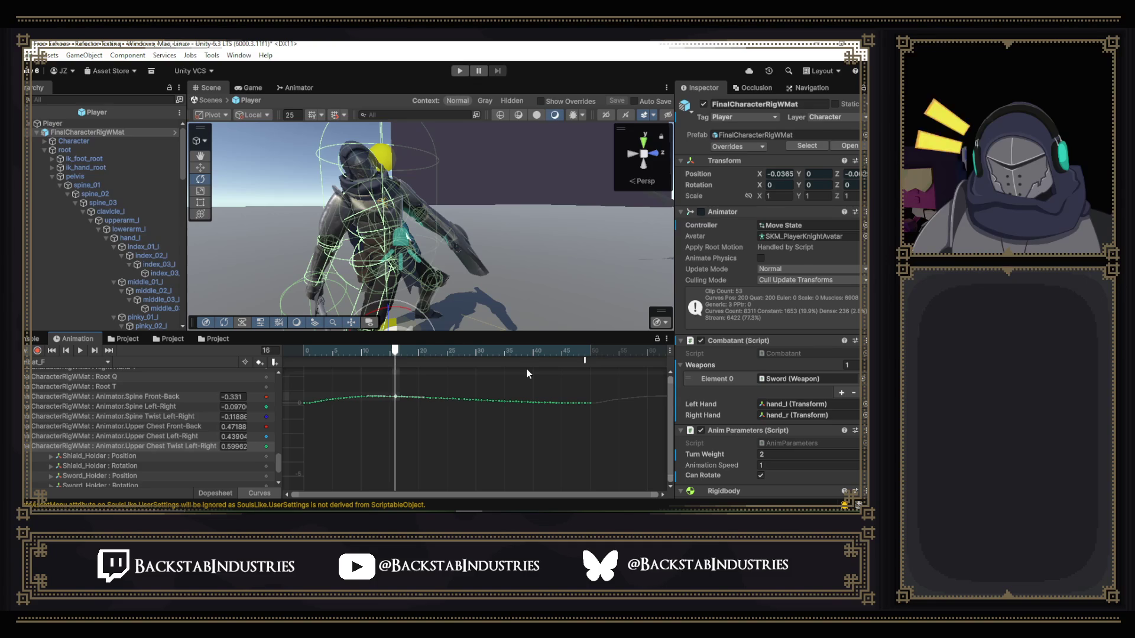
scroll(509, 403, "down", 2)
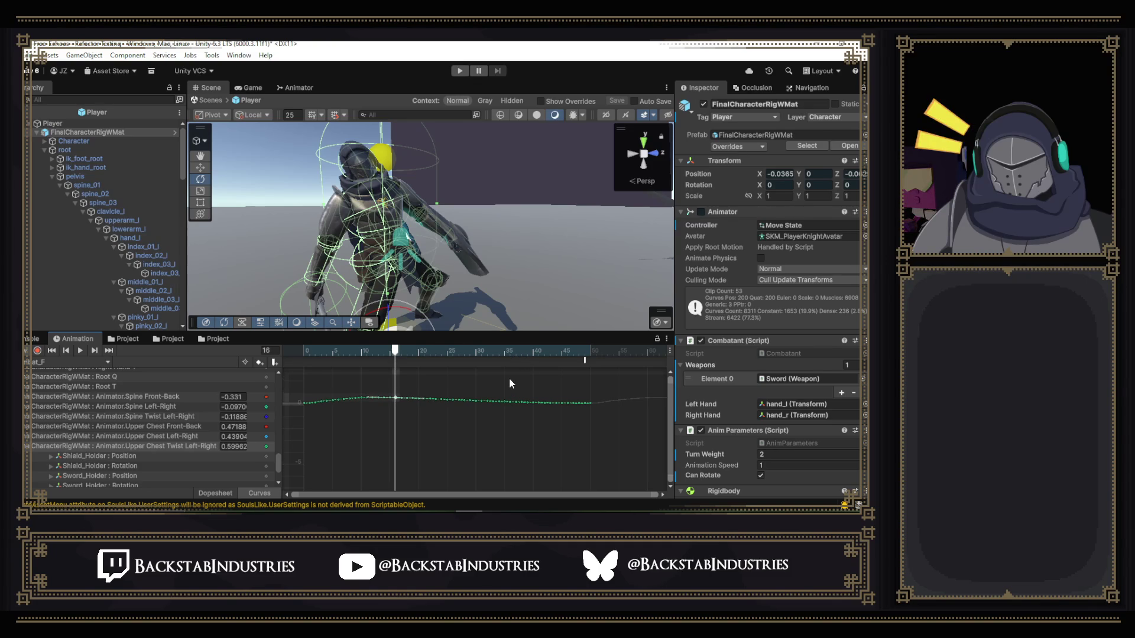
scroll(510, 384, "up", 3)
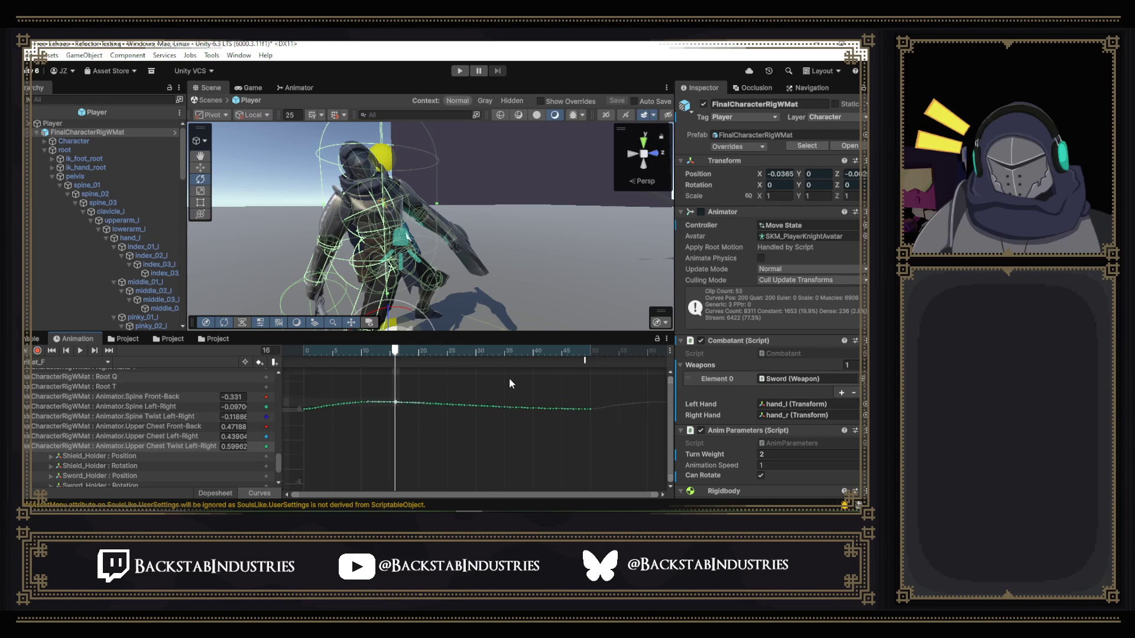
scroll(510, 381, "up", 3)
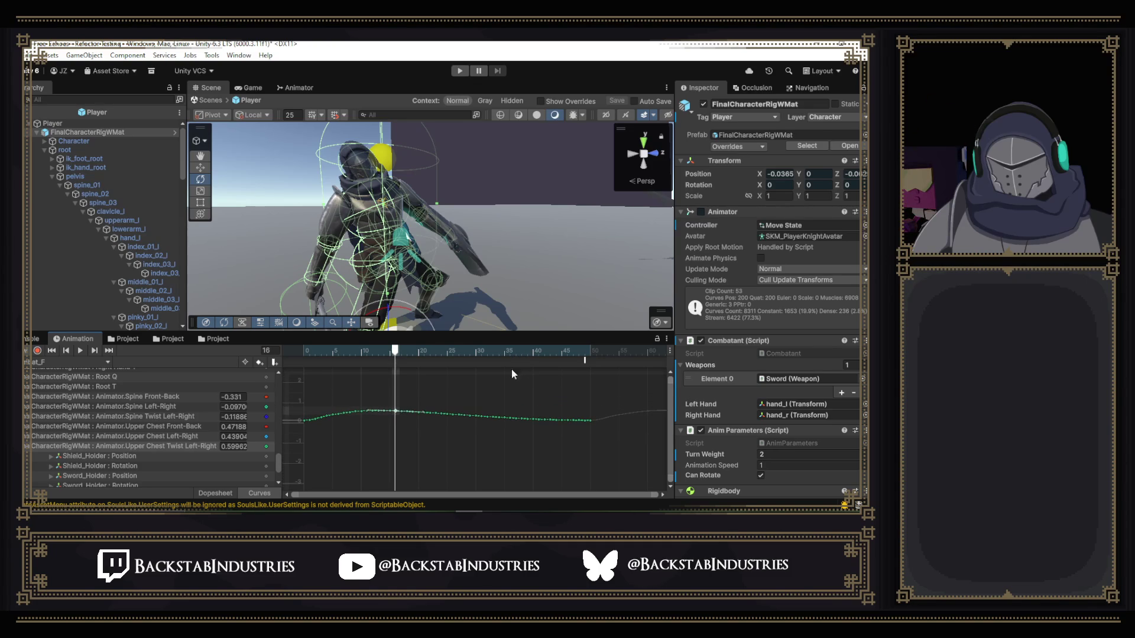
scroll(481, 416, "up", 5)
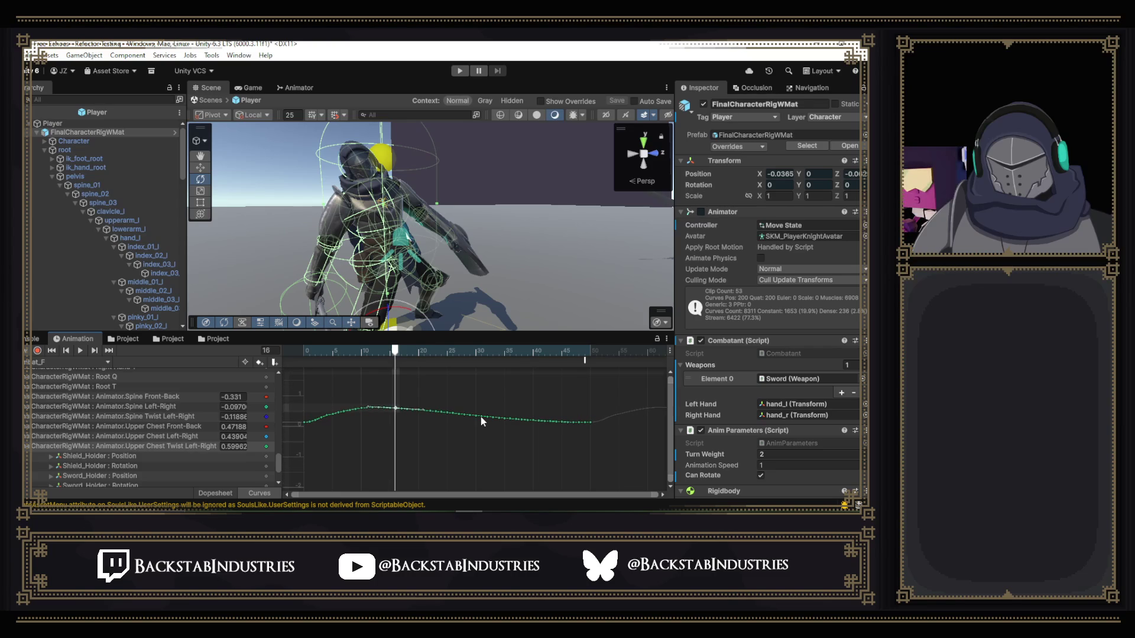
scroll(469, 434, "up", 5)
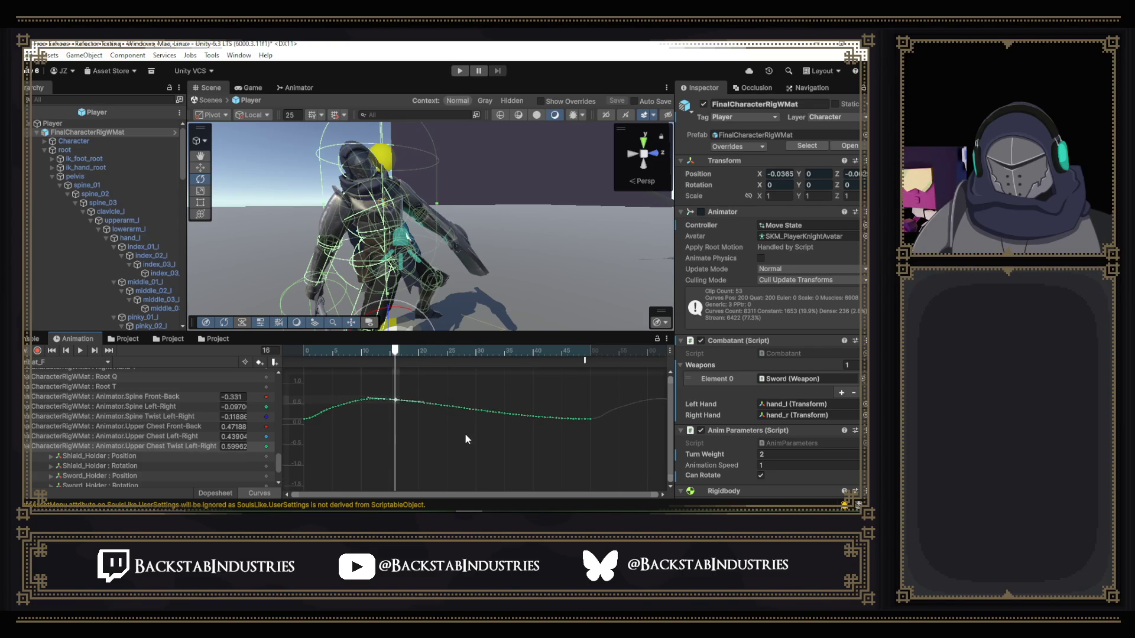
scroll(470, 401, "up", 2)
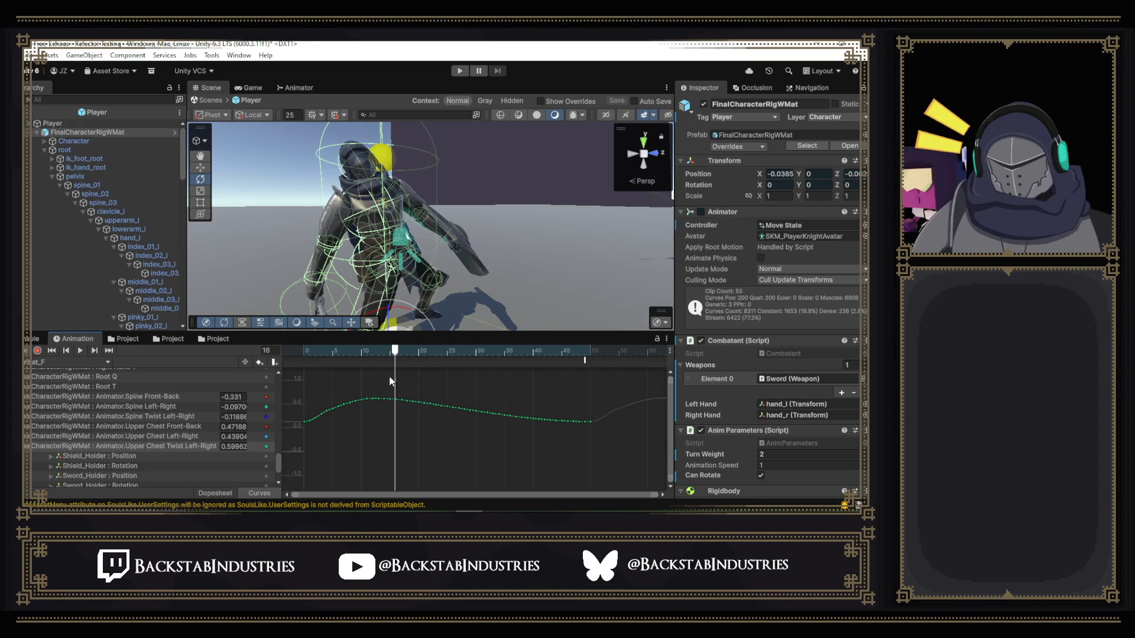
- Scrub back to frame 12 and lower the frame-11 twist key slightly
mouse_move(378, 353)
left_mouse_down()
mouse_move(357, 356)
mouse_move(370, 360)
left_mouse_up()
left_click(367, 400)
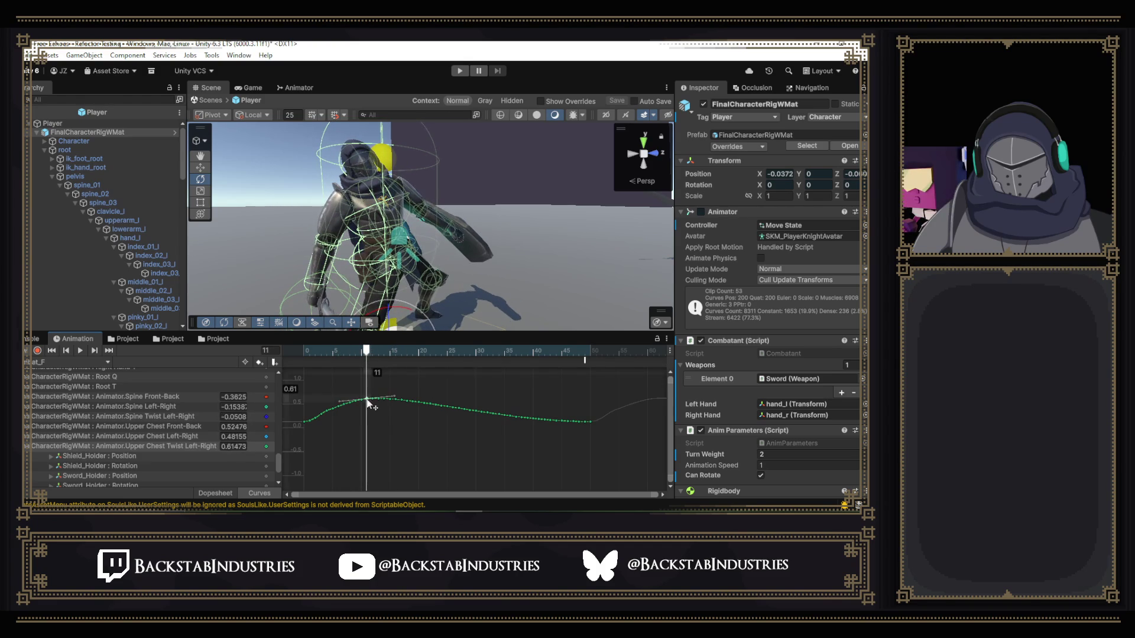
mouse_move(367, 401)
left_mouse_down()
mouse_move(368, 437)
mouse_move(367, 398)
left_mouse_up()
- Test-lower the Upper Chest Left-Right keys between frames 2 and 29, then undo
left_click(177, 436)
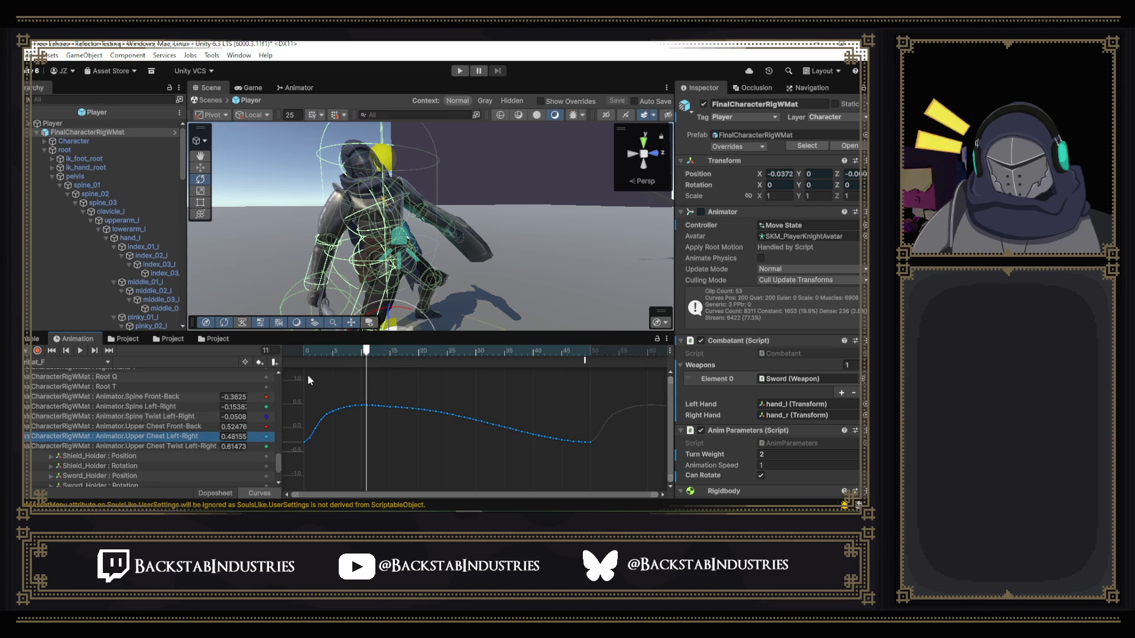
left_click_drag(316, 374, 470, 426)
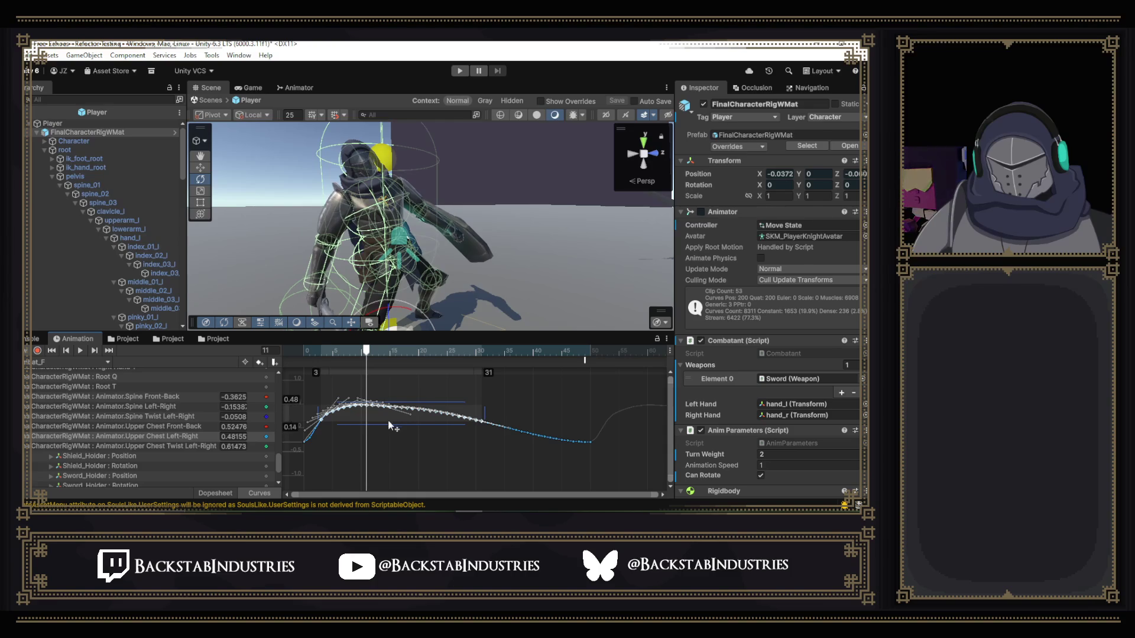
left_click_drag(387, 420, 387, 429)
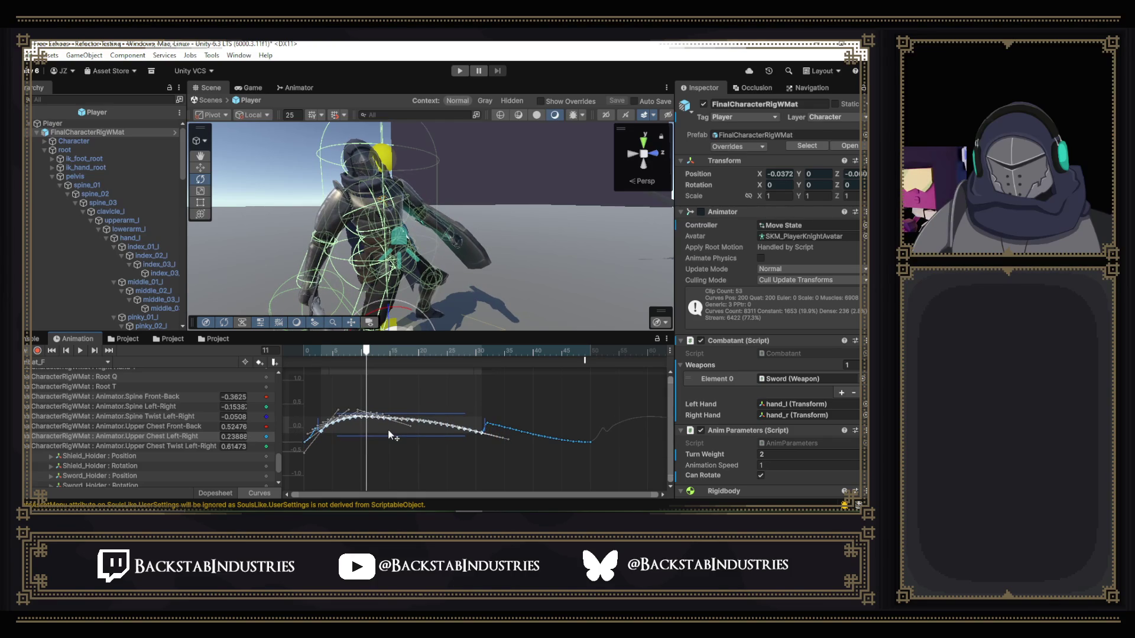
key("ctrl+z")
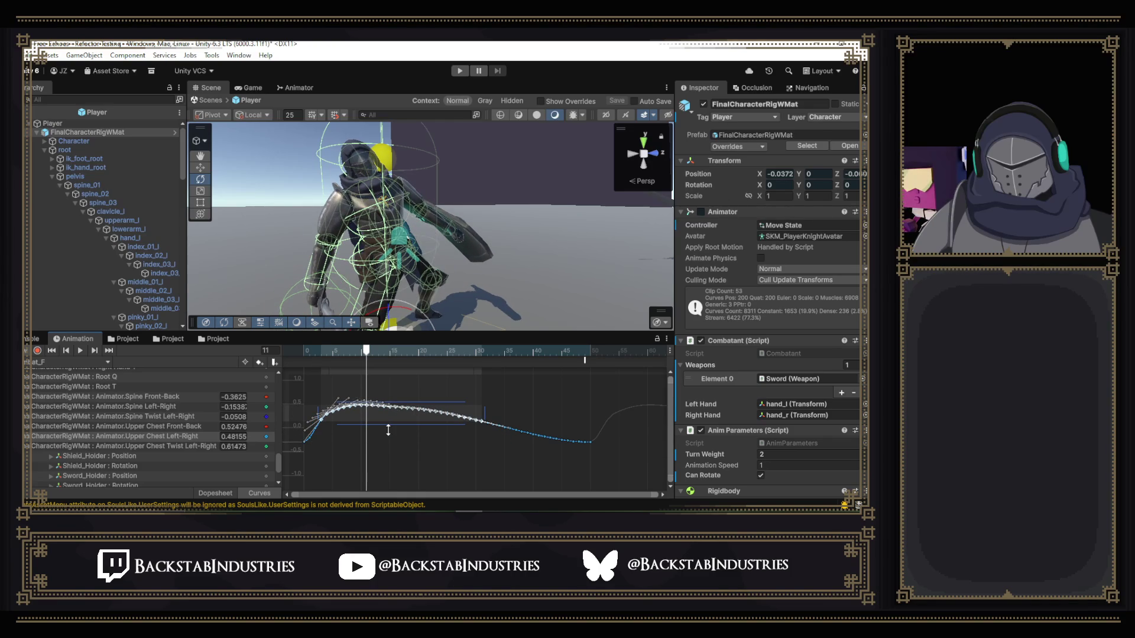
- Add a frame-11 key on Spine Left-Right and fine-tune it to -0.15382
left_click(173, 407)
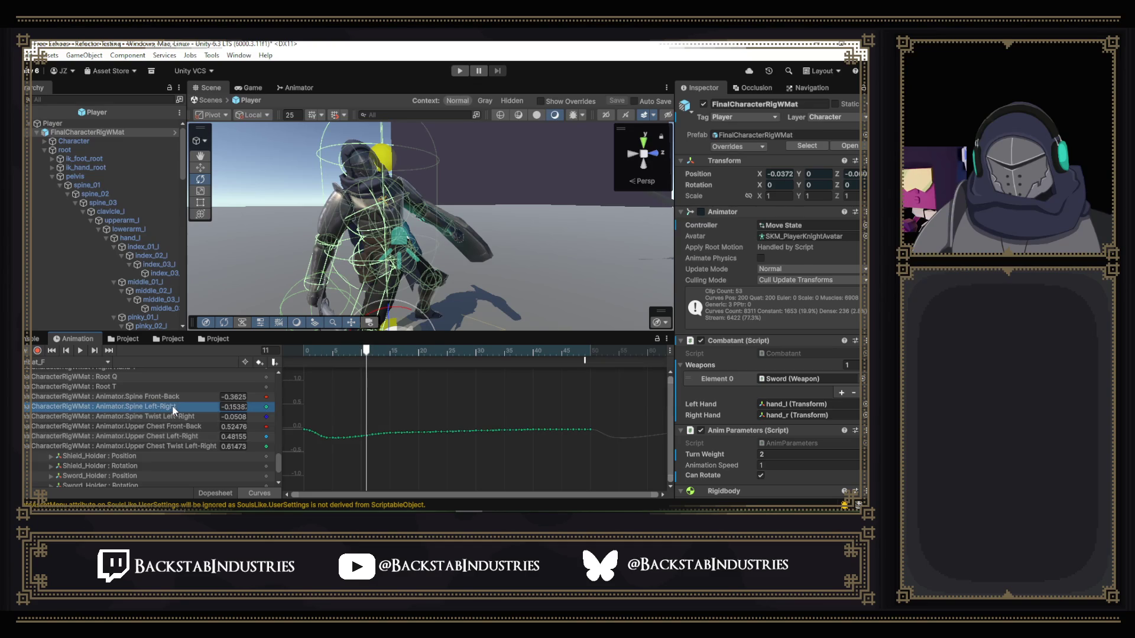
double_click(368, 434)
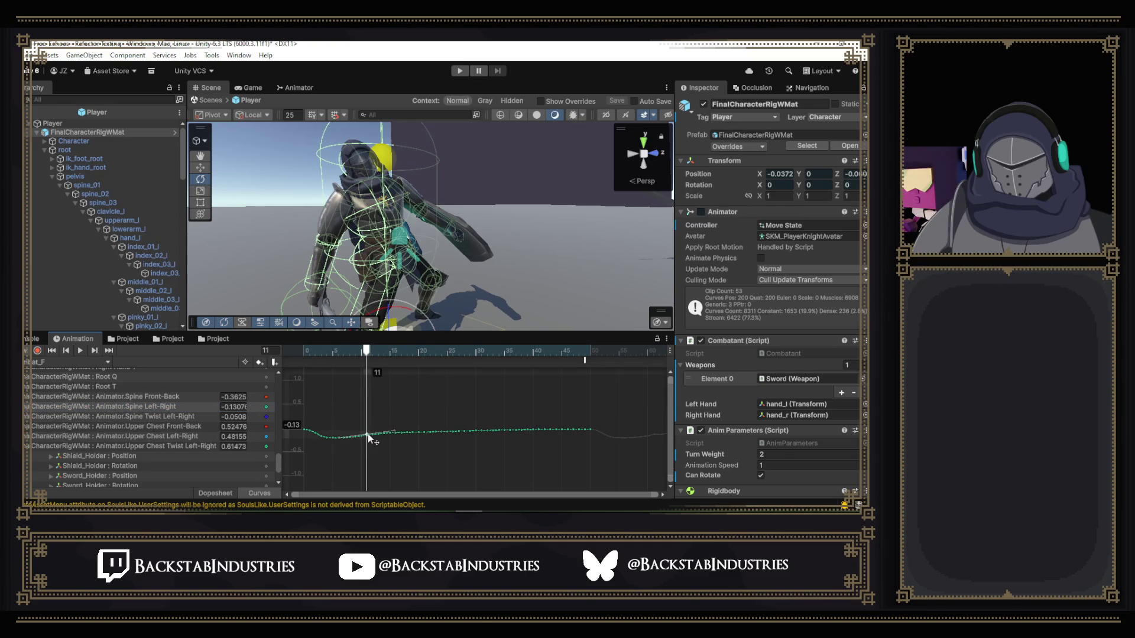
mouse_move(368, 434)
left_mouse_down()
mouse_move(368, 414)
mouse_move(369, 429)
left_mouse_up()
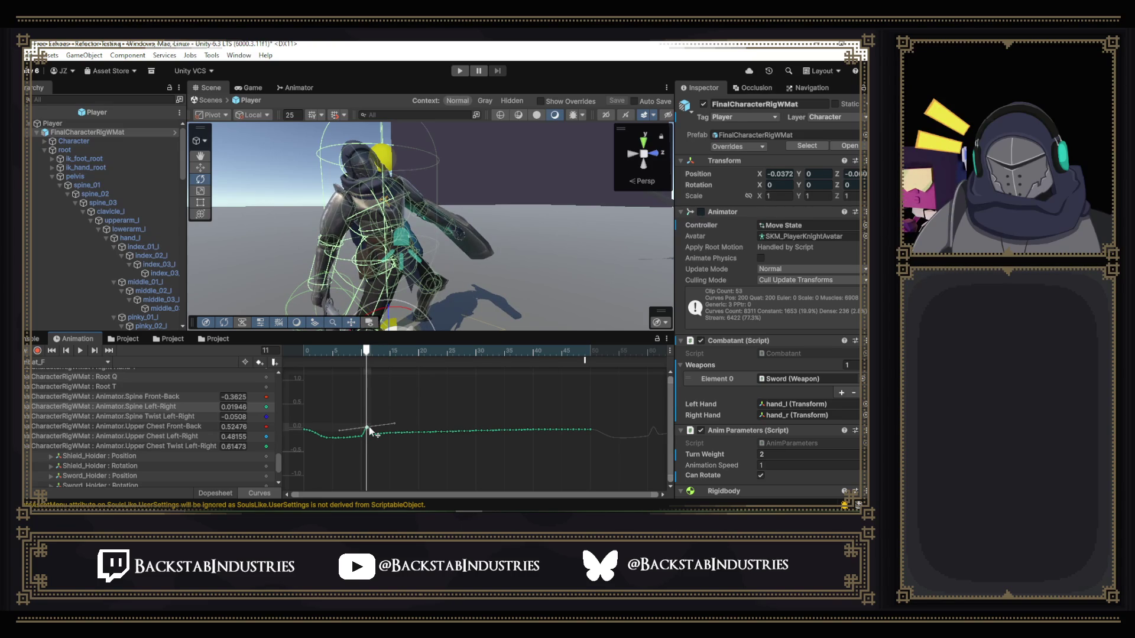
left_click_drag(371, 430, 372, 435)
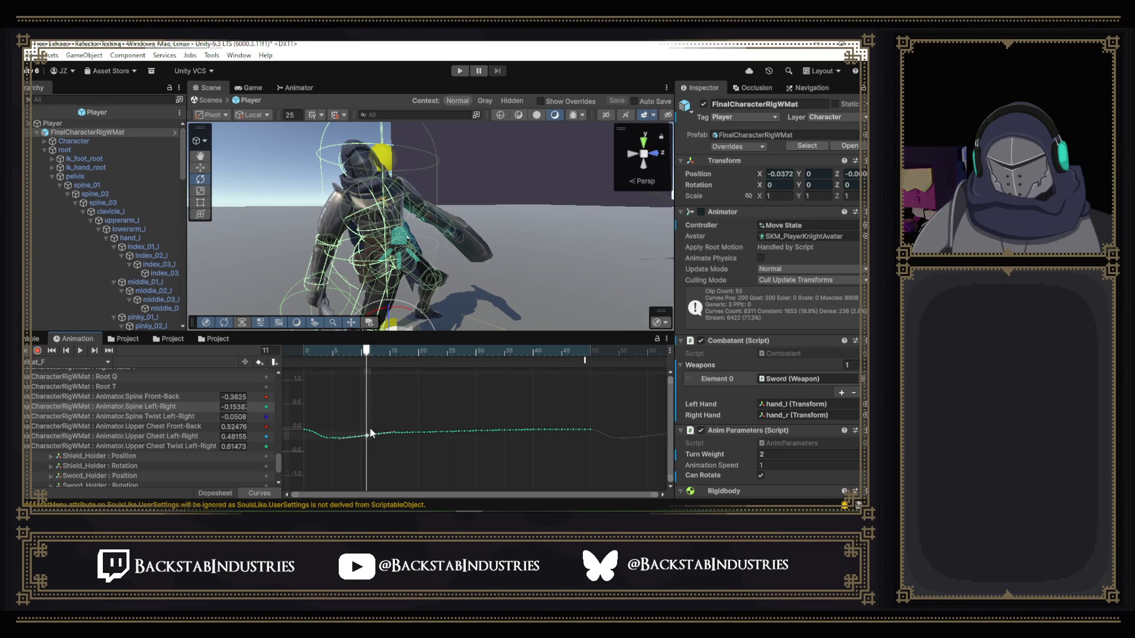
- Test-pull the frame-11 Spine Twist Left-Right key down, then undo the move
left_click(198, 415)
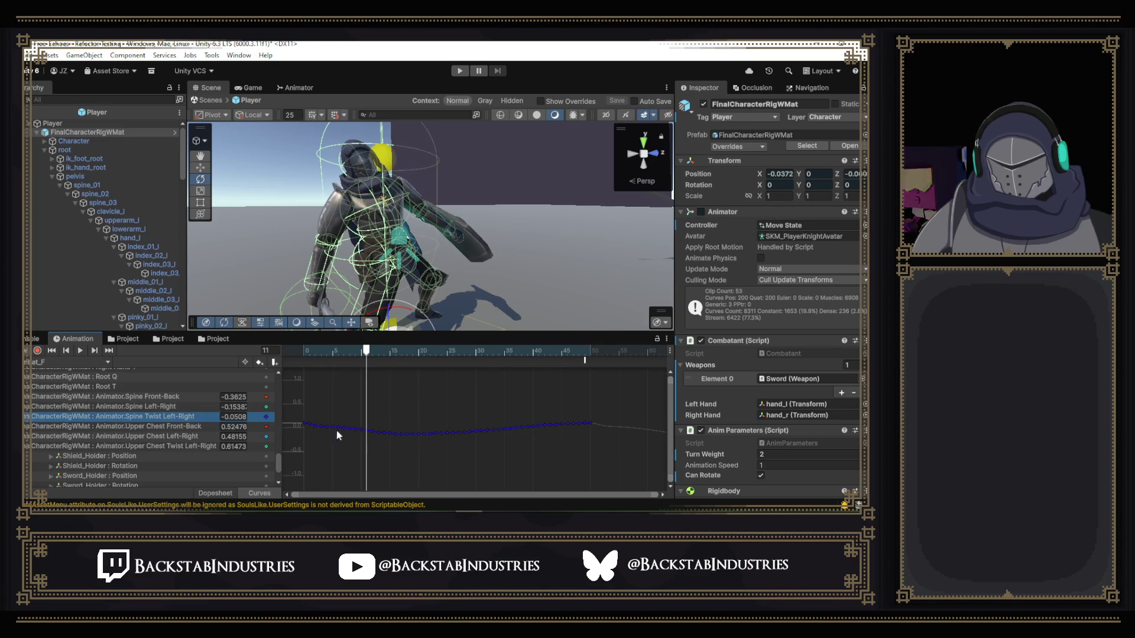
left_click_drag(366, 430, 367, 487)
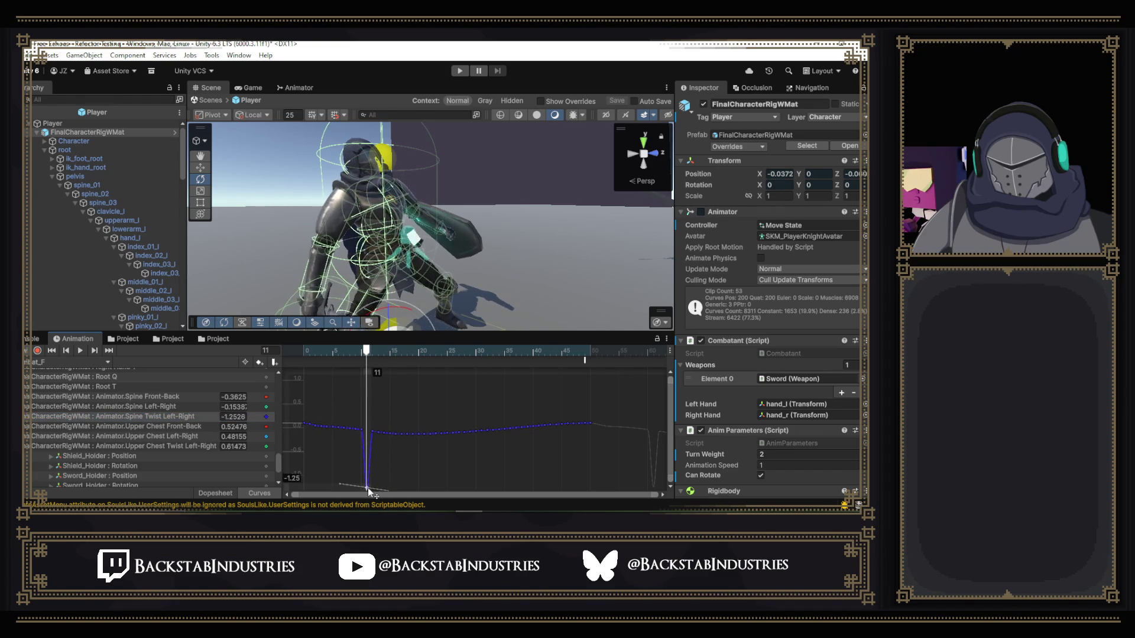
key("ctrl+z")
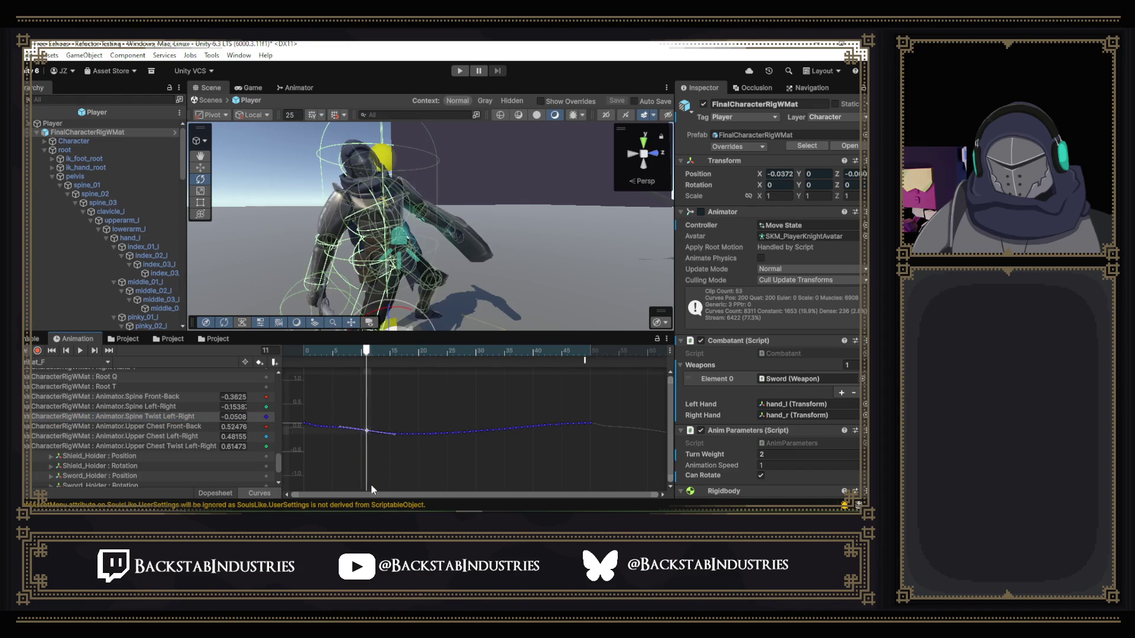
- Display Chest Twist Left-Right, test-drag its frame-12 key, and restore it to 0.28662
scroll(137, 404, "up", 10)
scroll(137, 404, "up", 15)
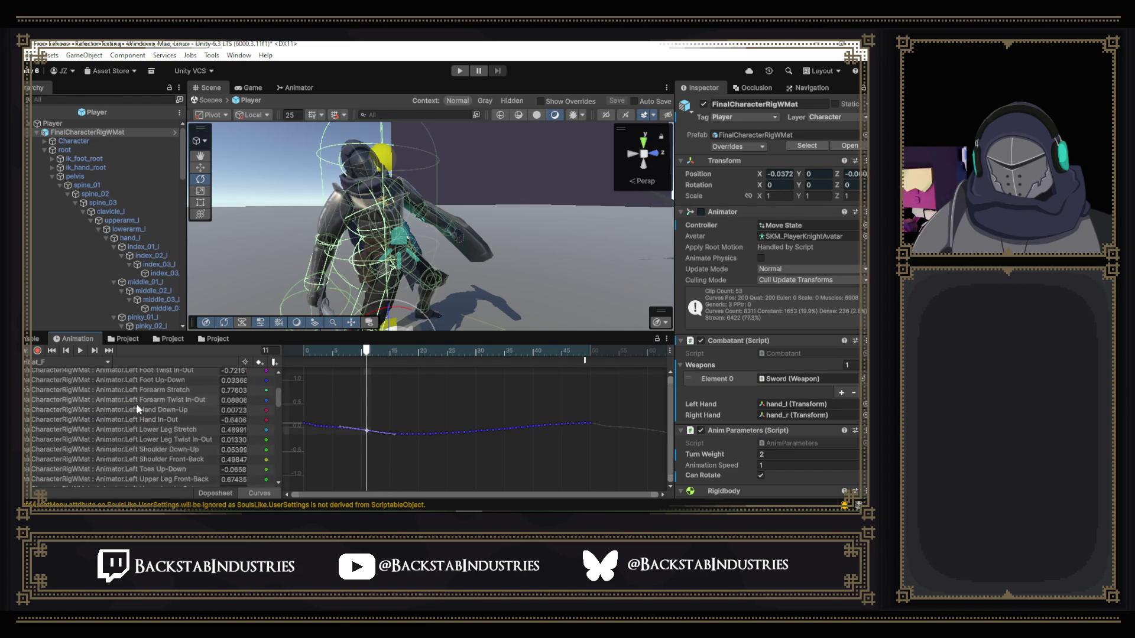
left_click(153, 382)
left_click(153, 392)
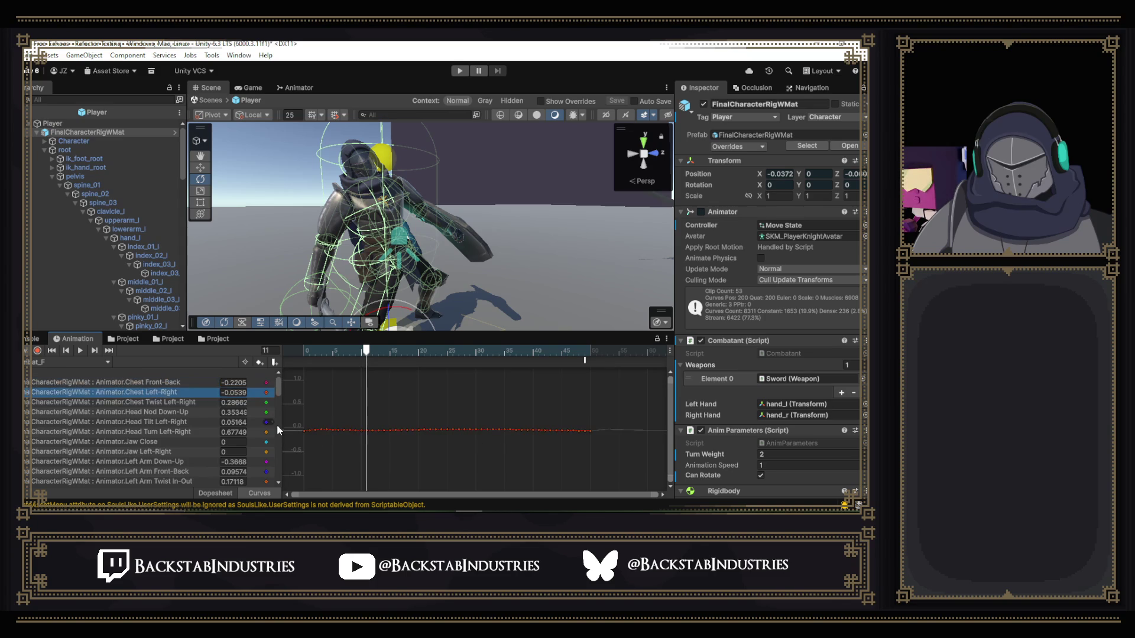
left_click(182, 402)
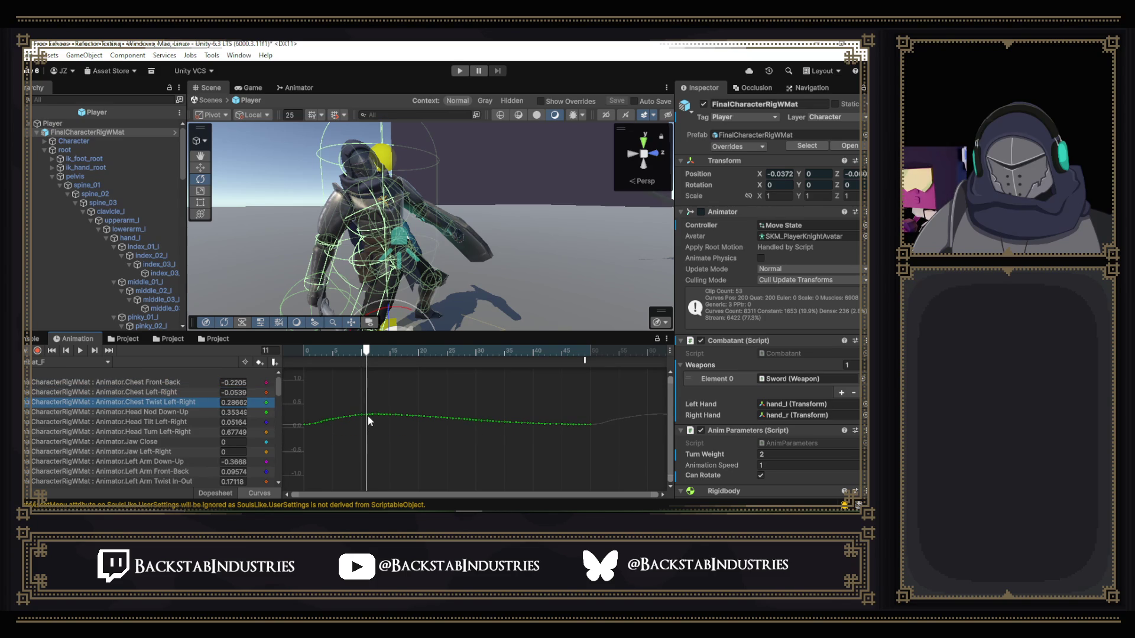
left_click_drag(368, 416, 373, 433)
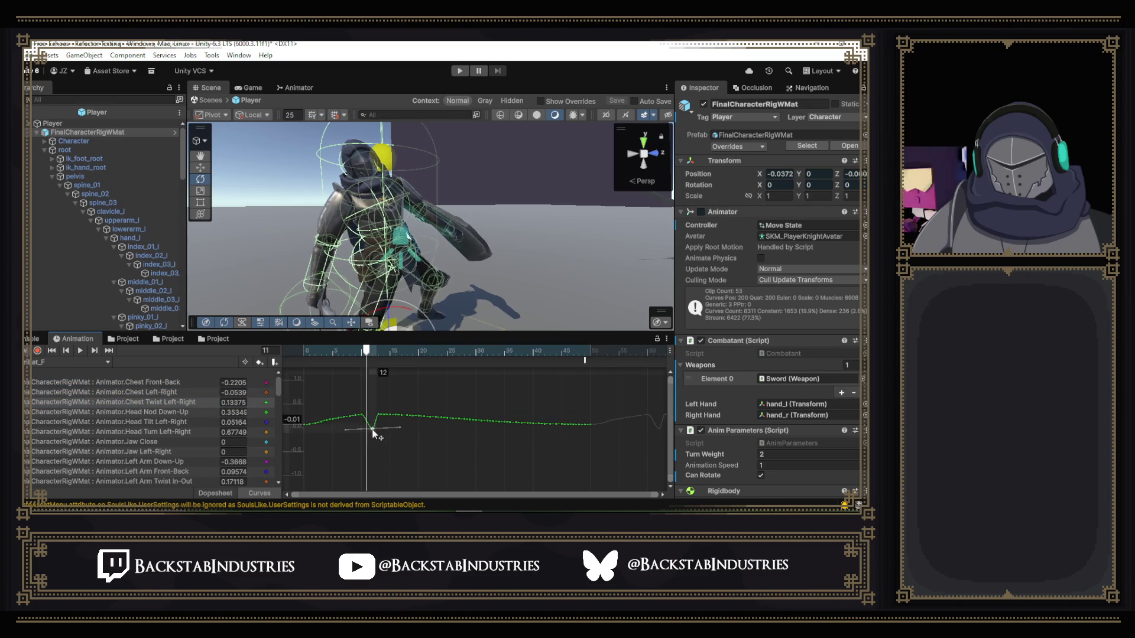
key("ctrl+z")
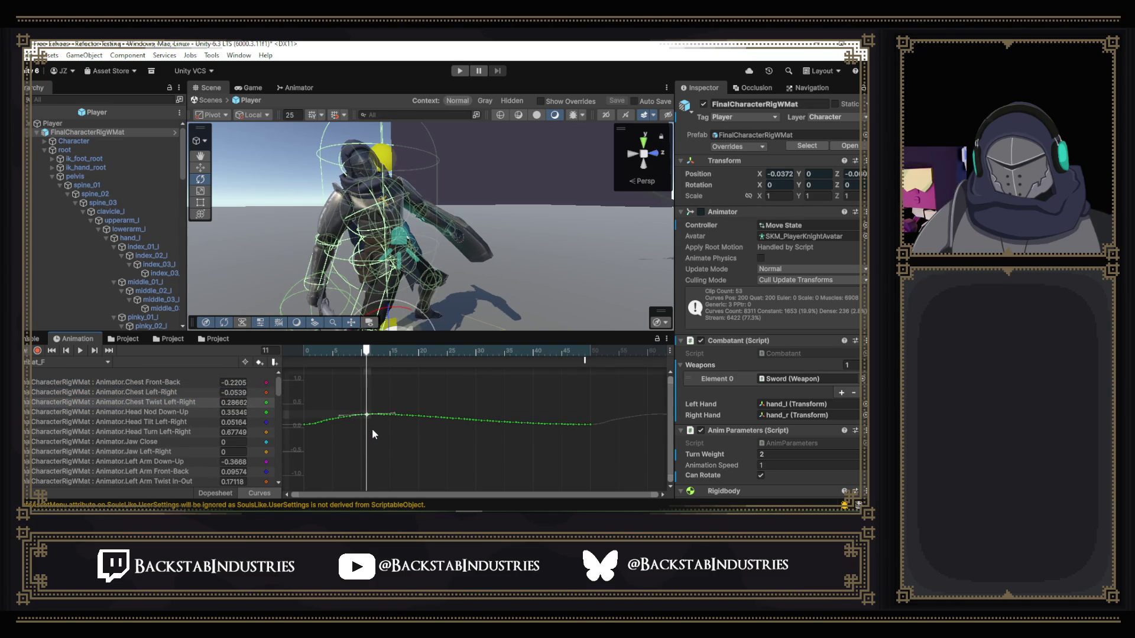
scroll(171, 397, "down", 10)
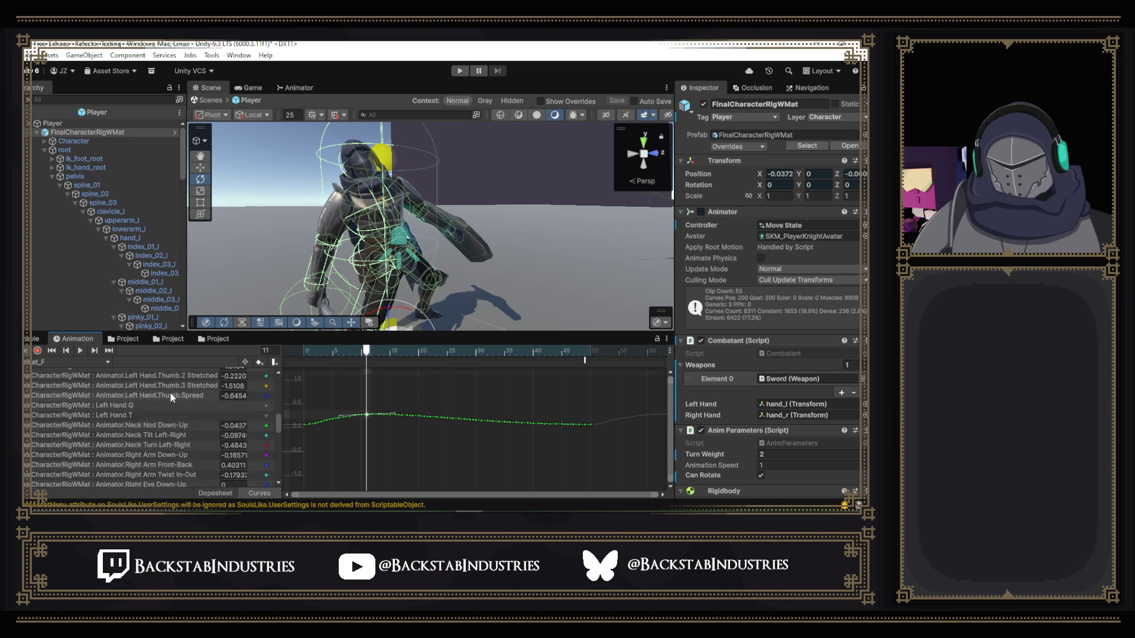
scroll(170, 394, "down", 5)
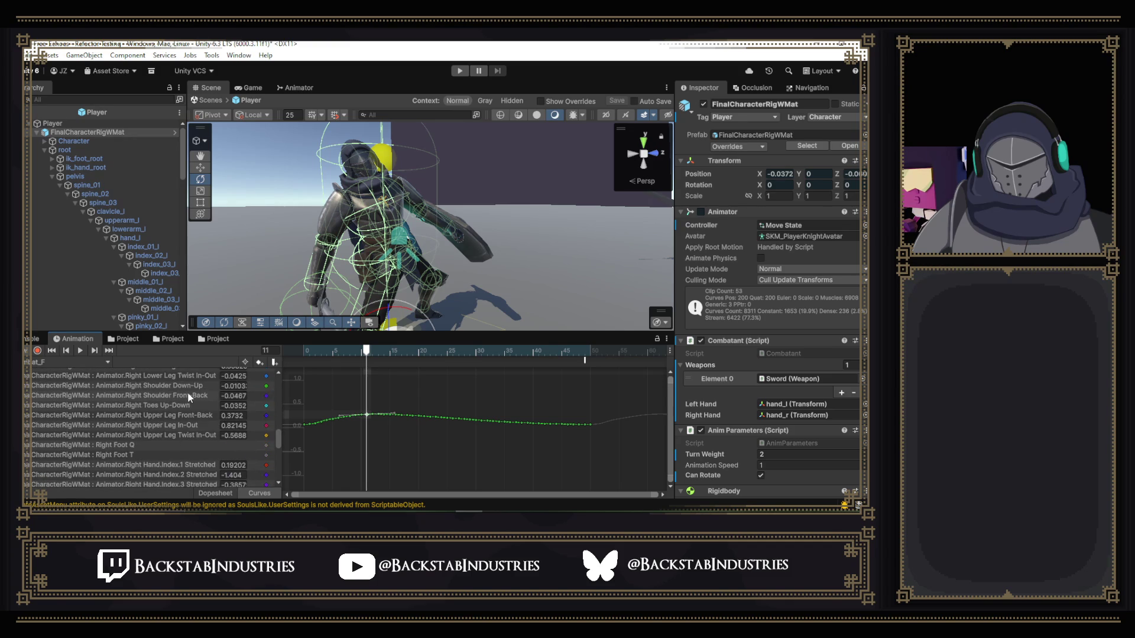
scroll(190, 397, "down", 8)
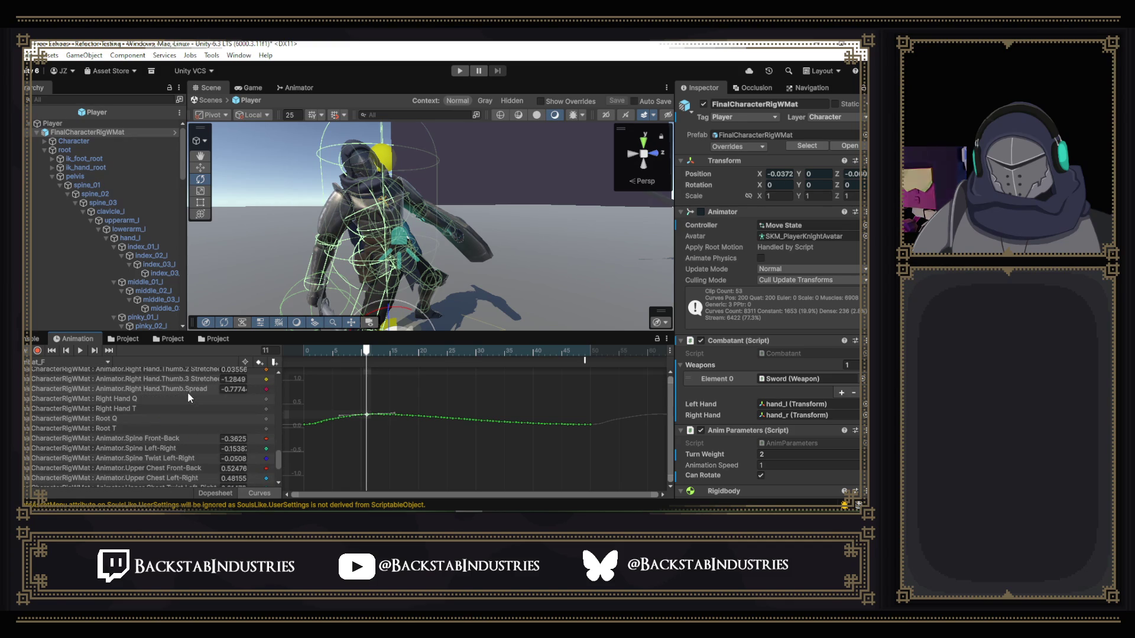
scroll(187, 395, "down", 3)
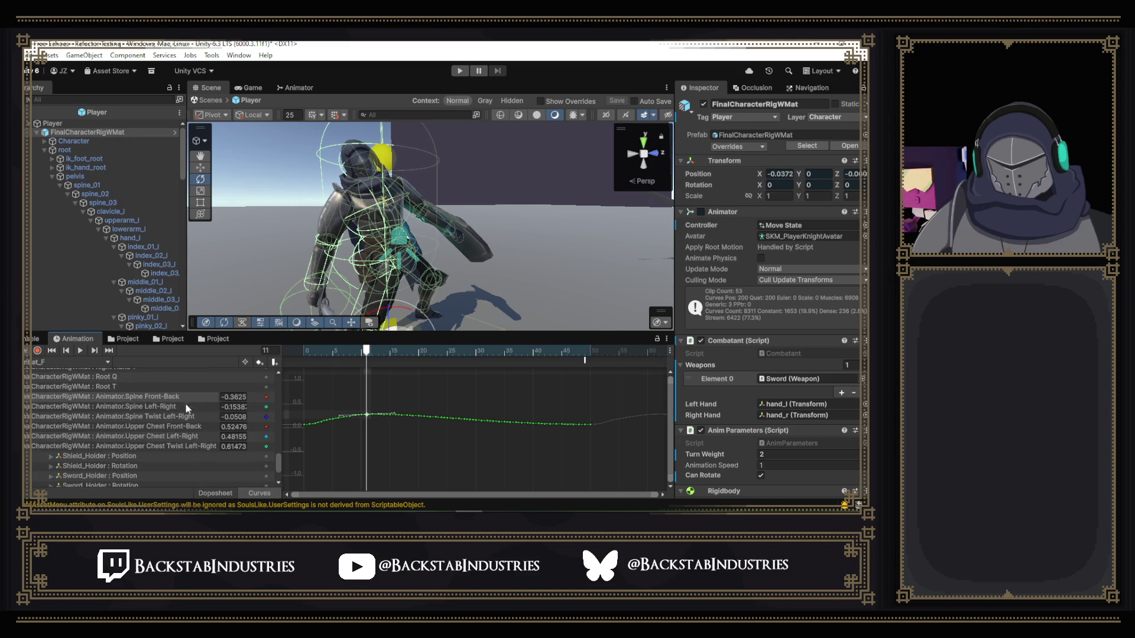
- Test-drag the frame-11 Upper Chest Left-Right key (undone), then lower the frame-8 Front-Back key
left_click(175, 440)
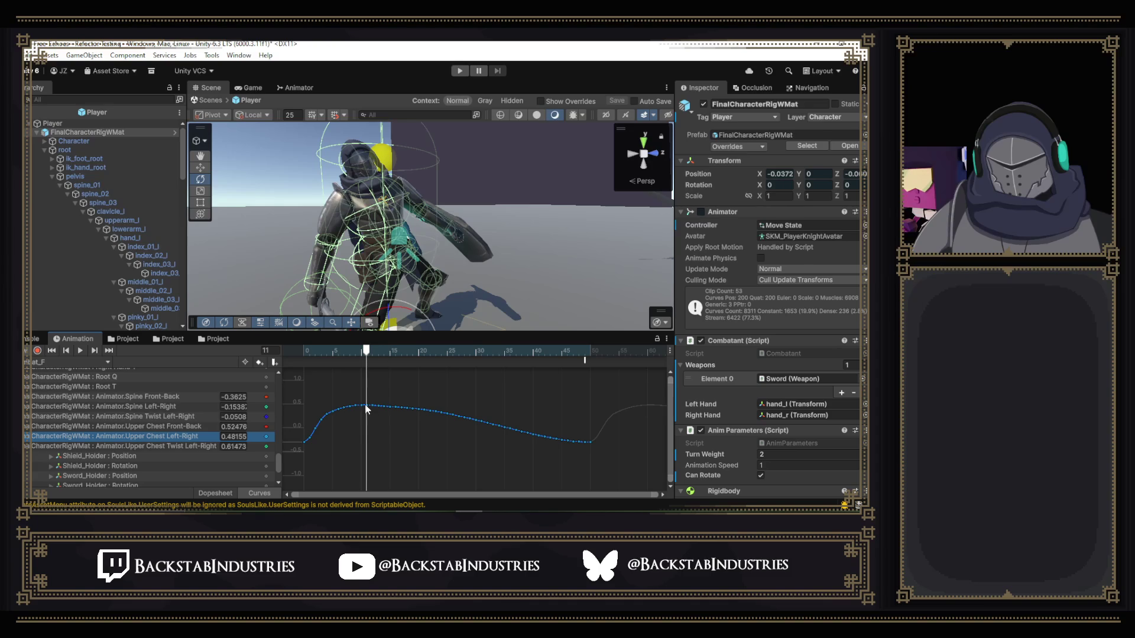
left_click_drag(365, 408, 368, 415)
key("ctrl+z")
left_click(185, 445)
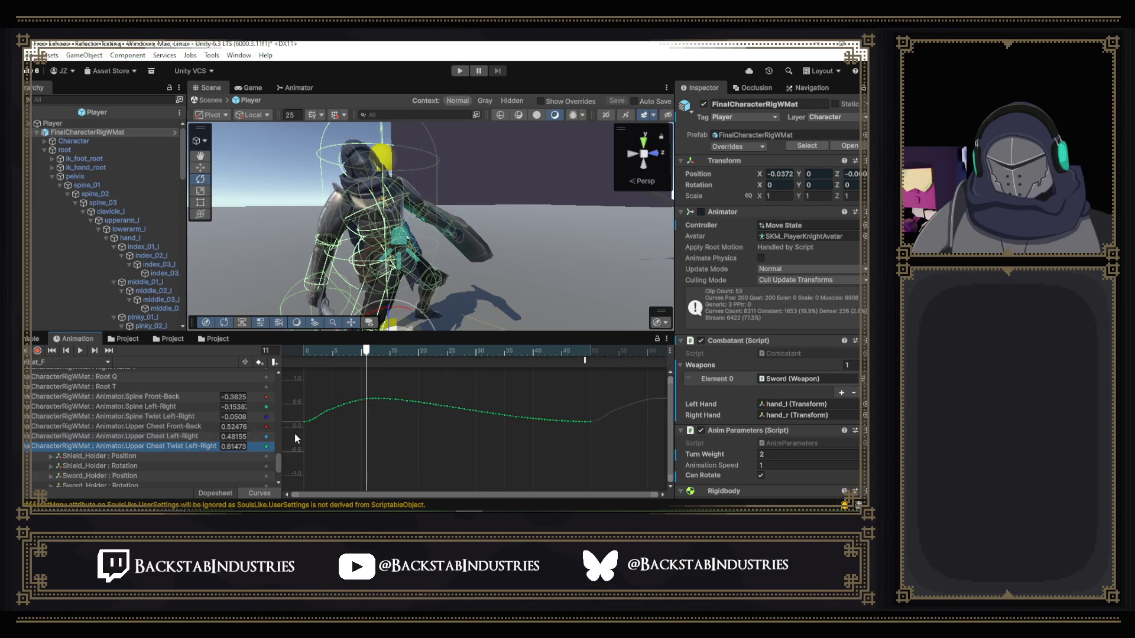
left_click(184, 426)
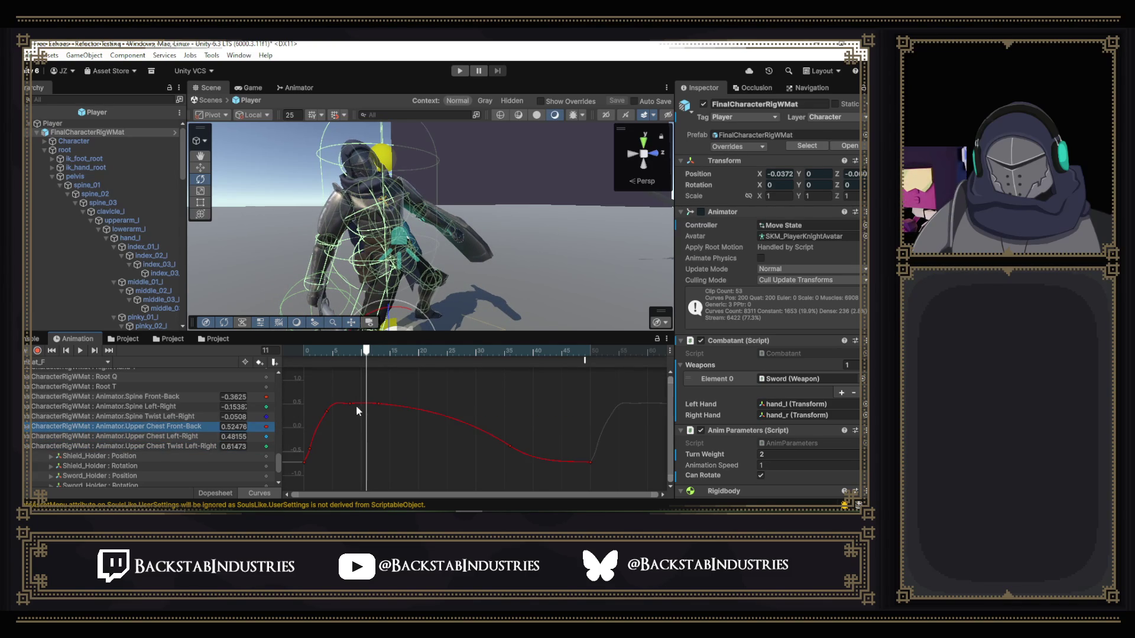
left_click_drag(349, 402, 353, 442)
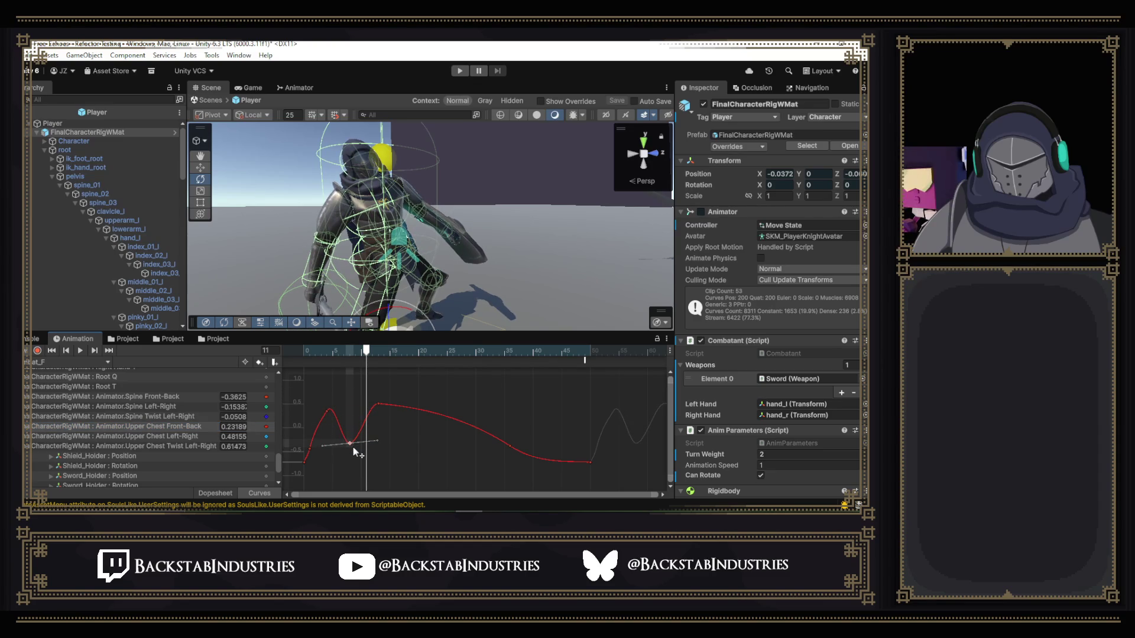
- Test-drag the frame-11 Upper Chest Twist key, undo it, and bring up Spine Twist Left-Right
left_click(219, 446)
mouse_move(367, 404)
left_mouse_down()
mouse_move(369, 464)
mouse_move(368, 393)
mouse_move(367, 425)
left_mouse_up()
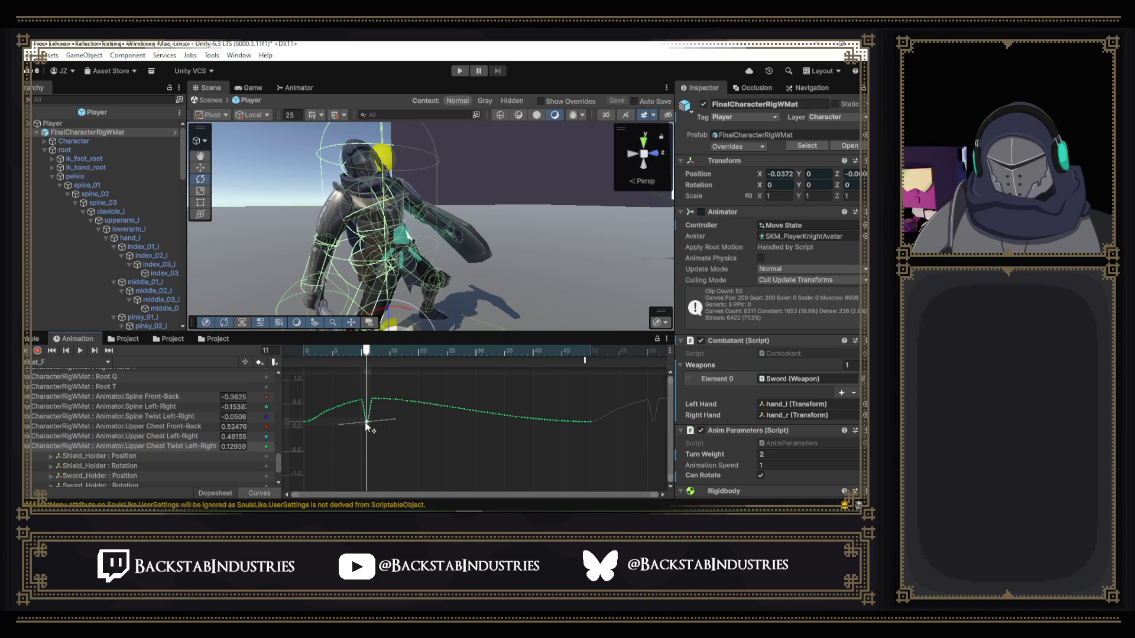
key("ctrl+z")
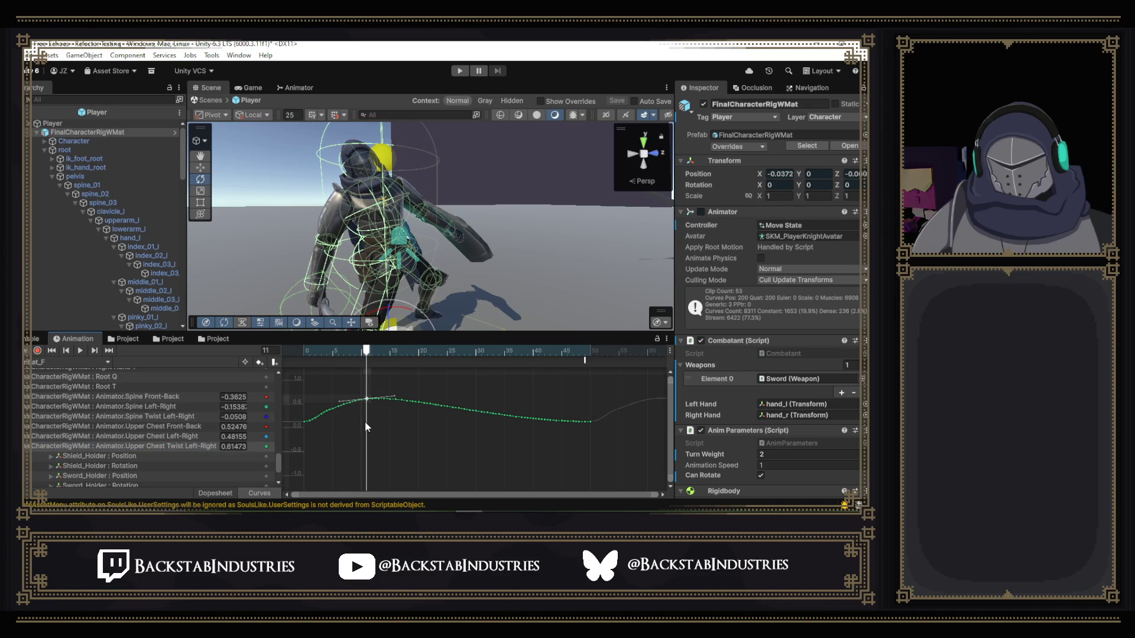
left_click(200, 439)
left_click(197, 428)
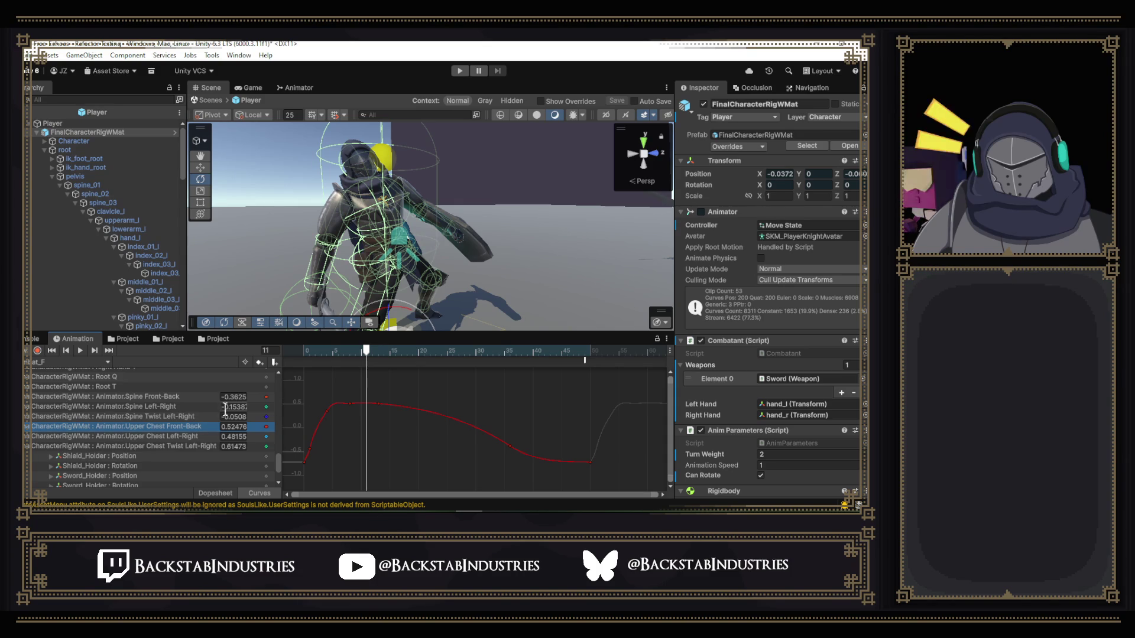
left_click(172, 417)
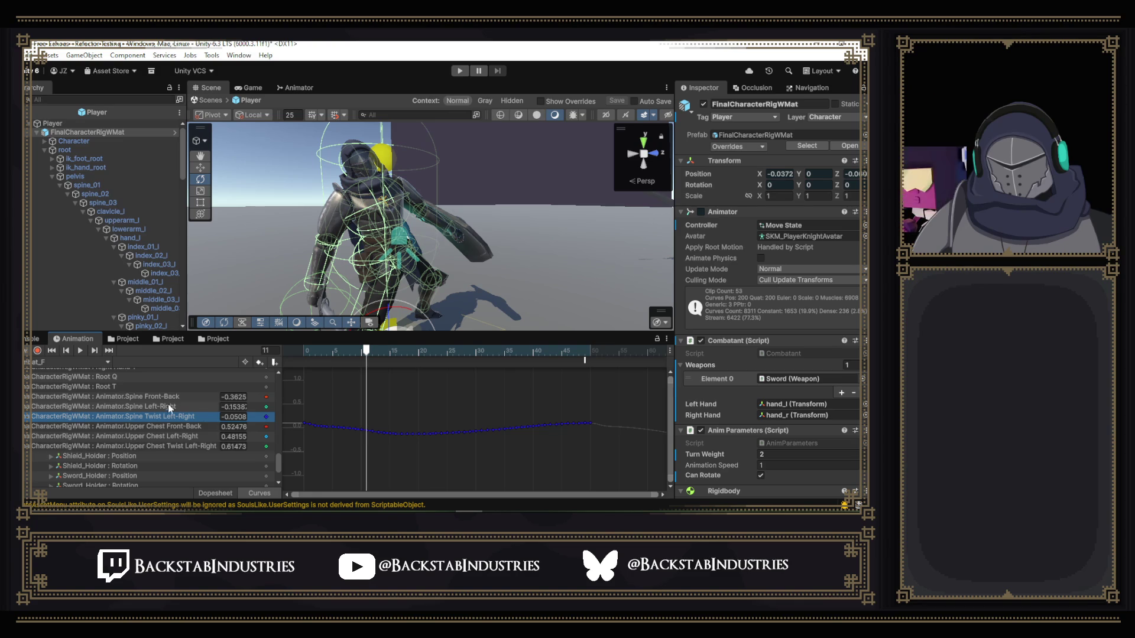
- Test-lower the frame-11 Upper Chest Left-Right key to about 0.26, then undo
left_click(143, 426)
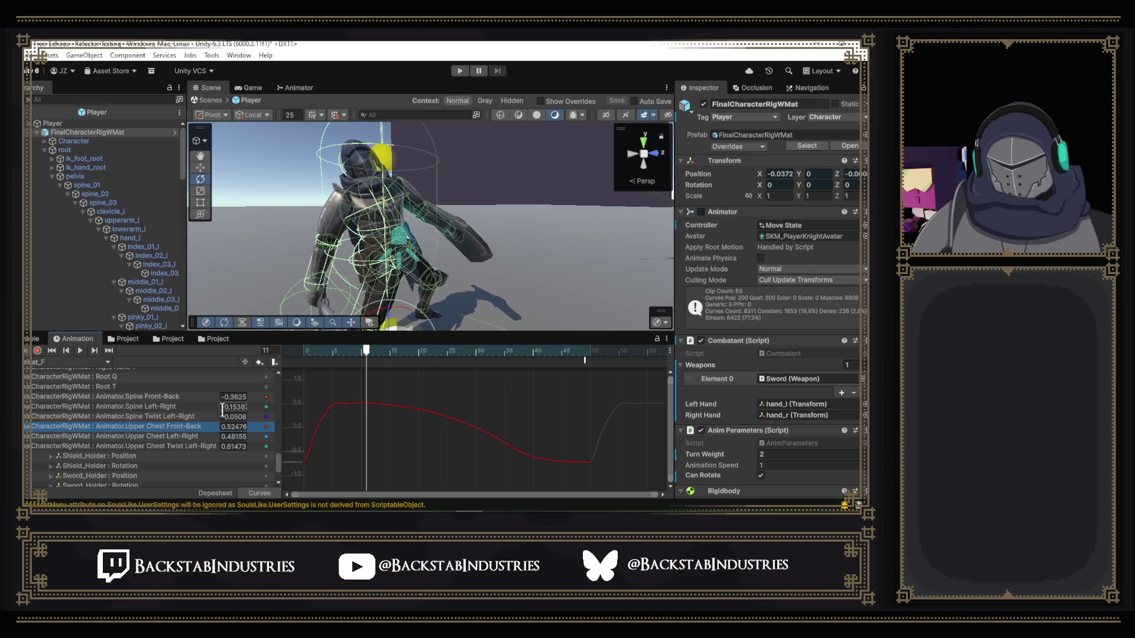
left_click(191, 437)
left_click(368, 404)
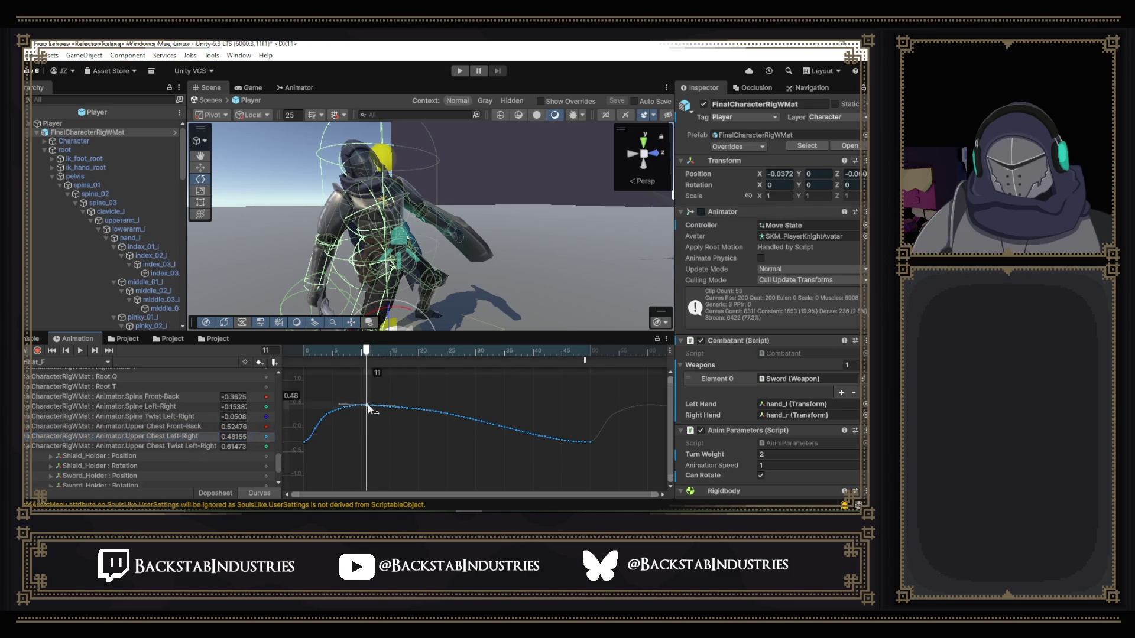
mouse_move(367, 404)
left_mouse_down()
mouse_move(367, 442)
mouse_move(367, 423)
left_mouse_up()
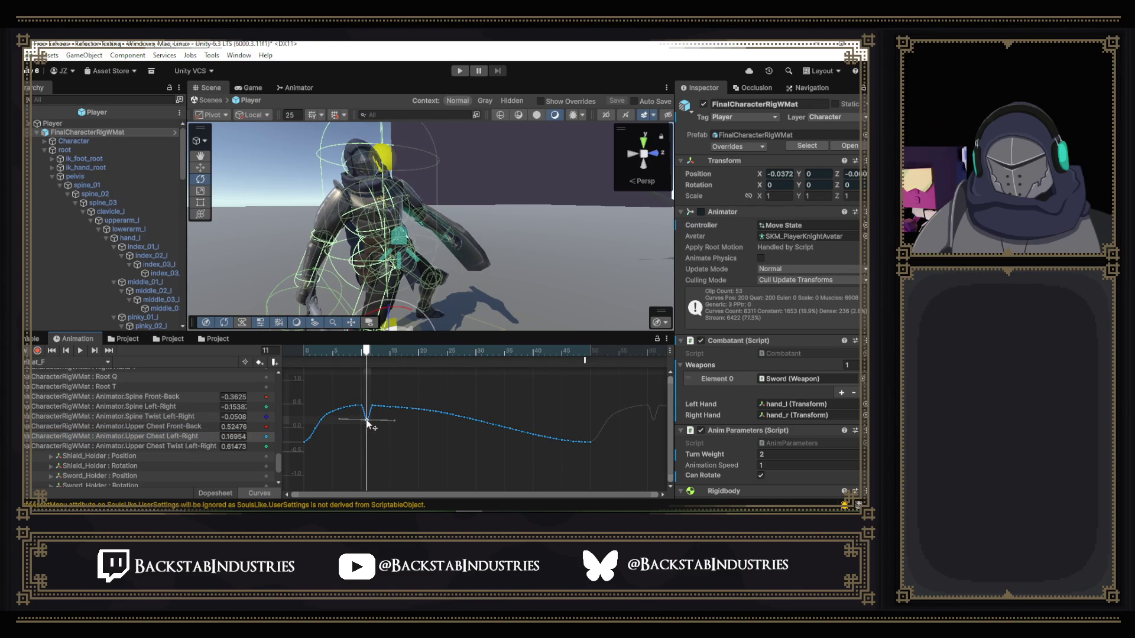
key("ctrl+z")
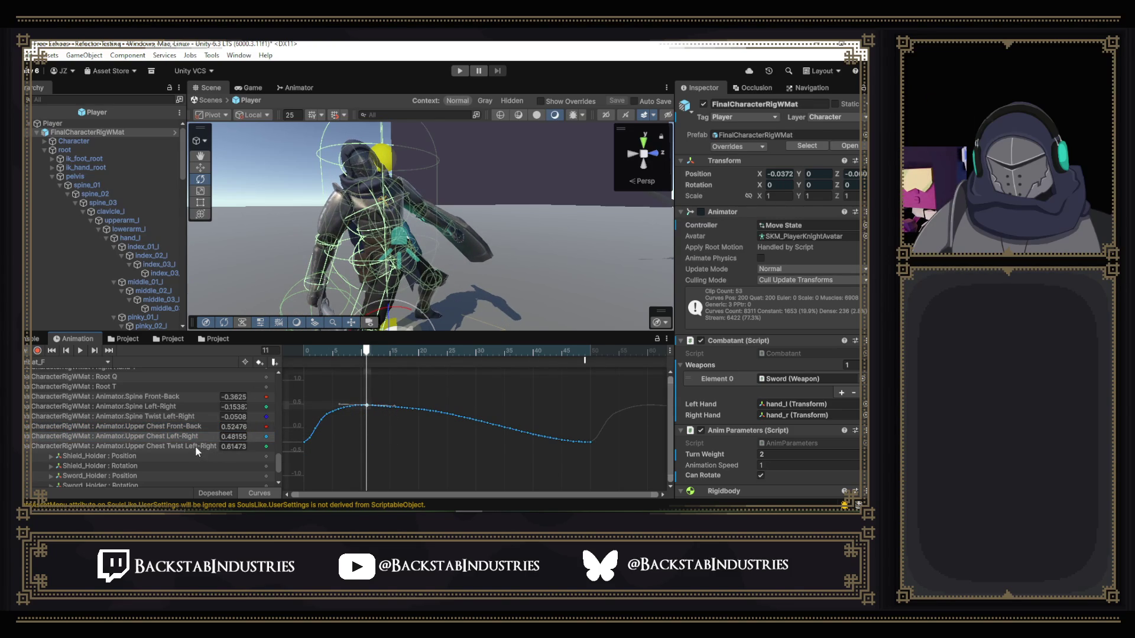
- Show Upper Chest Twist Left-Right and select and nudge its frame-11 key
left_click(195, 445)
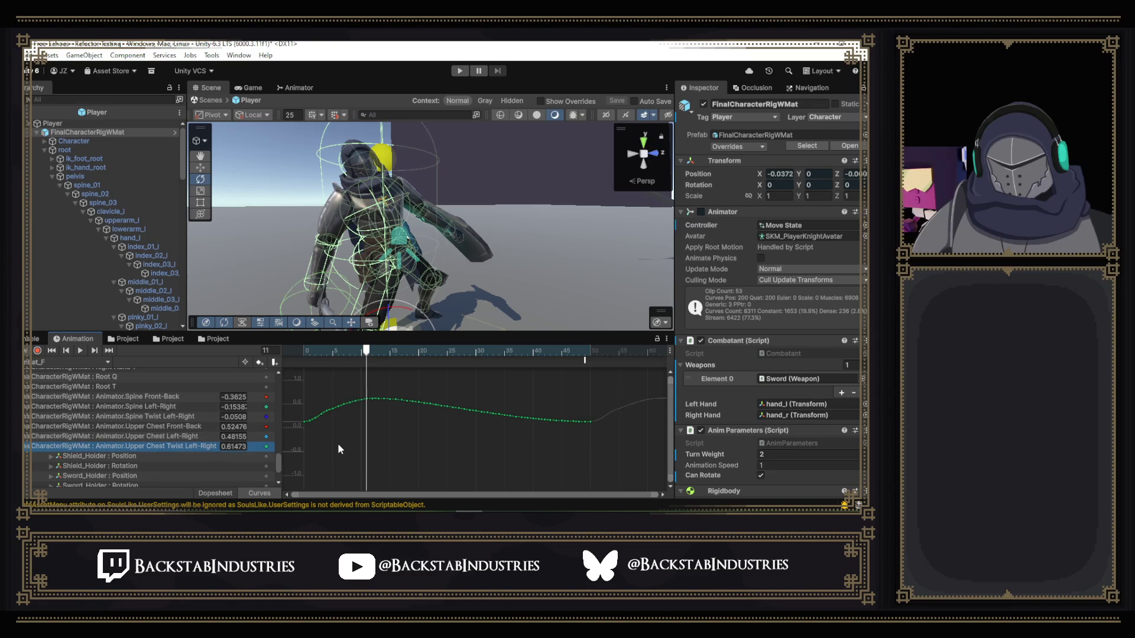
left_click(367, 401)
mouse_move(367, 400)
left_mouse_down()
mouse_move(372, 455)
mouse_move(366, 385)
mouse_move(370, 442)
mouse_move(366, 398)
left_mouse_up()
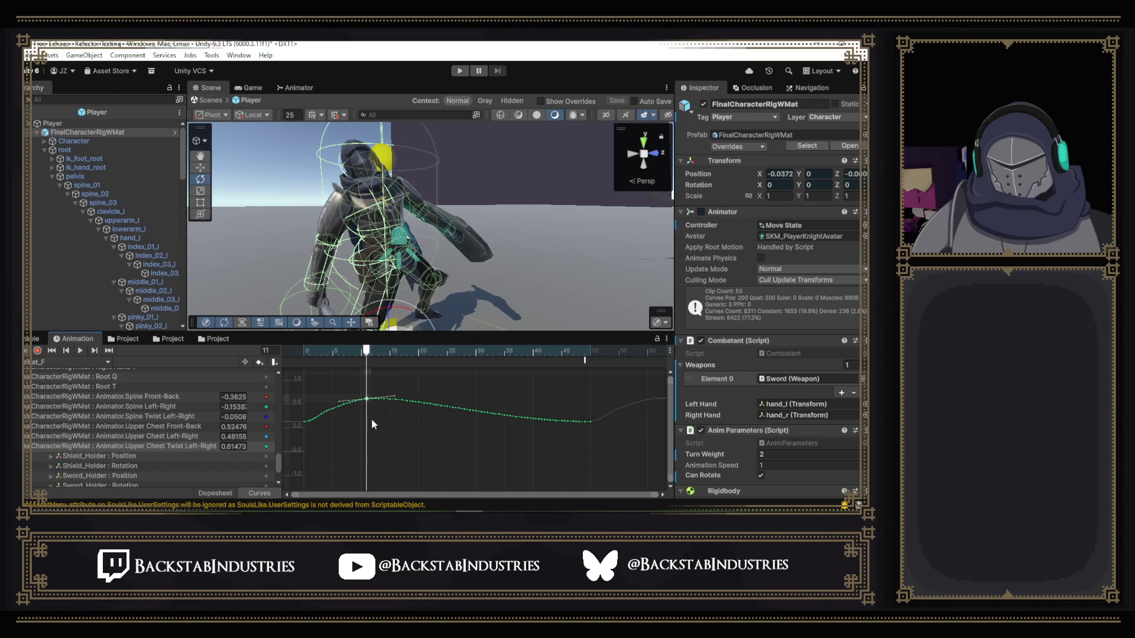
- Browse the Right Upper Leg Twist, Right Toes and Right Forearm curves in the list
scroll(172, 416, "up", 2)
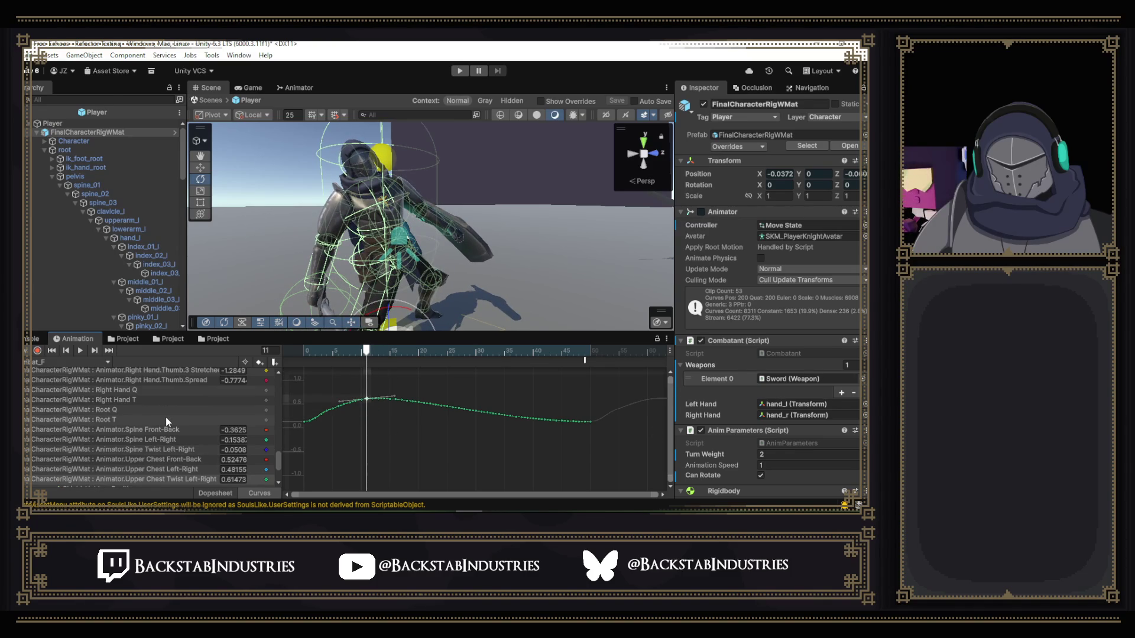
scroll(166, 422, "up", 10)
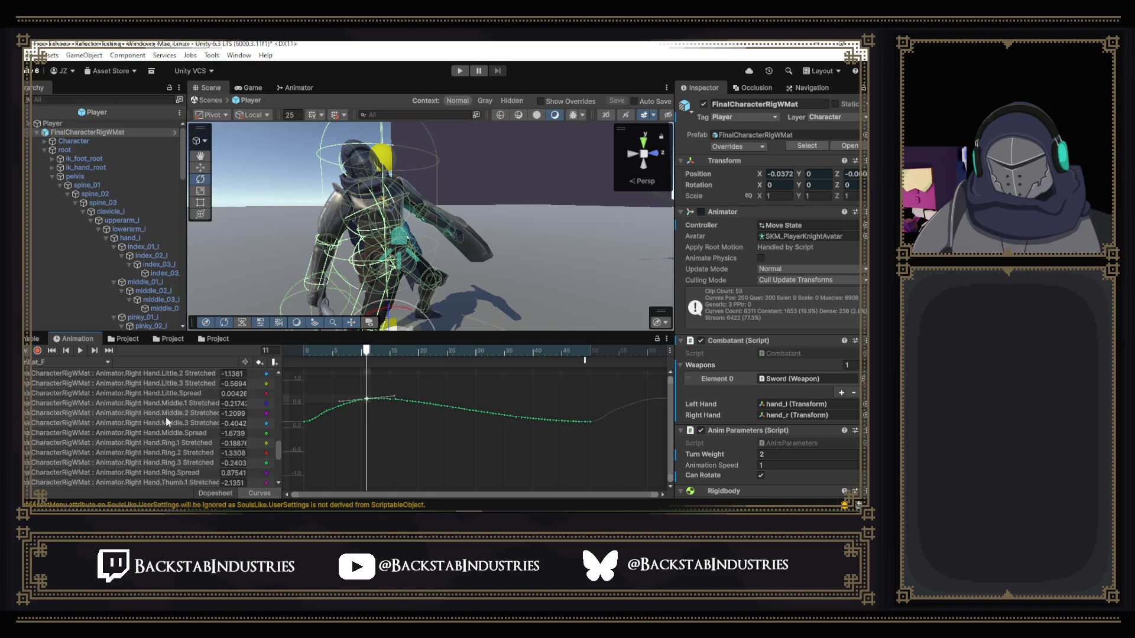
scroll(167, 422, "up", 2)
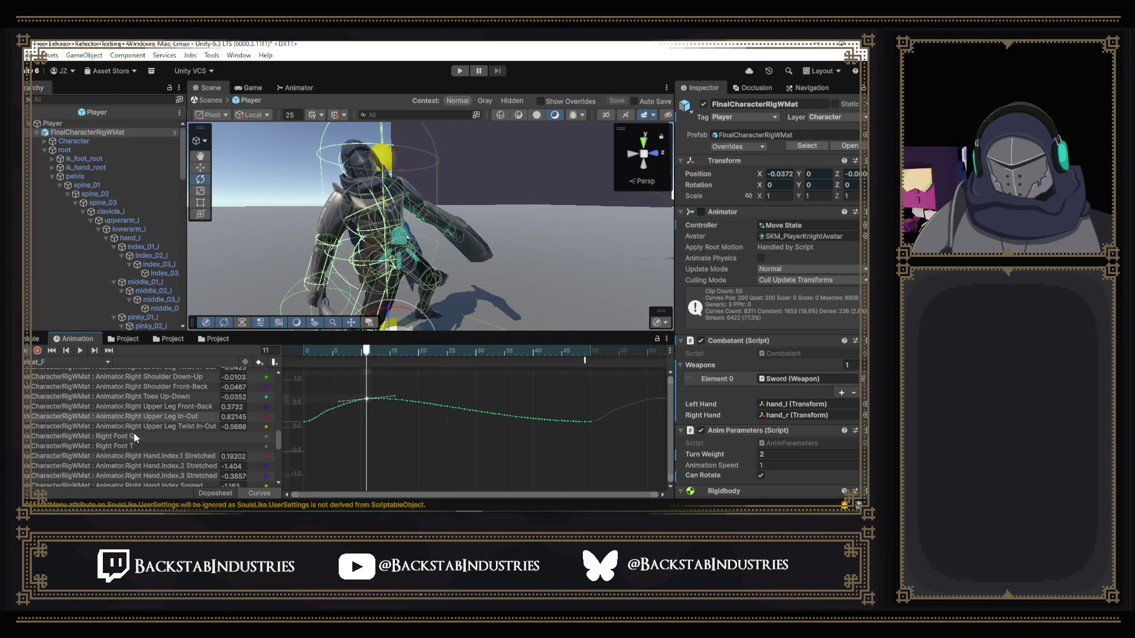
scroll(134, 434, "up", 2)
left_click(172, 456)
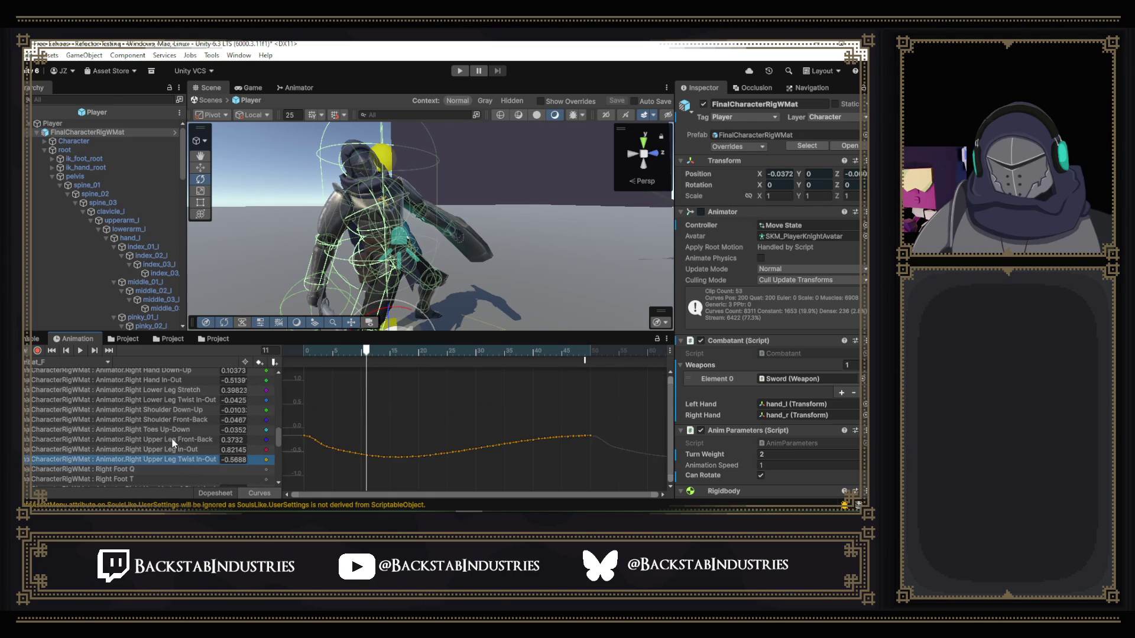
left_click(169, 430)
scroll(169, 430, "up", 3)
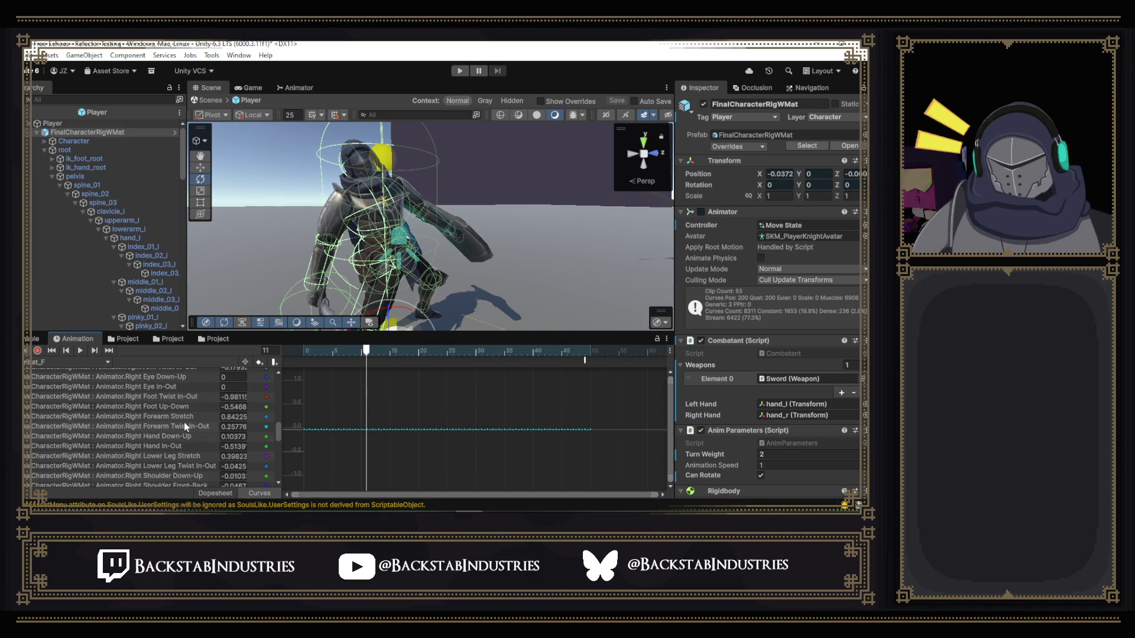
left_click(176, 416)
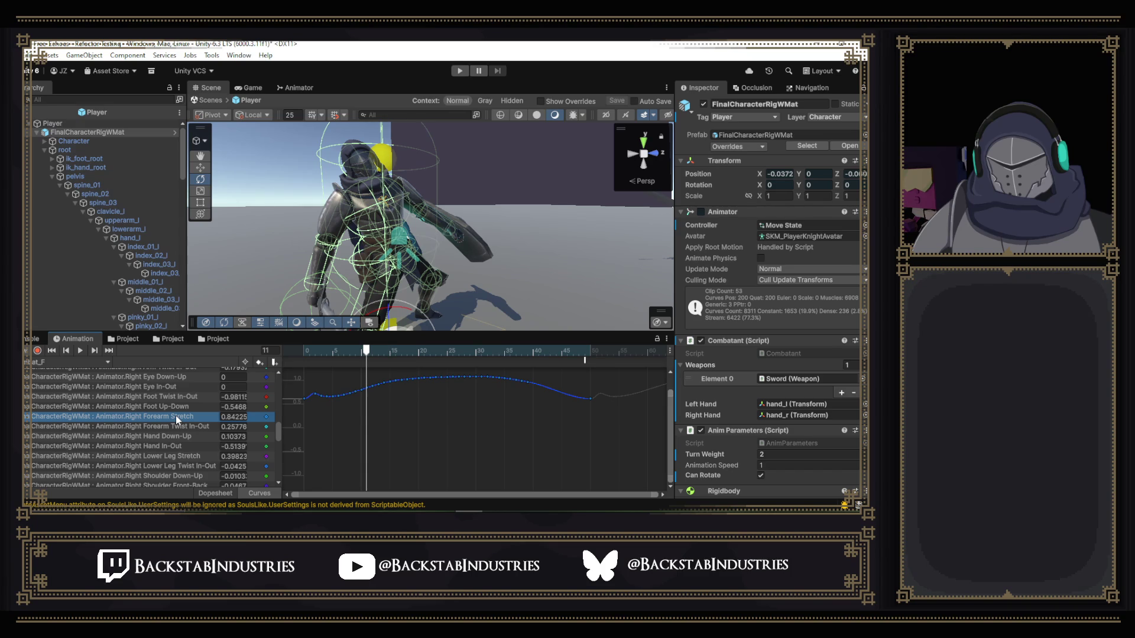
left_click(194, 426)
left_click(169, 416)
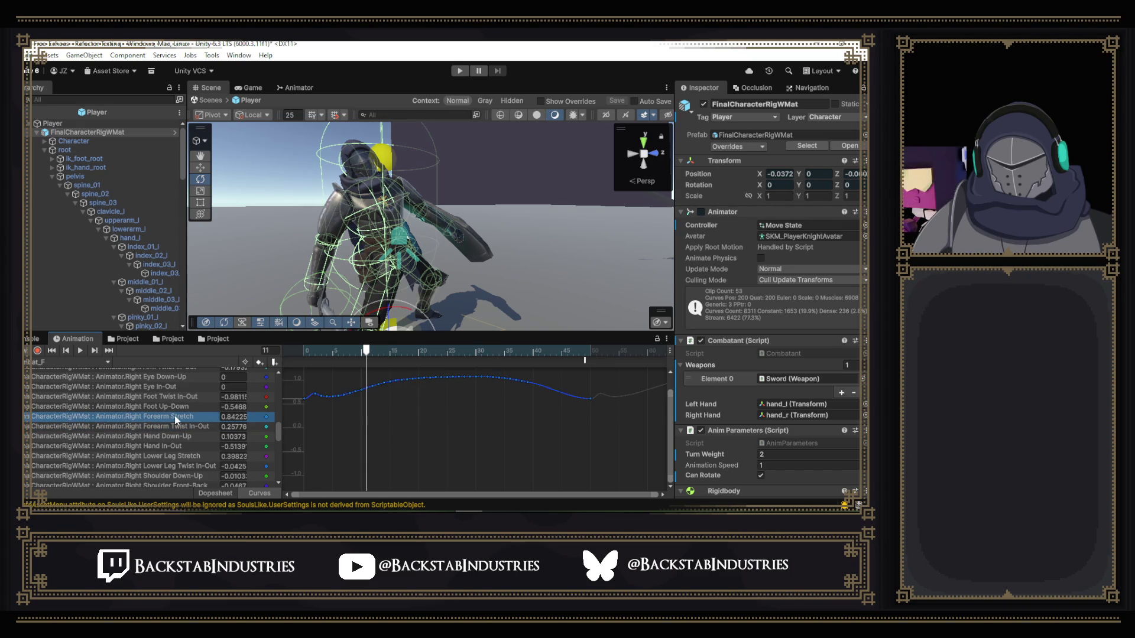
- Continue through Right Arm Front-Back and the Neck curves, ending on Neck Nod Down-Up
scroll(175, 416, "up", 2)
left_click(180, 423)
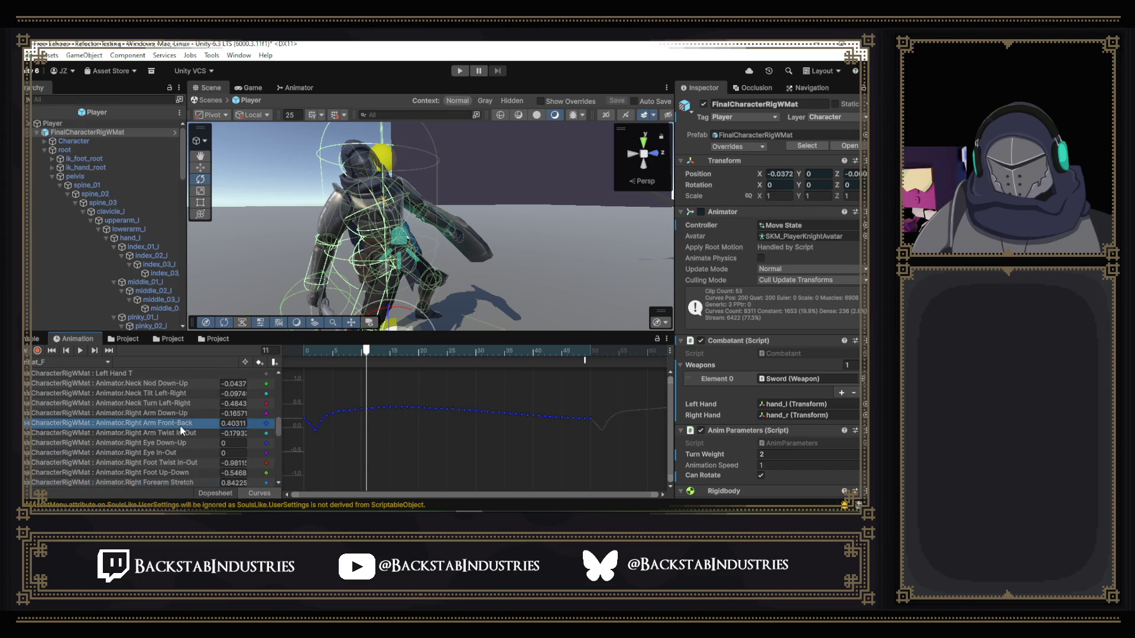
left_click(178, 432)
left_click(182, 403)
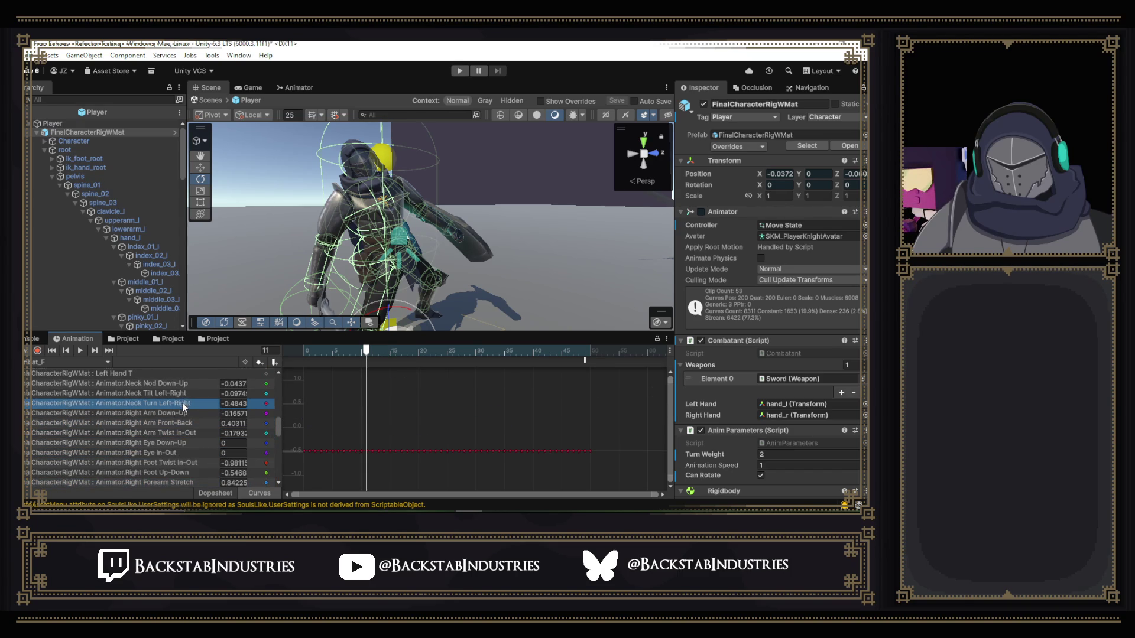
scroll(182, 402, "up", 1)
left_click(182, 414)
scroll(182, 413, "up", 8)
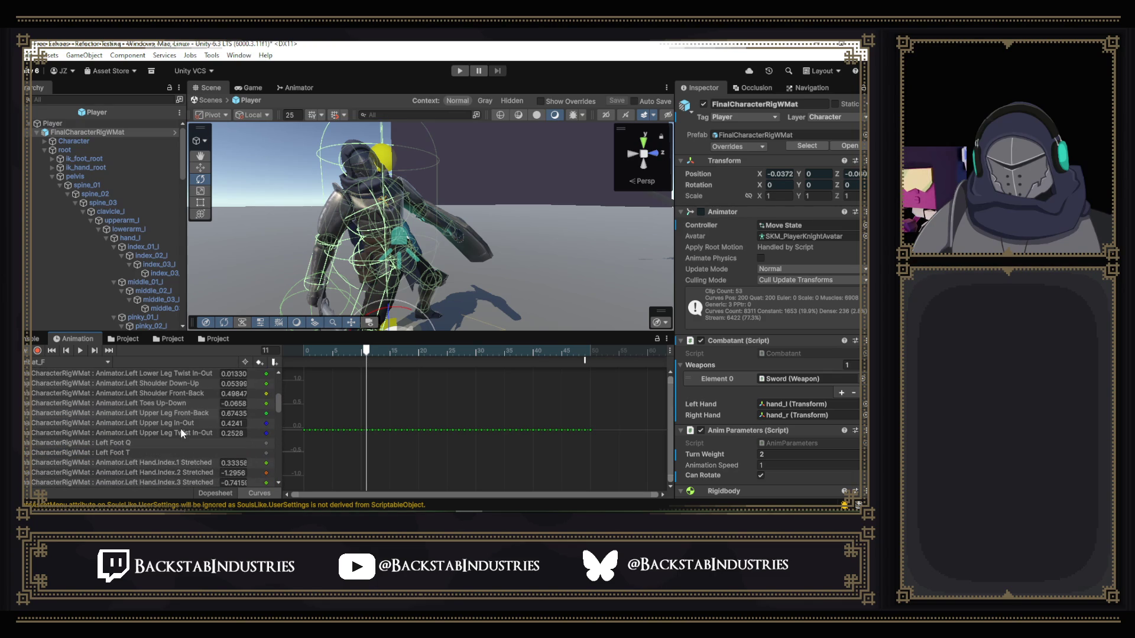
scroll(180, 428, "up", 4)
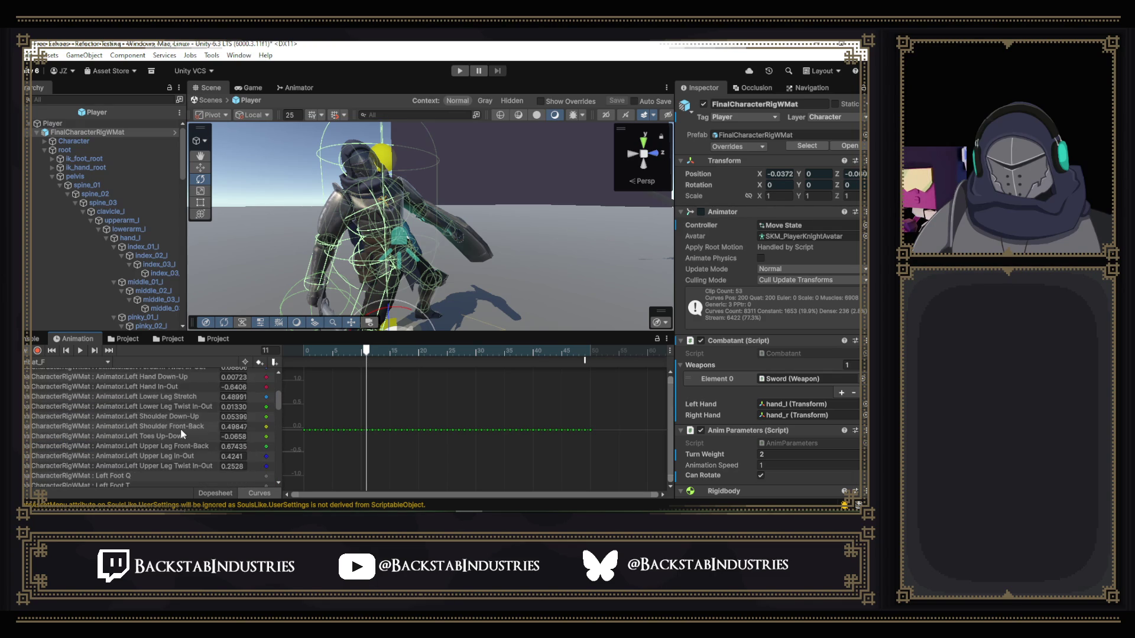
scroll(181, 434, "up", 2)
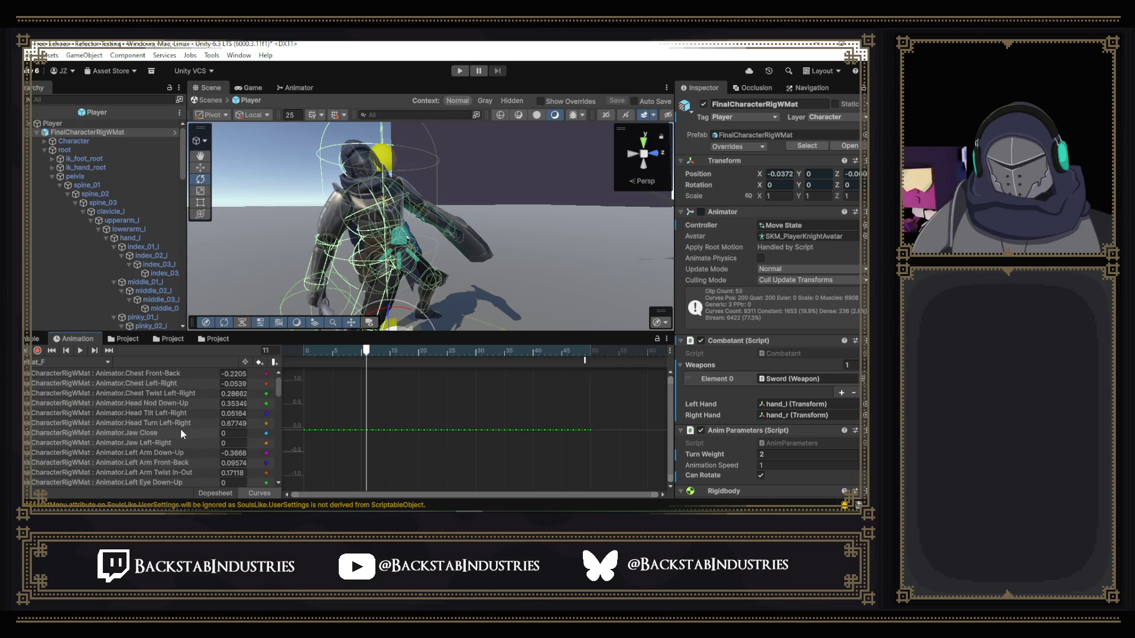
- Add a key at frame 11 on Chest Twist Left-Right and lower it
left_click(184, 393)
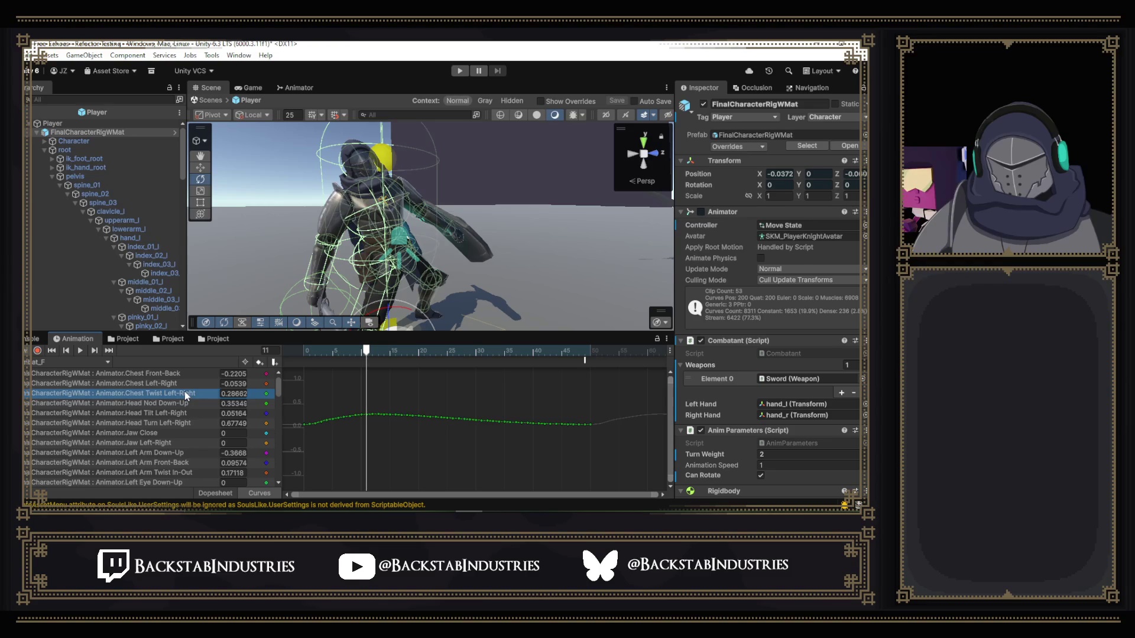
double_click(364, 413)
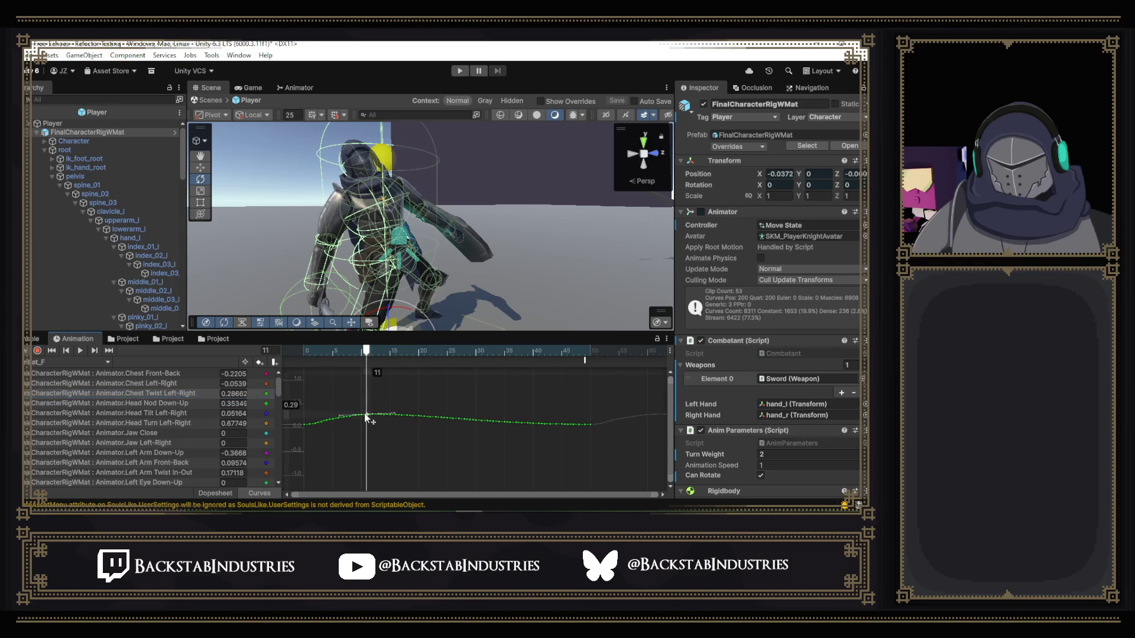
left_click_drag(364, 413, 367, 425)
mouse_move(370, 438)
left_mouse_down()
mouse_move(366, 458)
mouse_move(367, 392)
left_mouse_up()
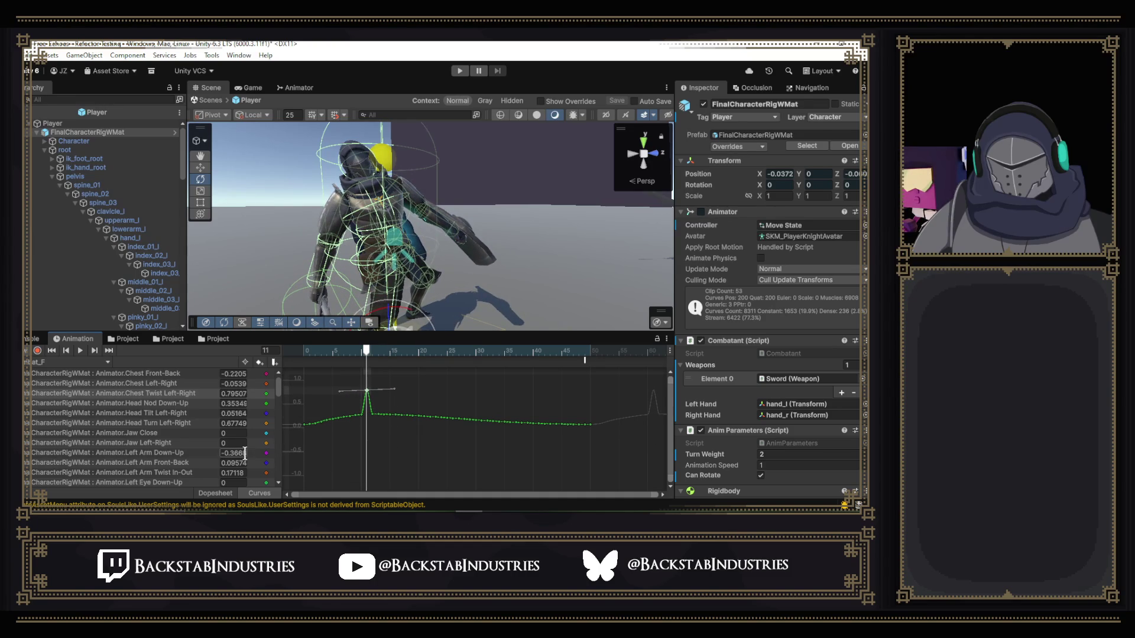
key("ctrl+z")
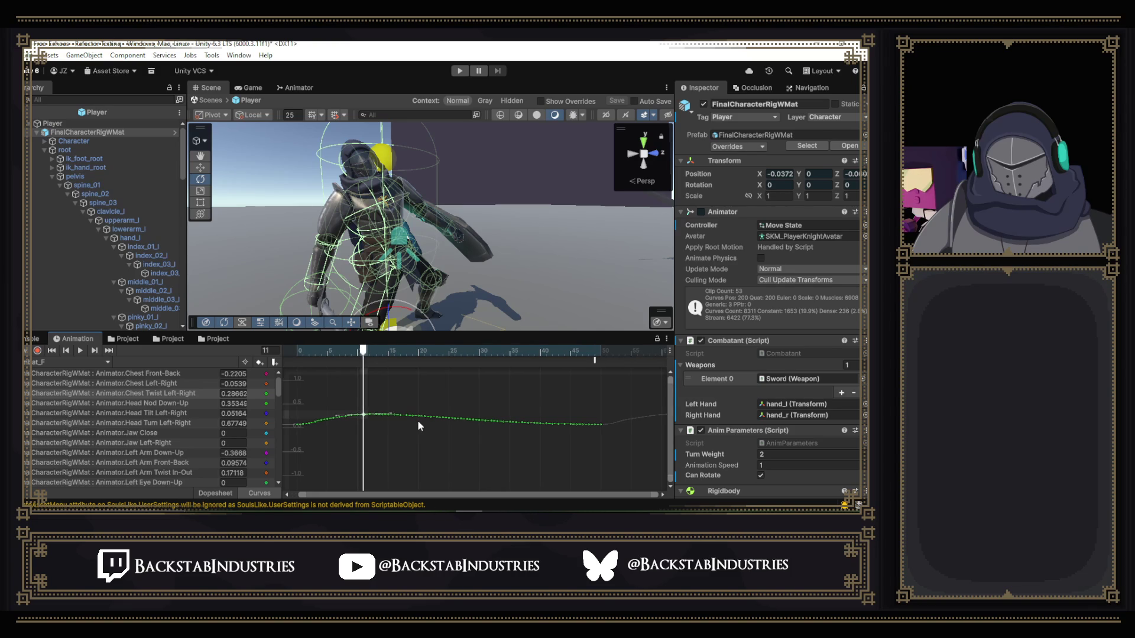
scroll(423, 424, "up", 3)
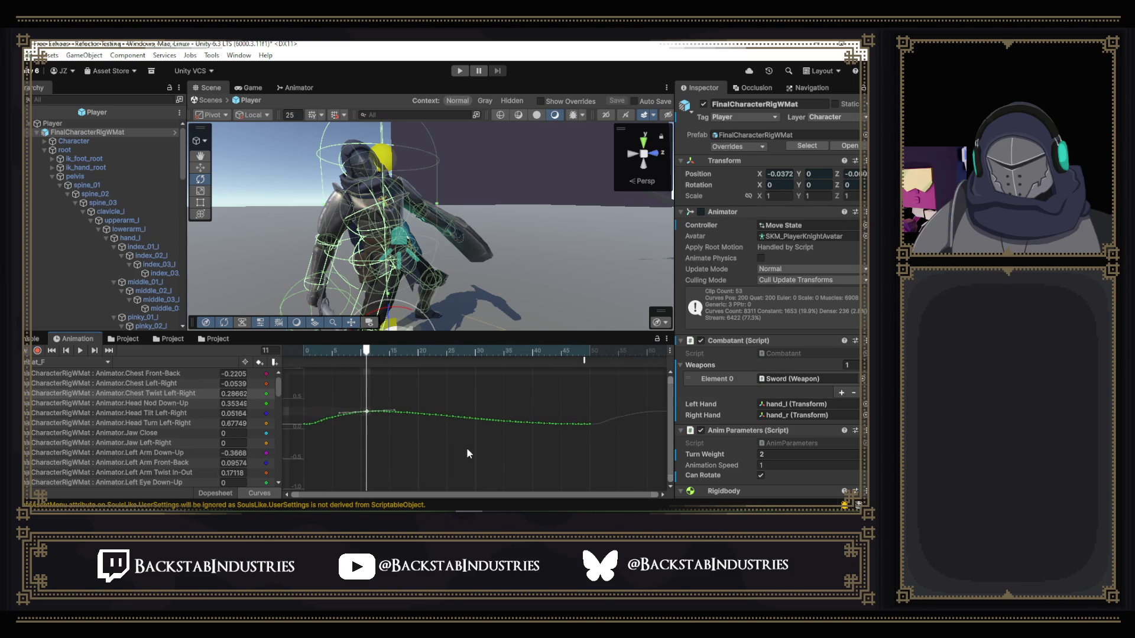
scroll(484, 456, "up", 2)
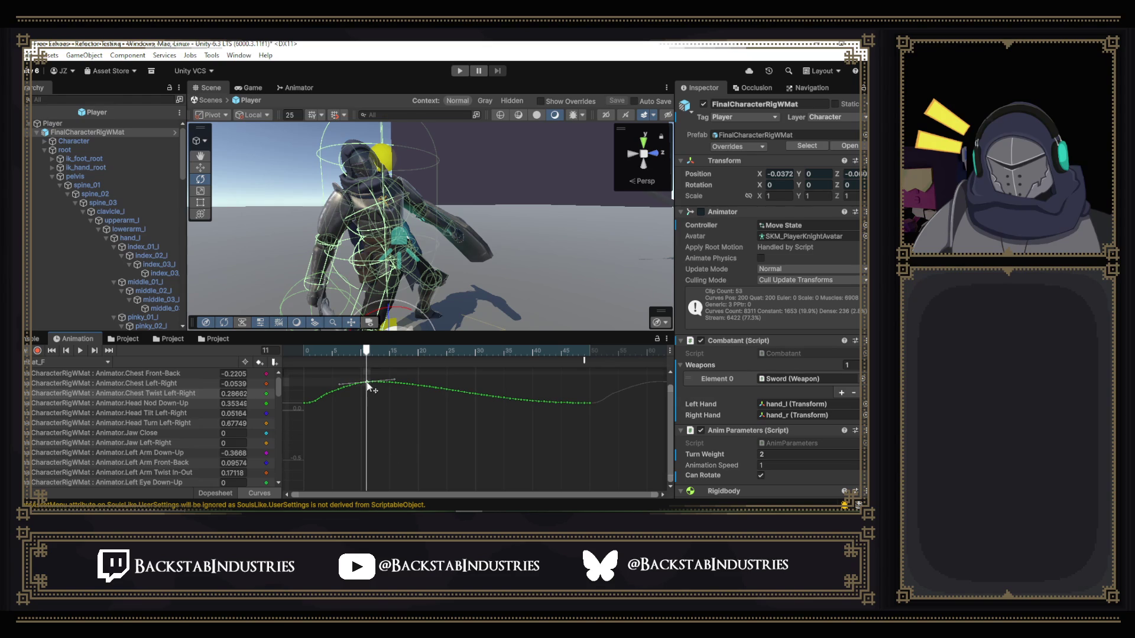
left_click_drag(367, 383, 366, 409)
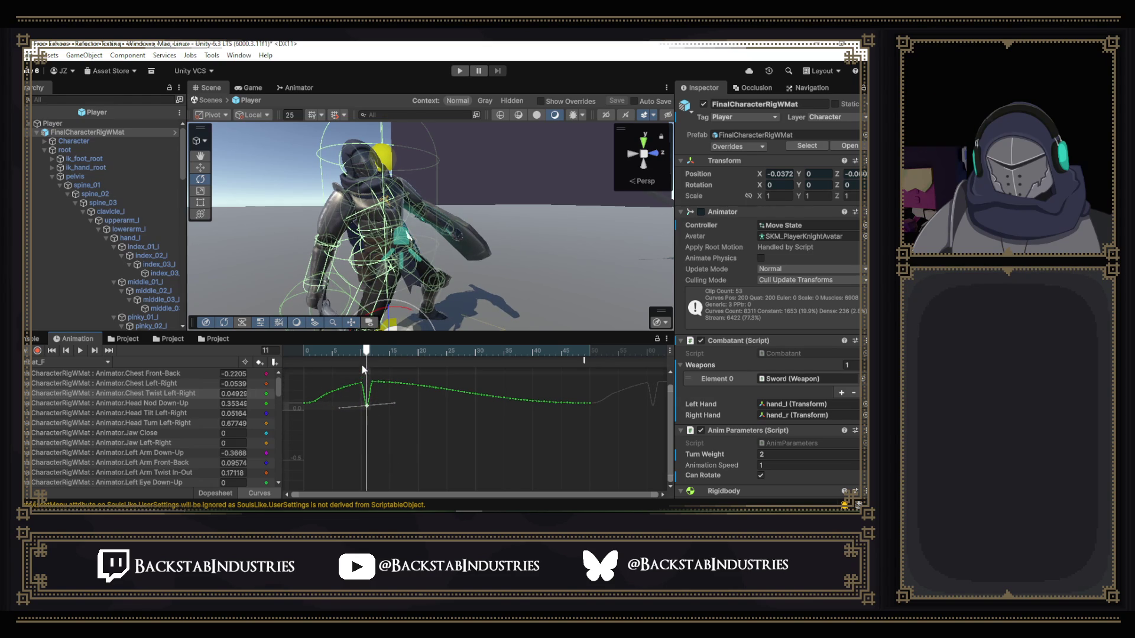
- Delete the extra keys between frames 1 and 10 and those after frame 11
left_click(314, 404)
left_click_drag(312, 403, 362, 376)
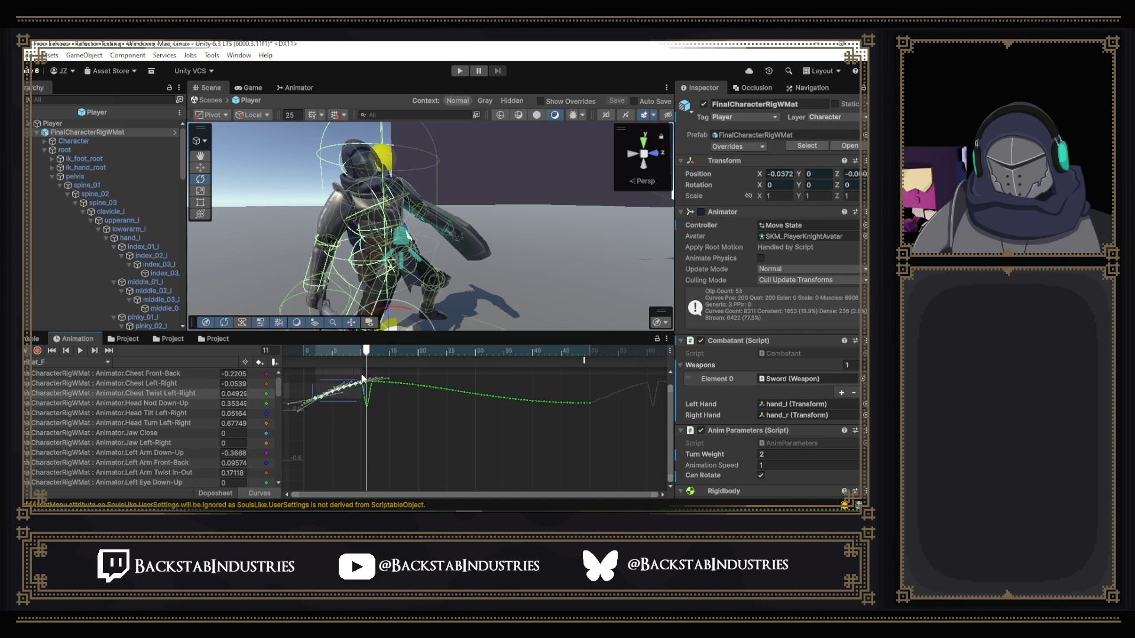
key("Delete")
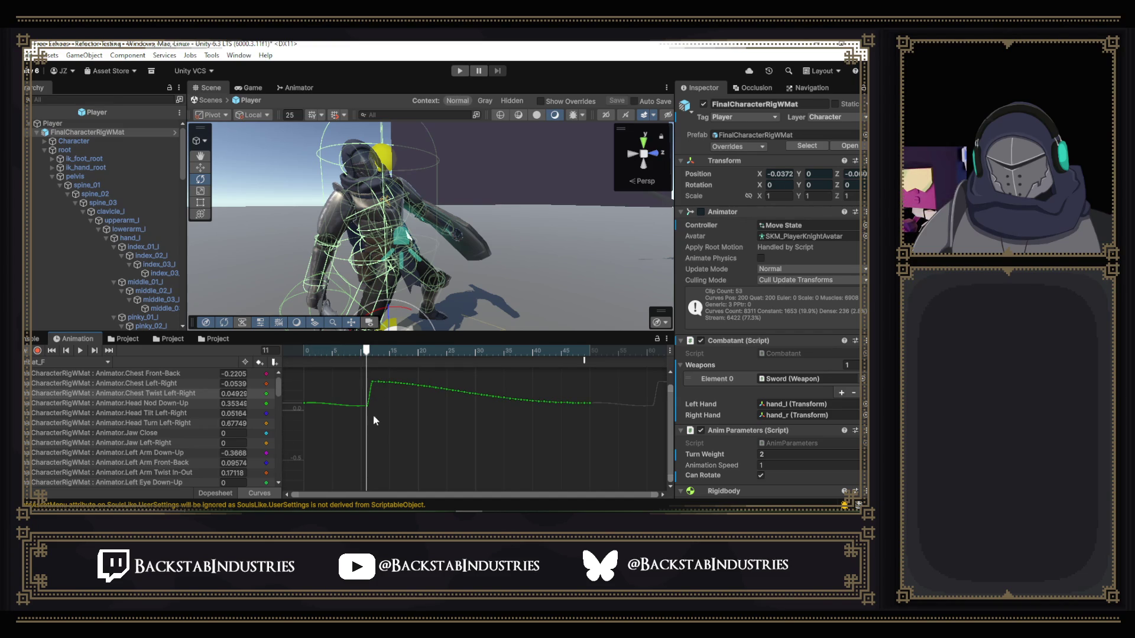
mouse_move(350, 353)
left_mouse_down()
mouse_move(304, 354)
mouse_move(369, 359)
left_mouse_up()
mouse_move(551, 419)
left_mouse_down()
mouse_move(497, 390)
mouse_move(369, 365)
left_mouse_up()
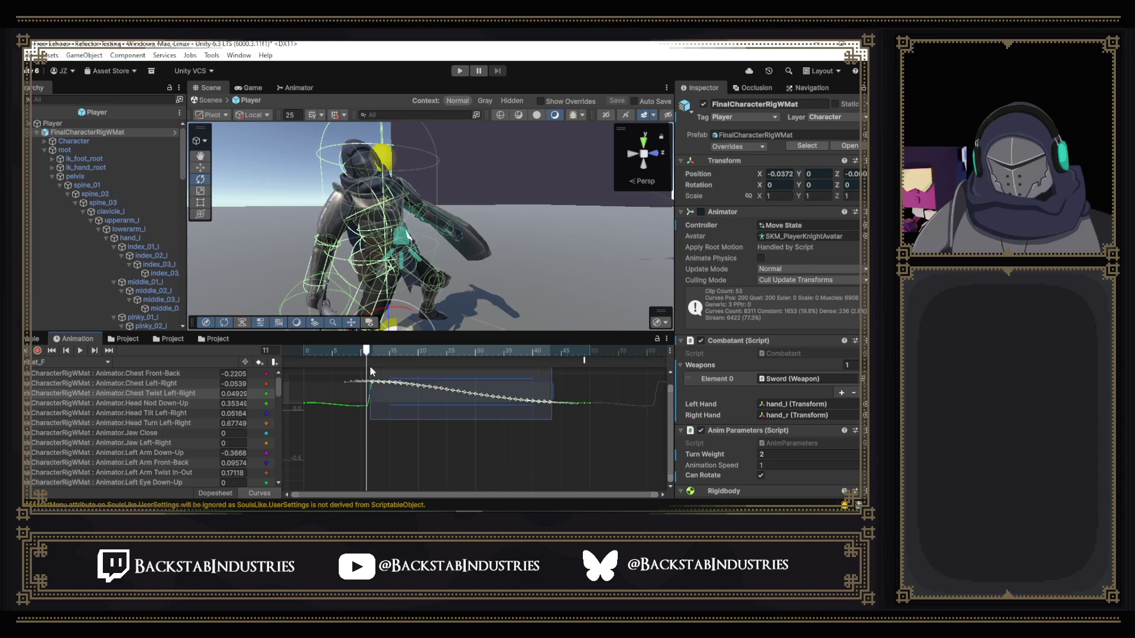
key("Delete")
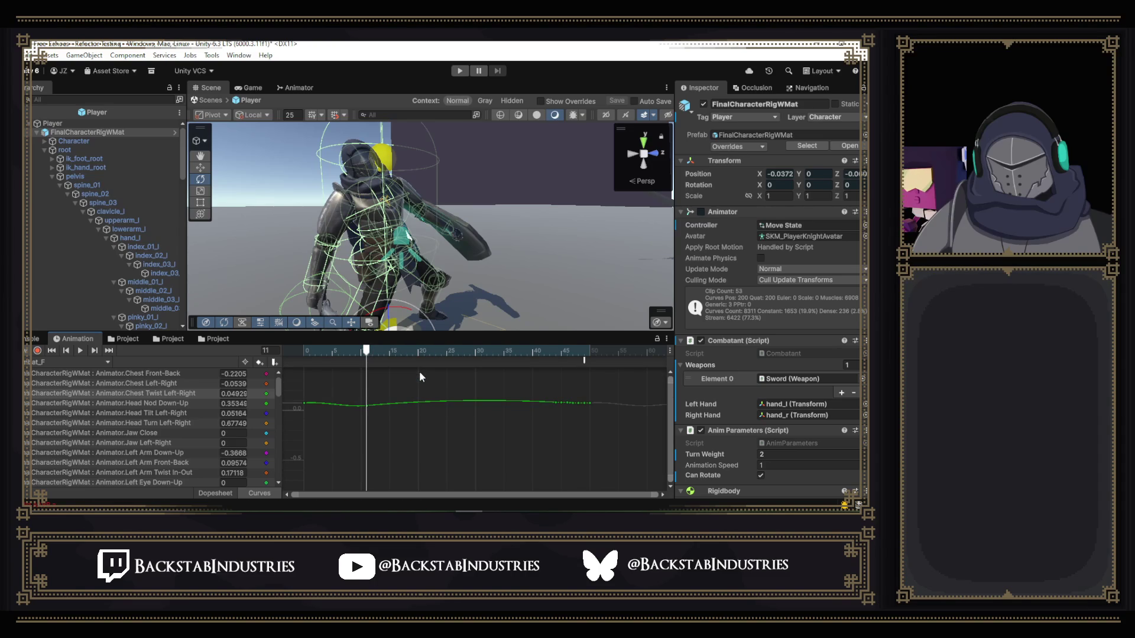
- Key the chest twist at -0.4915 on frame 11, then scrub to frame 44 to preview
mouse_move(387, 353)
left_mouse_down()
mouse_move(307, 348)
mouse_move(480, 385)
mouse_move(350, 380)
mouse_move(398, 386)
mouse_move(356, 388)
mouse_move(371, 388)
mouse_move(368, 461)
left_mouse_up()
double_click(365, 404)
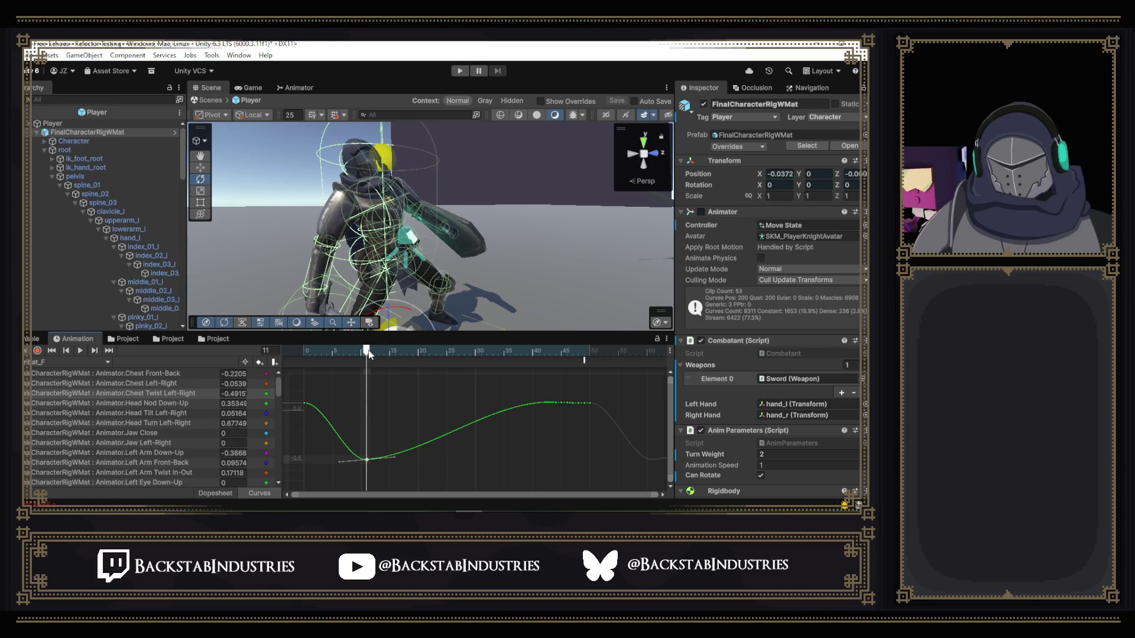
mouse_move(367, 352)
left_mouse_down()
mouse_move(545, 382)
mouse_move(280, 406)
mouse_move(410, 441)
mouse_move(555, 439)
mouse_move(346, 438)
mouse_move(373, 445)
left_mouse_up()
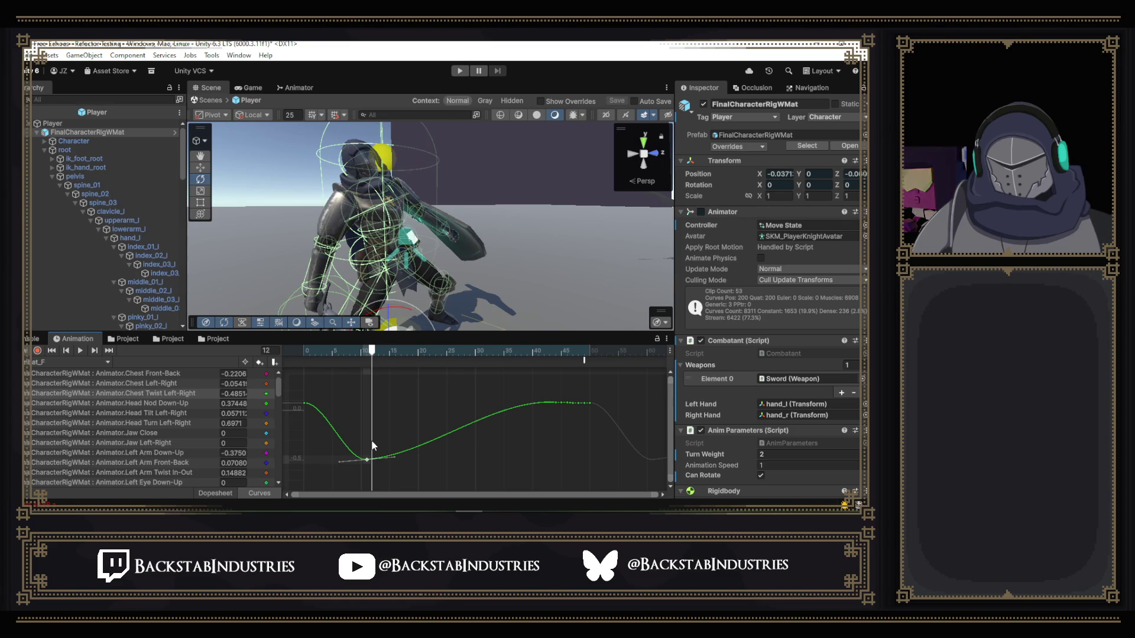
left_click_drag(373, 445, 367, 444)
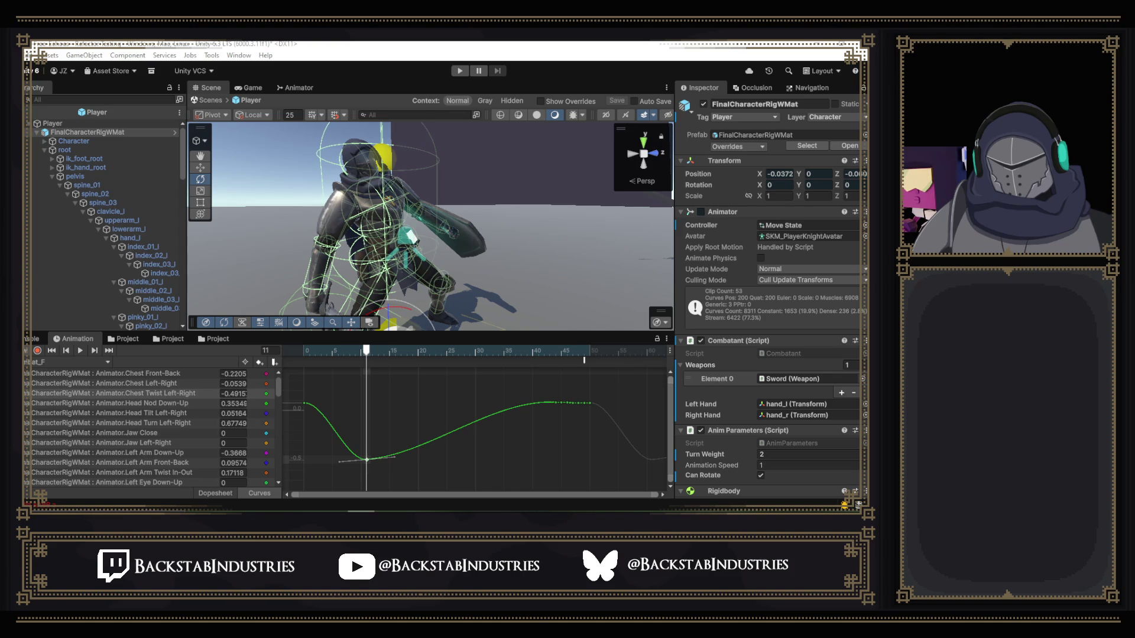
mouse_move(367, 355)
left_mouse_down()
mouse_move(440, 362)
mouse_move(561, 410)
mouse_move(473, 402)
mouse_move(360, 414)
mouse_move(555, 435)
left_mouse_up()
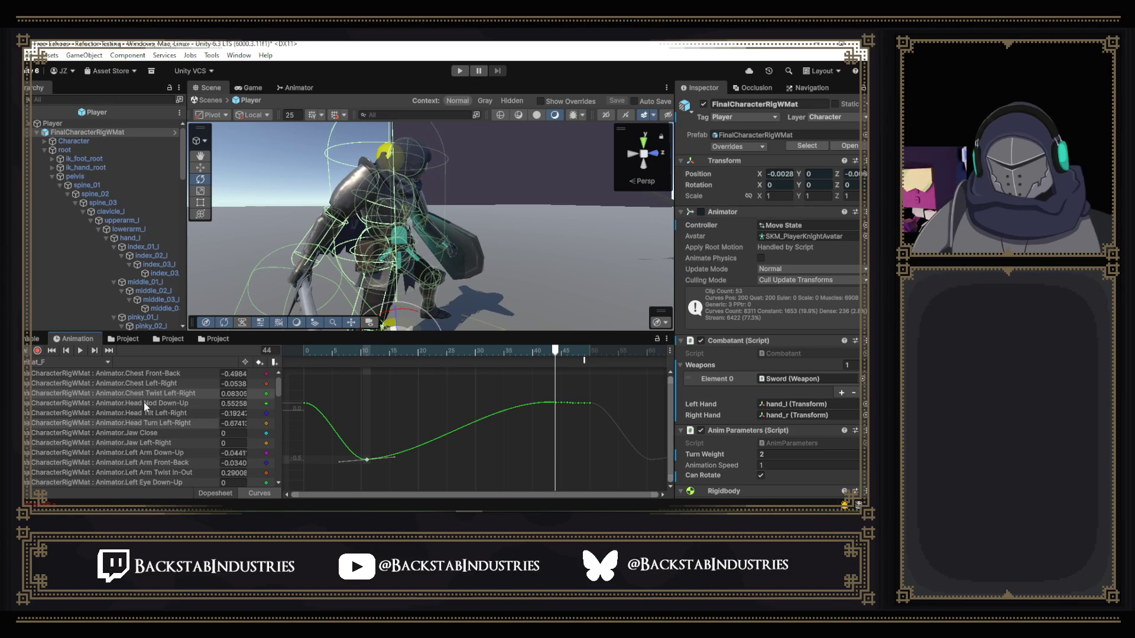
- Locate the Root Q property near the bottom of the property list and delete it
scroll(144, 403, "down", 10)
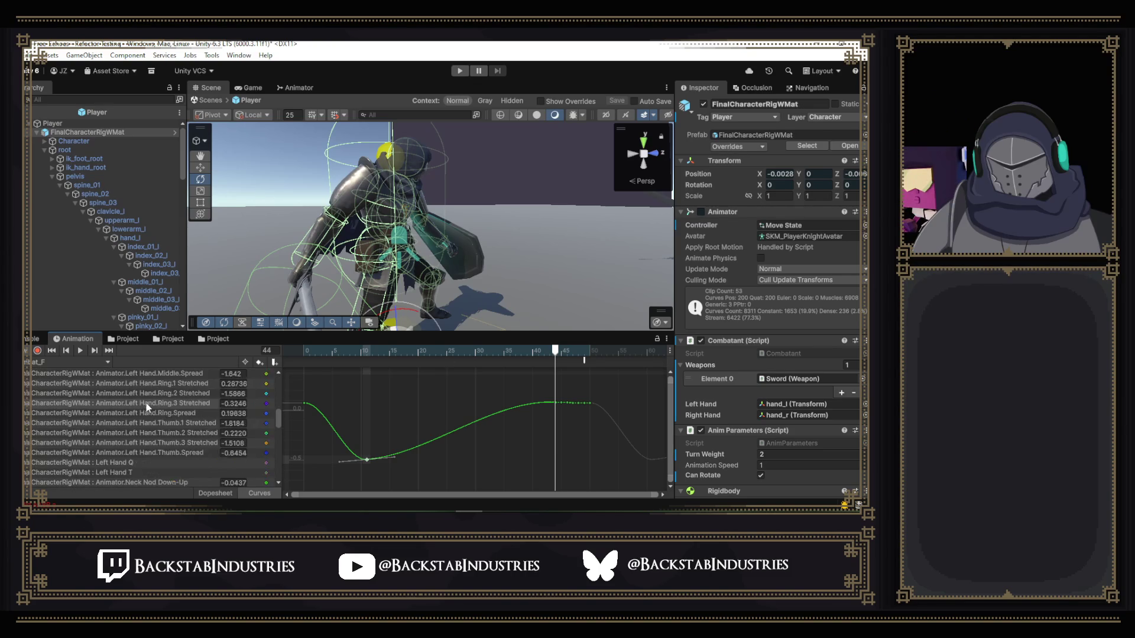
scroll(181, 451, "down", 8)
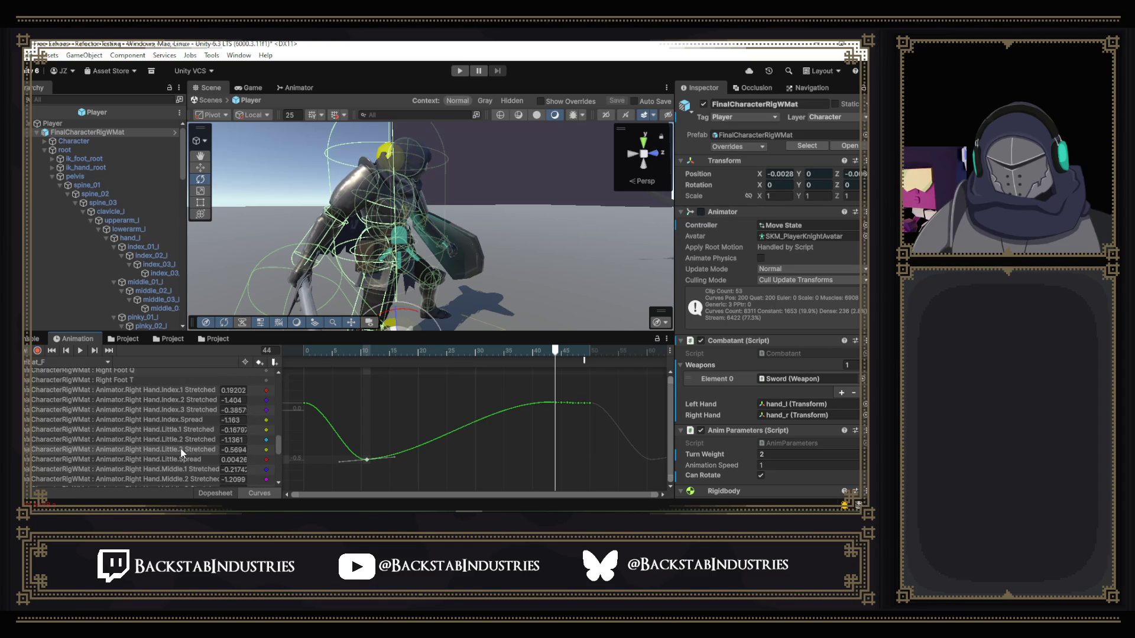
scroll(179, 445, "down", 4)
scroll(179, 445, "down", 3)
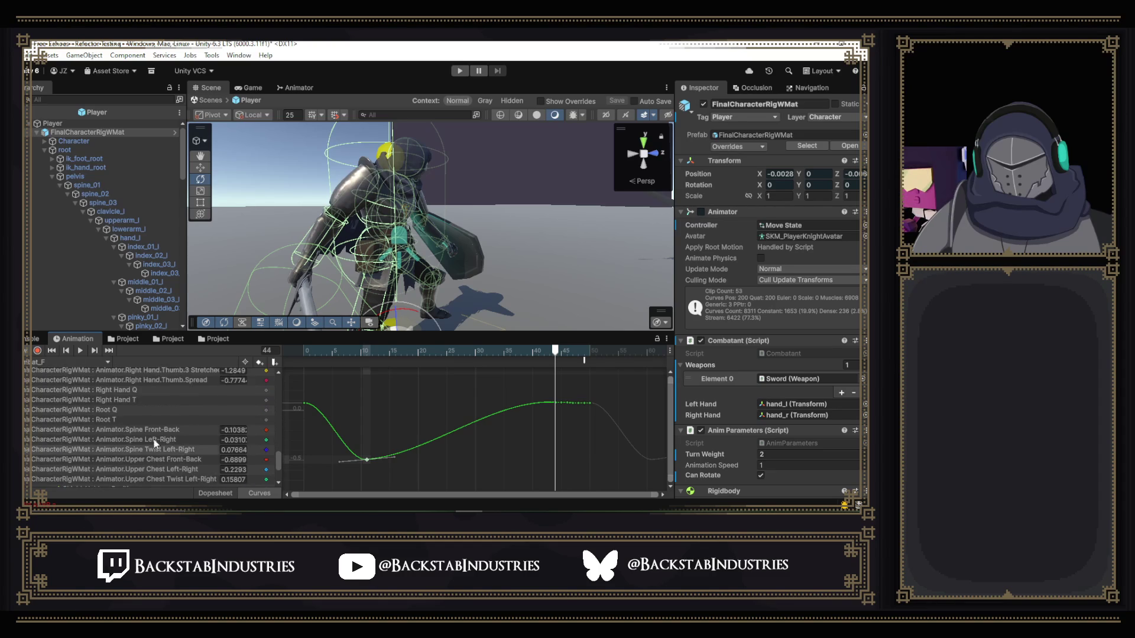
left_click(120, 411)
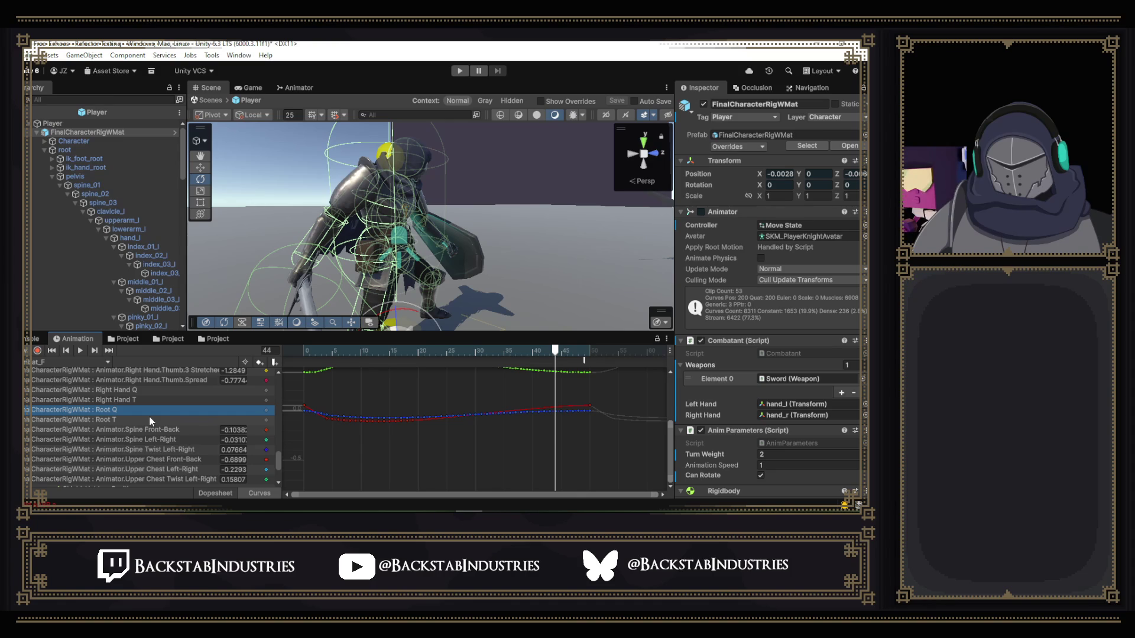
key("Delete")
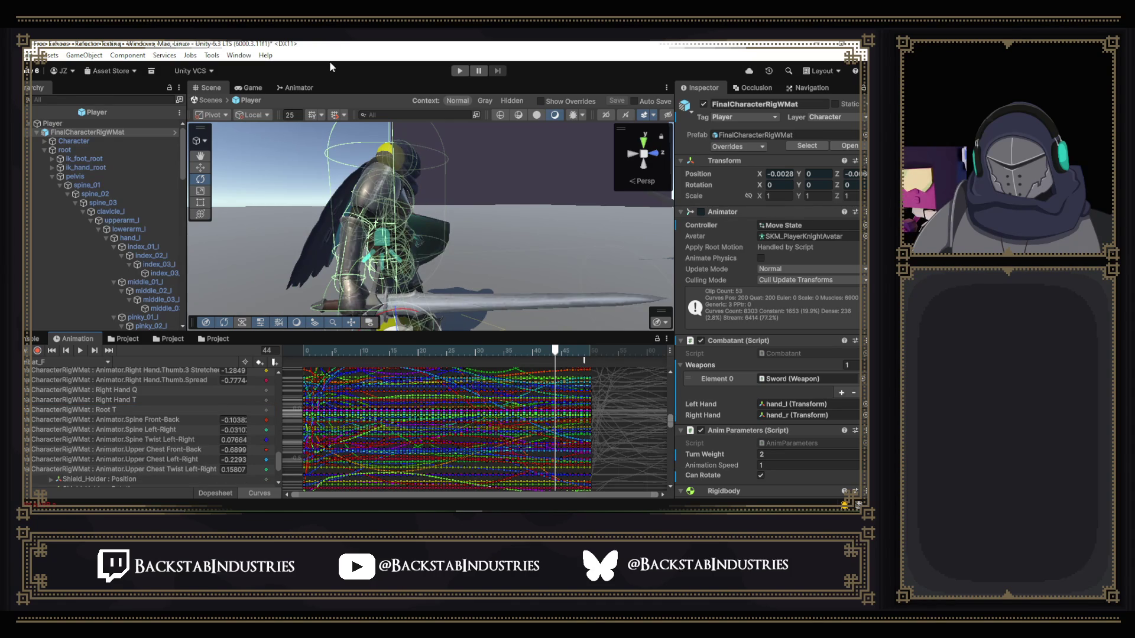
- Run the scene to test the knight in the Game view, then stop playback
left_click(460, 71)
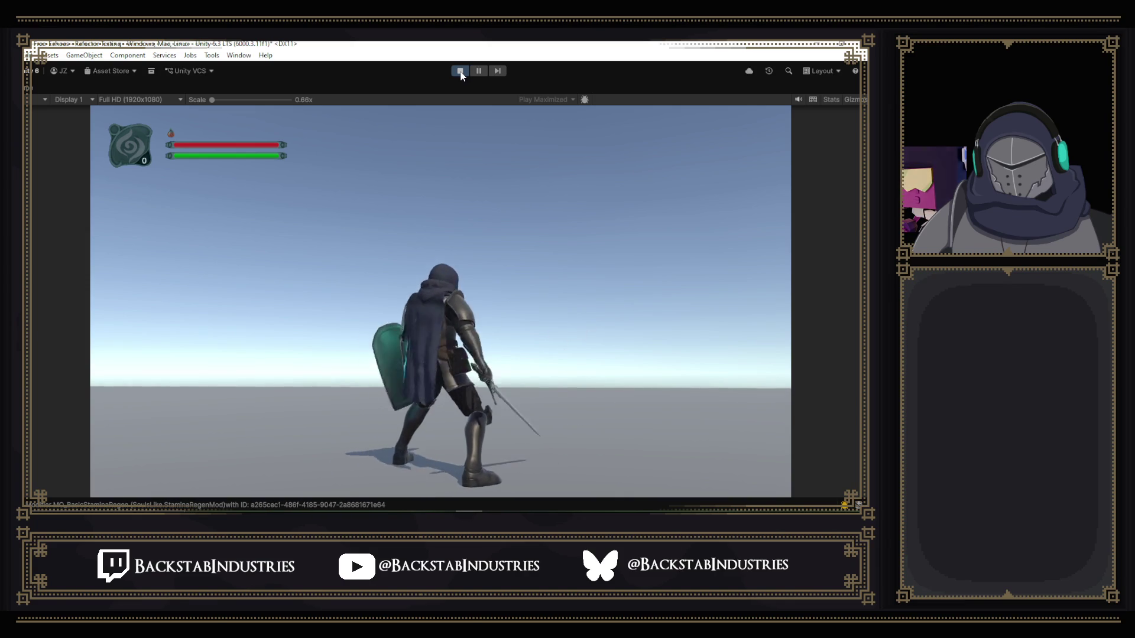
left_click(460, 71)
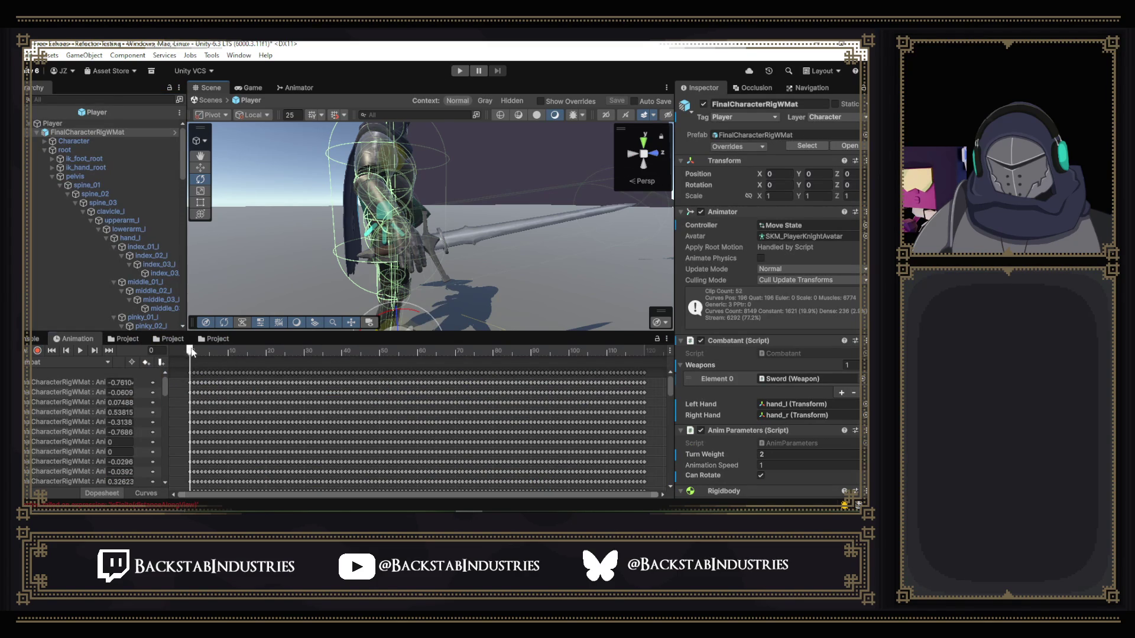
- Load the reviewed clip from the Animation window's clip list and scrub it around frame 15
mouse_move(192, 353)
left_mouse_down()
mouse_move(401, 355)
mouse_move(190, 359)
mouse_move(272, 357)
left_mouse_up()
left_click(85, 361)
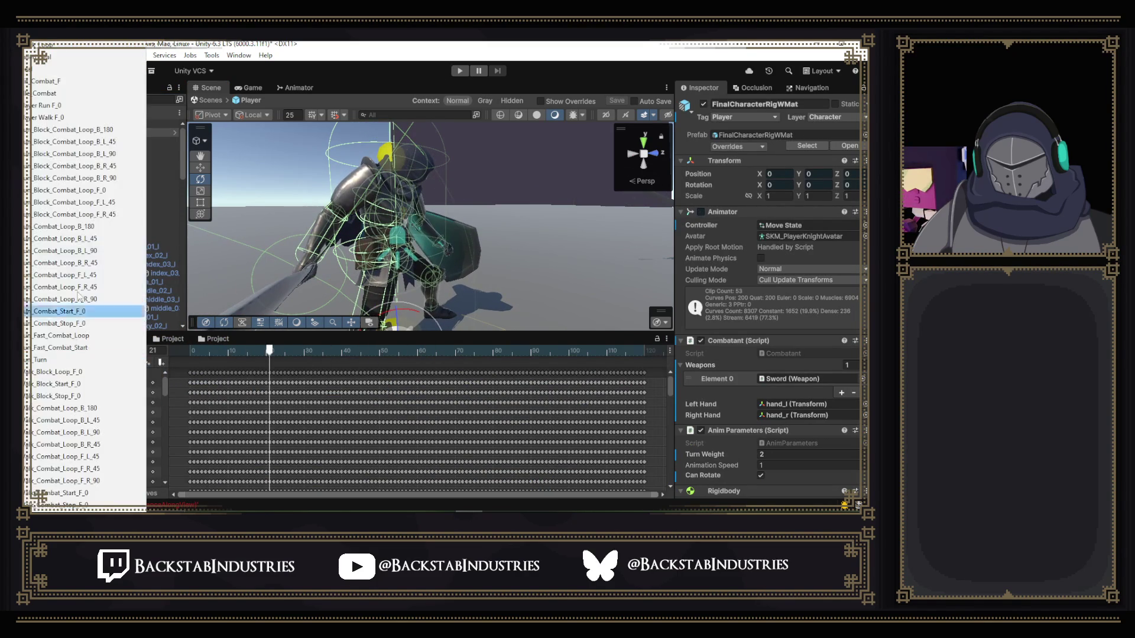
left_click(53, 81)
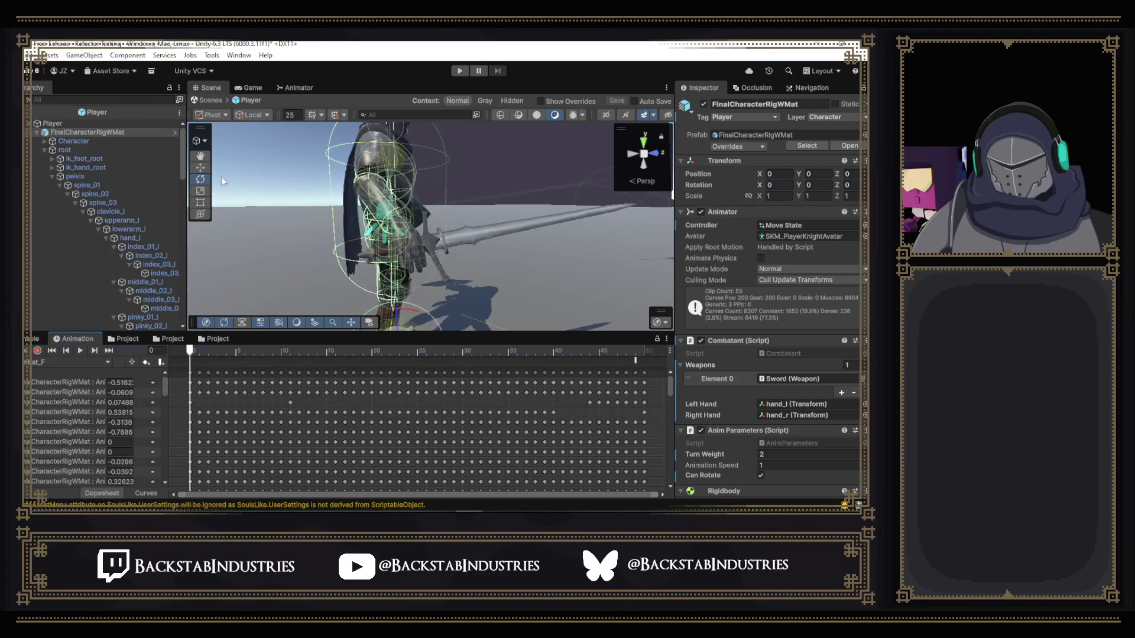
mouse_move(192, 354)
left_mouse_down()
mouse_move(326, 355)
mouse_move(172, 348)
left_mouse_up()
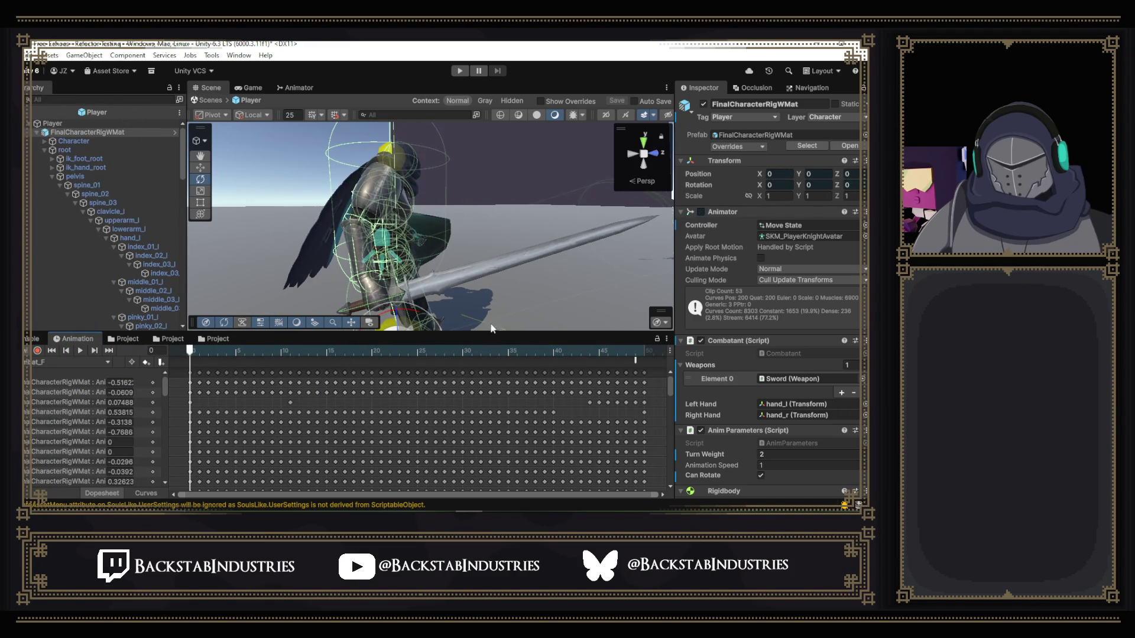
mouse_move(250, 346)
left_mouse_down()
mouse_move(355, 352)
mouse_move(326, 352)
left_mouse_up()
- Frame the knight from above, hide collider and bone gizmos, and return the playhead to frame 0
left_click_drag(482, 260, 474, 289)
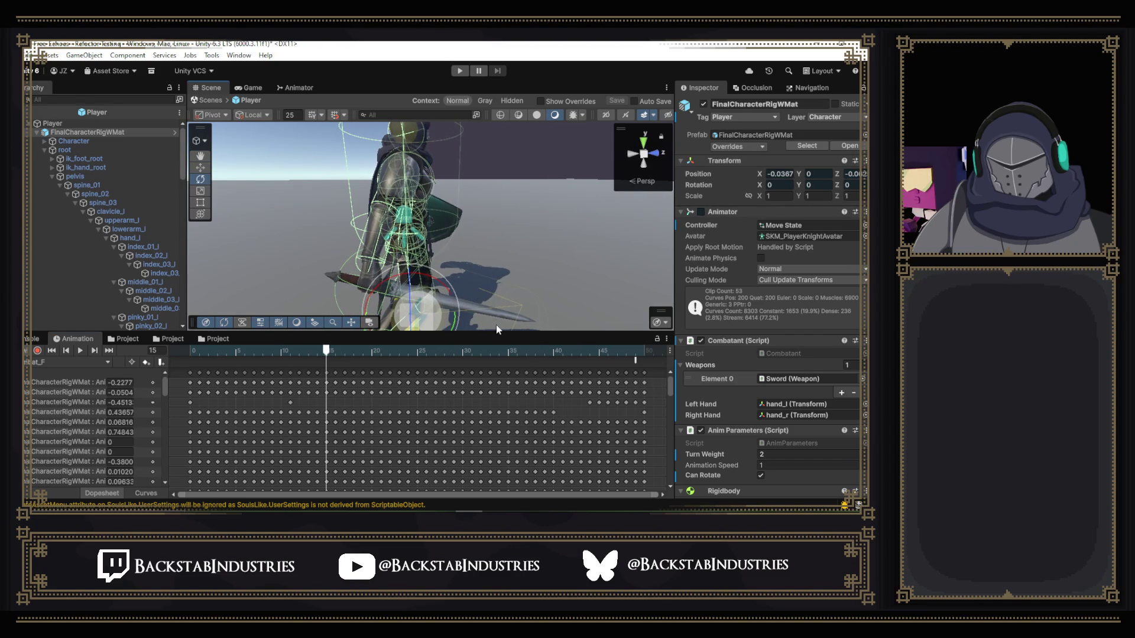
key("f")
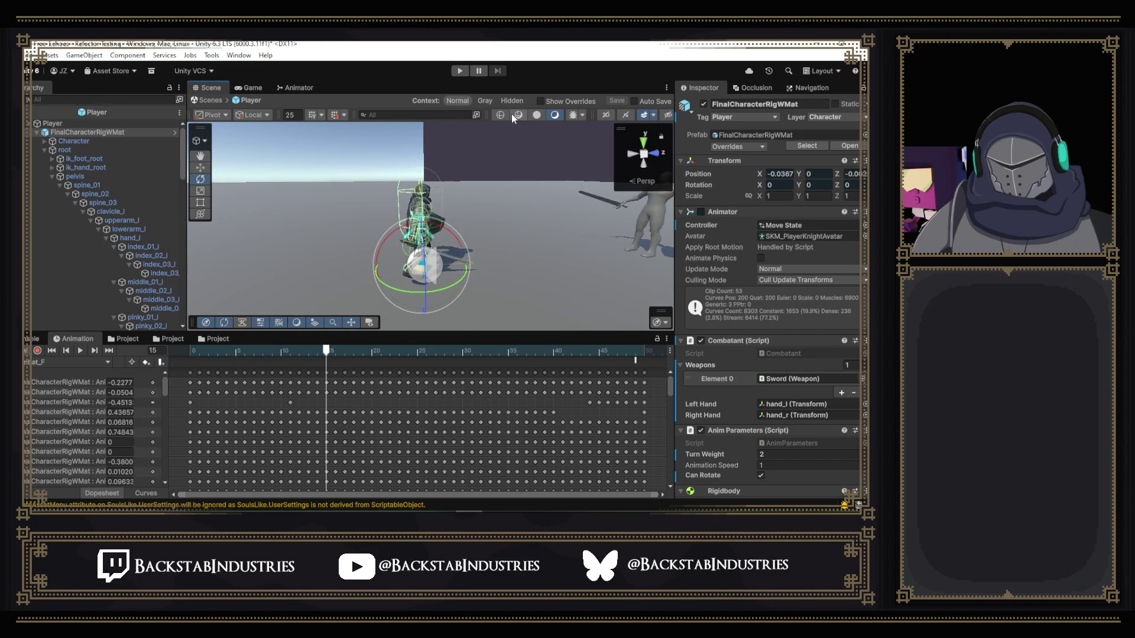
scroll(512, 113, "down", 2)
left_click(659, 115)
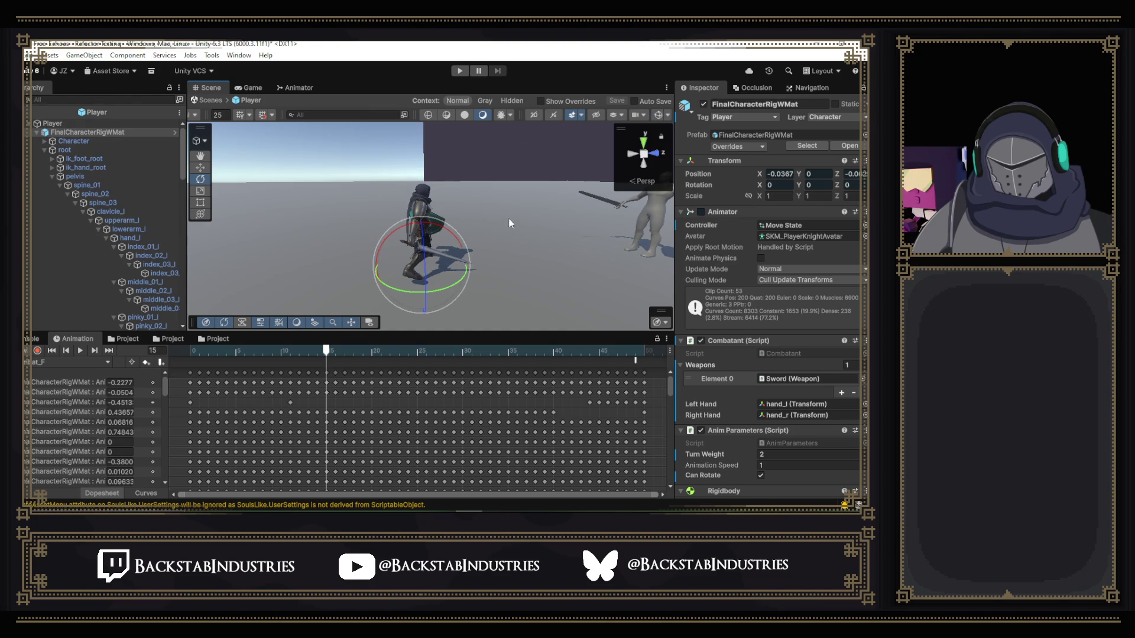
mouse_move(327, 353)
left_mouse_down()
mouse_move(189, 354)
mouse_move(603, 365)
mouse_move(179, 370)
mouse_move(147, 469)
mouse_move(119, 455)
left_mouse_up()
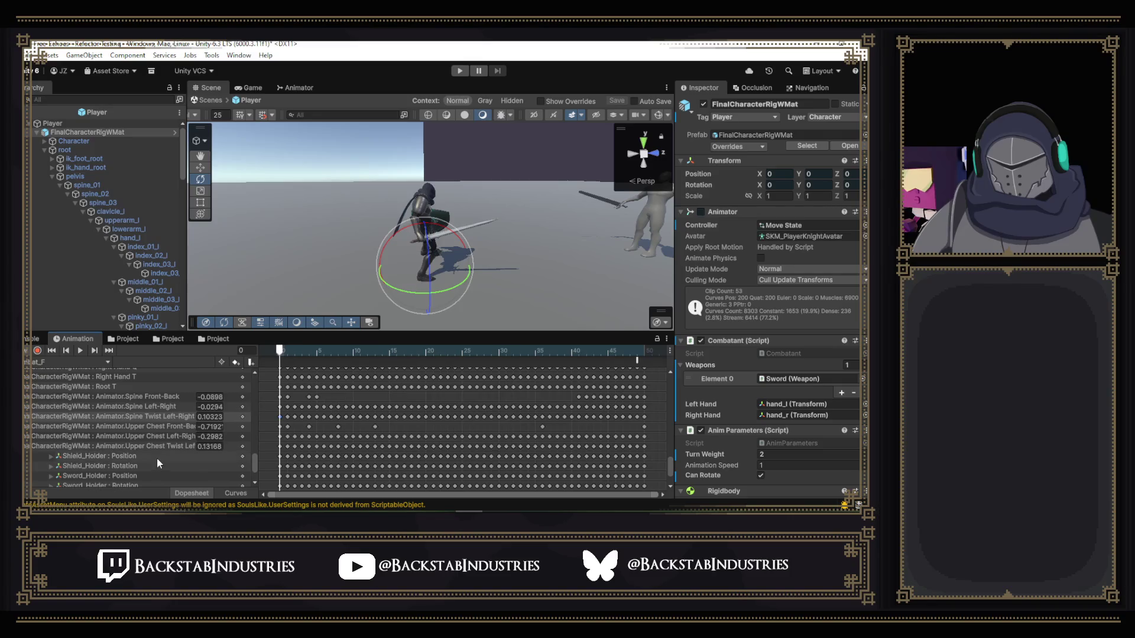
- In Curves view, delete the Upper Chest Twist and Upper Chest Left-Right curves
left_click(159, 446)
left_click(234, 493)
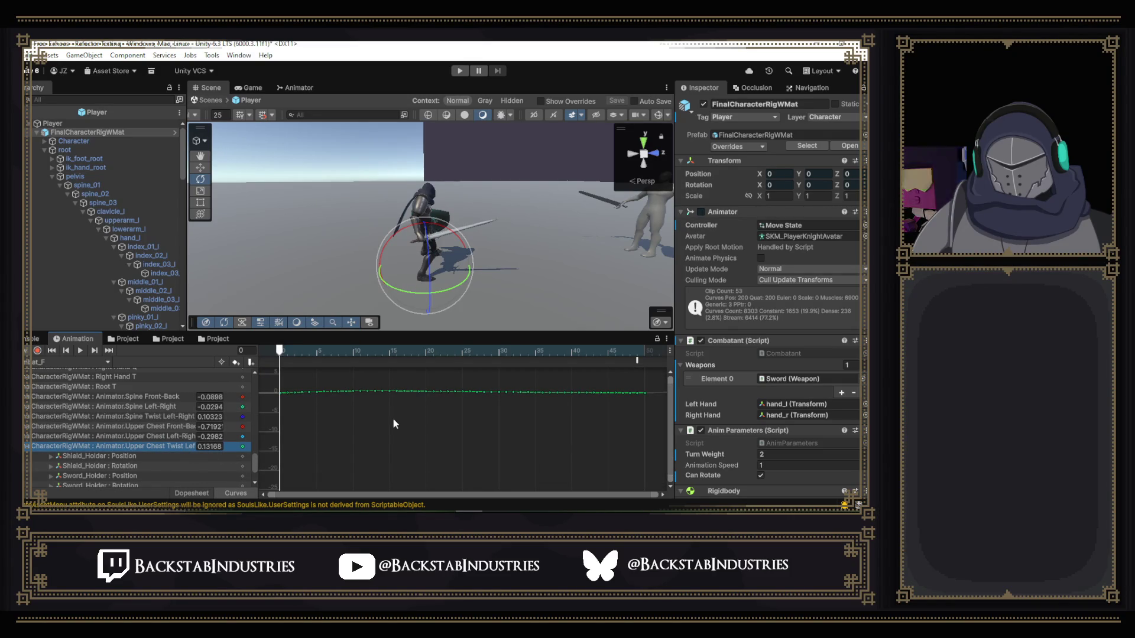
key("Delete")
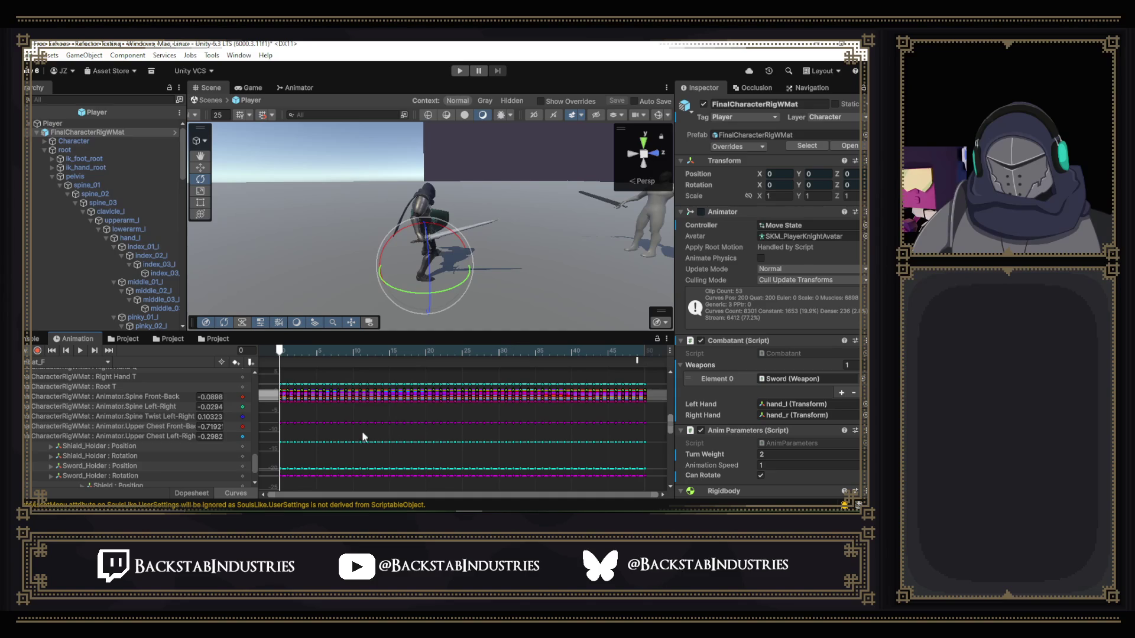
left_click(161, 440)
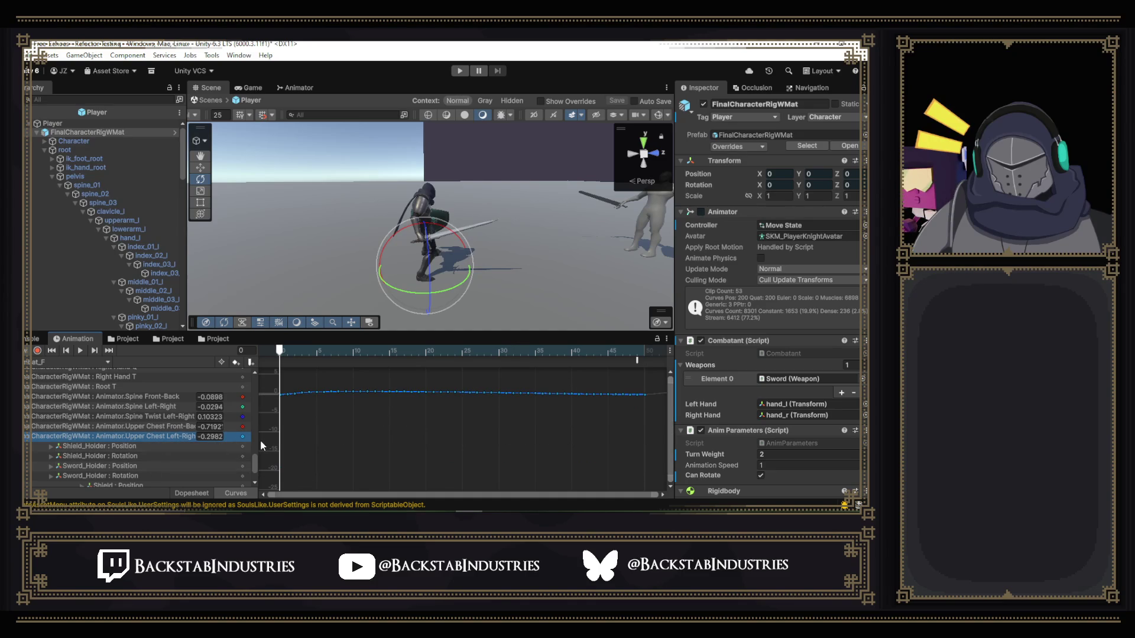
key("Delete")
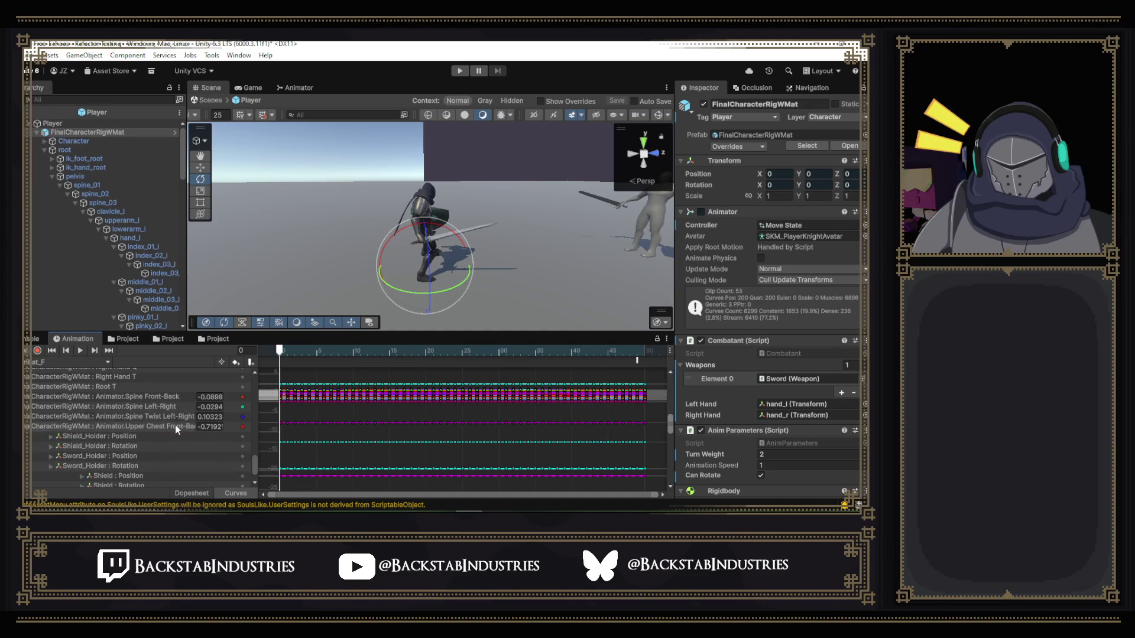
- Select Upper Chest Front-Back and preview the poses at frames 39 and 4, then the start
left_click(175, 426)
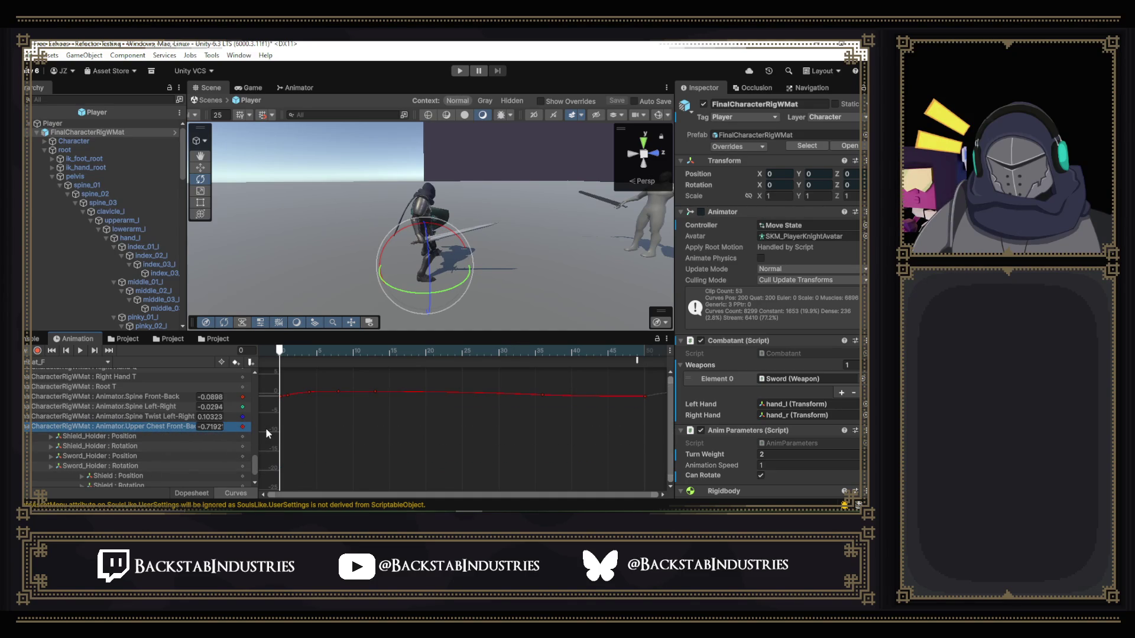
left_click_drag(281, 353, 564, 375)
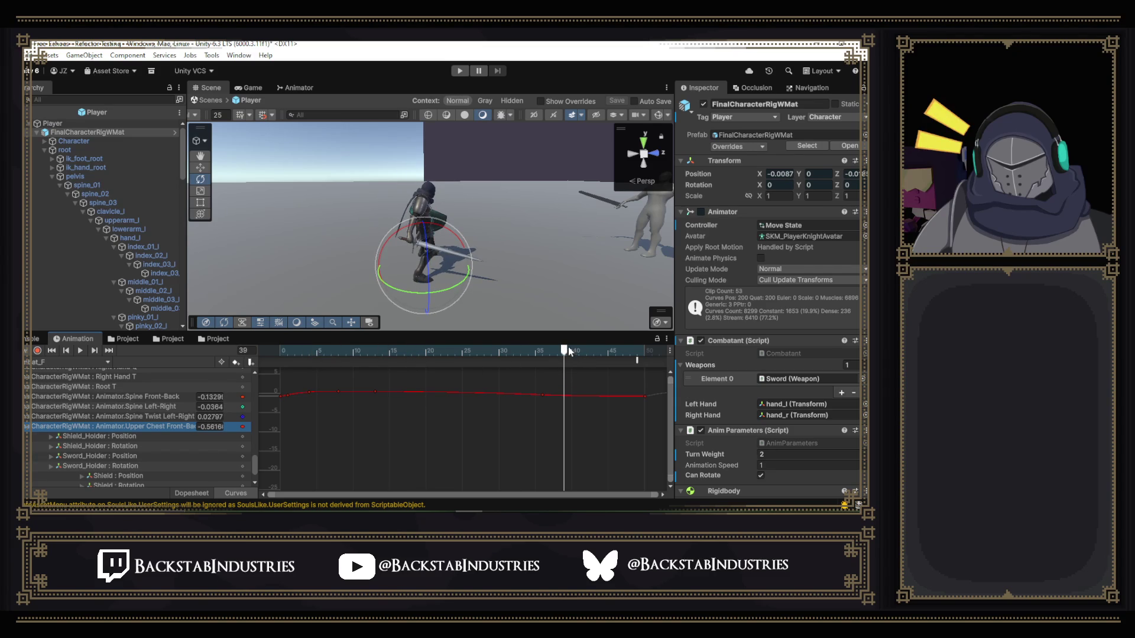
mouse_move(565, 352)
left_mouse_down()
mouse_move(280, 356)
mouse_move(316, 369)
mouse_move(386, 367)
left_mouse_up()
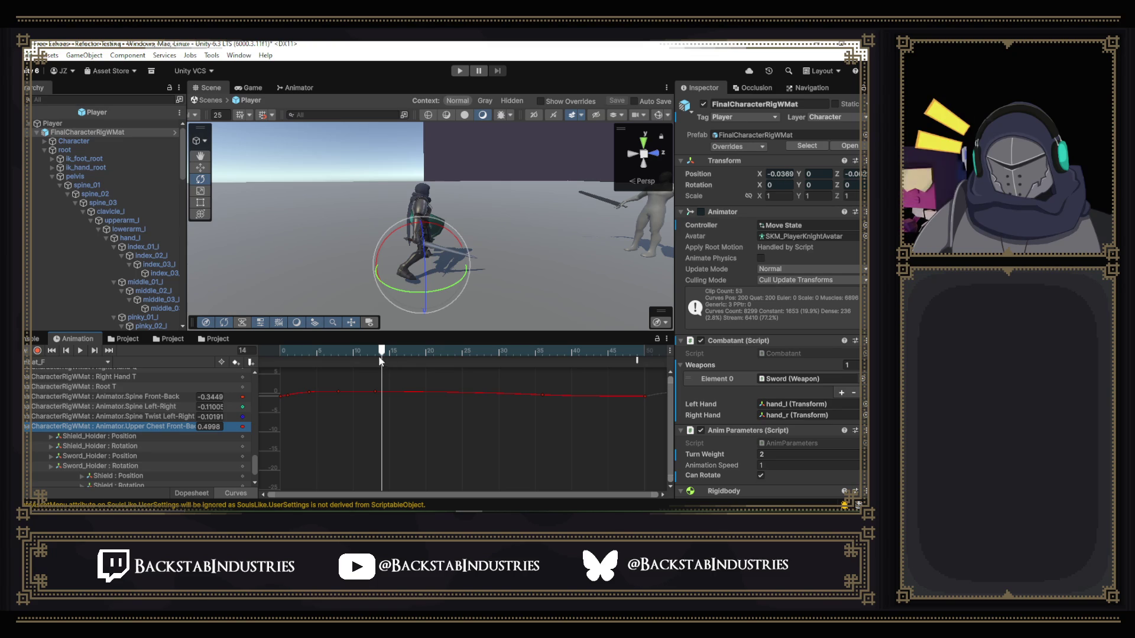
left_click_drag(381, 352, 281, 358)
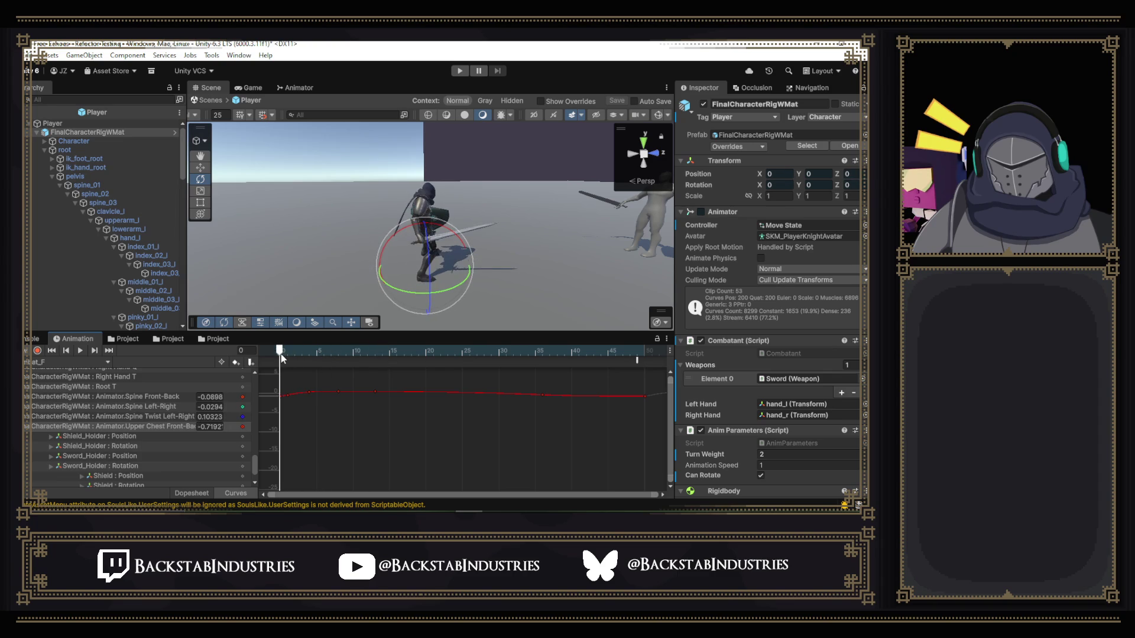
- Play Hit_Combat_F and delete its Spine Twist Left-Right and Spine Left-Right curves, keeping Spine Front-Back
left_click(80, 351)
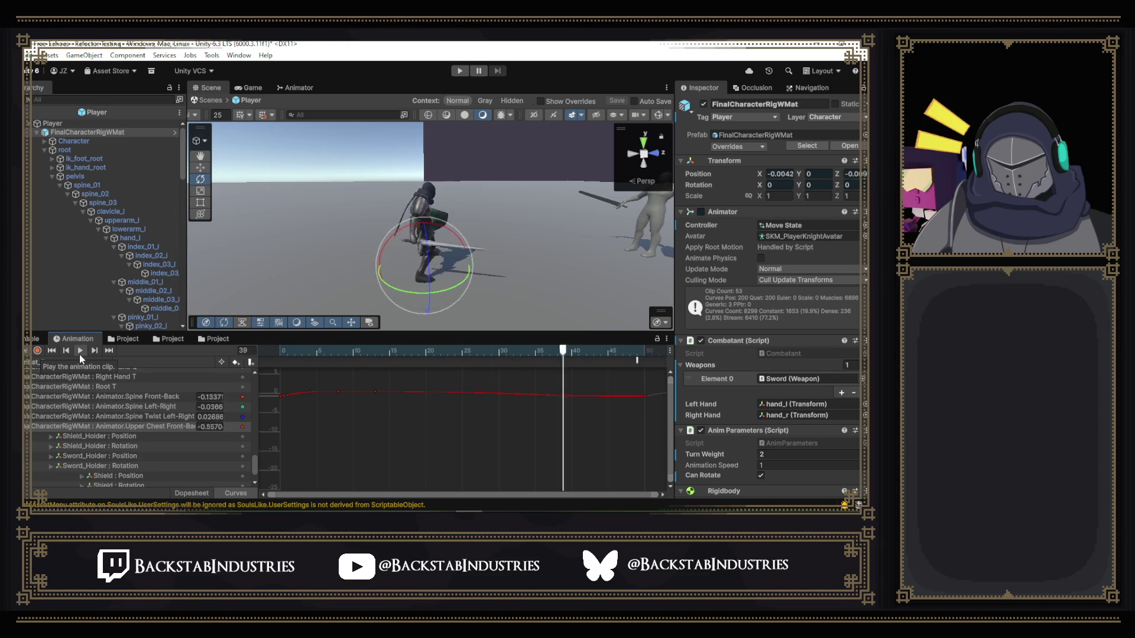
left_click(167, 415)
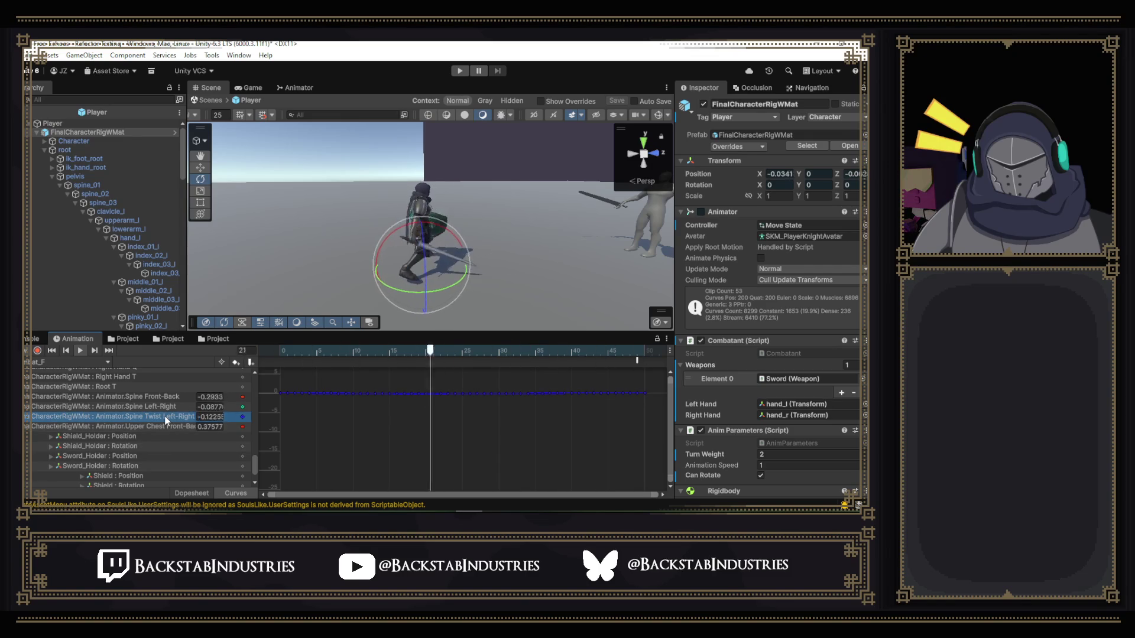
key("Delete")
left_click(165, 409)
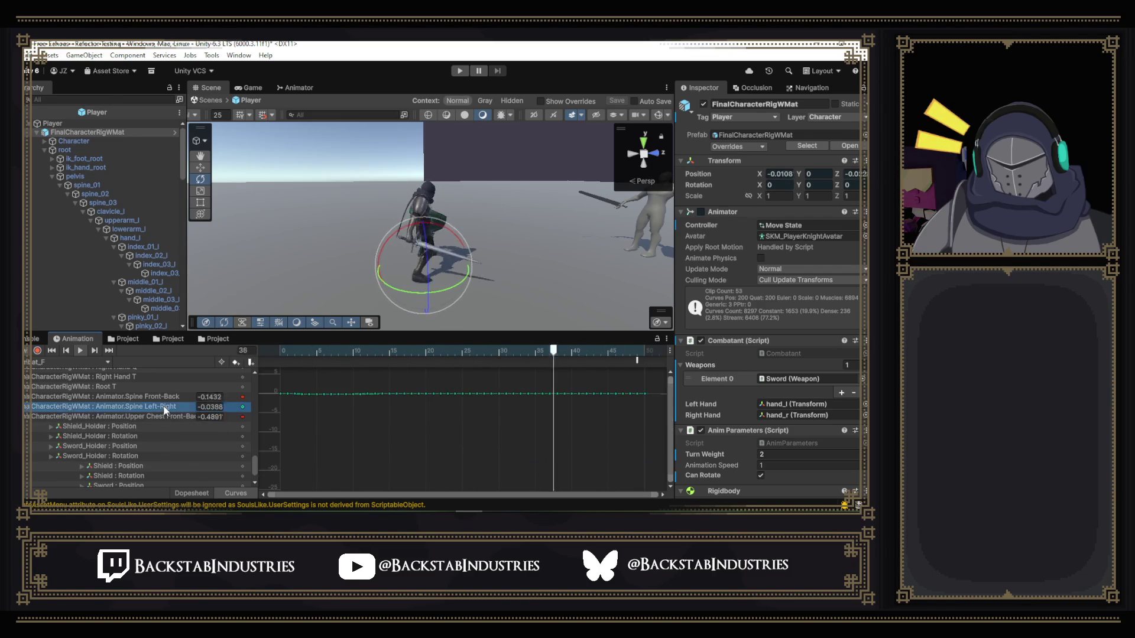
key("Delete")
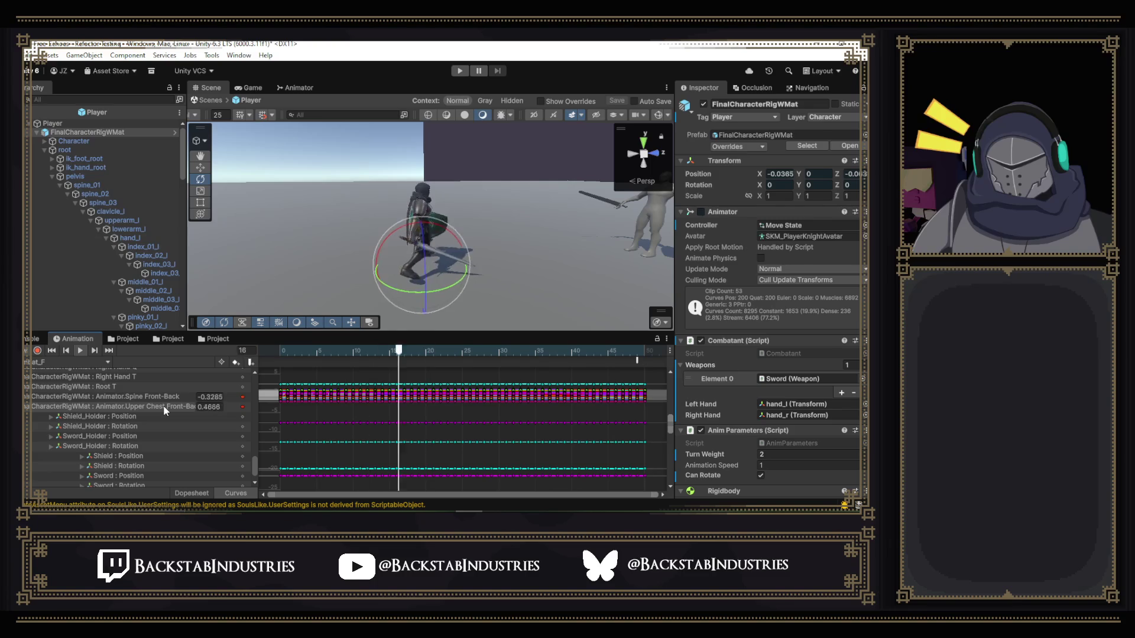
left_click(165, 396)
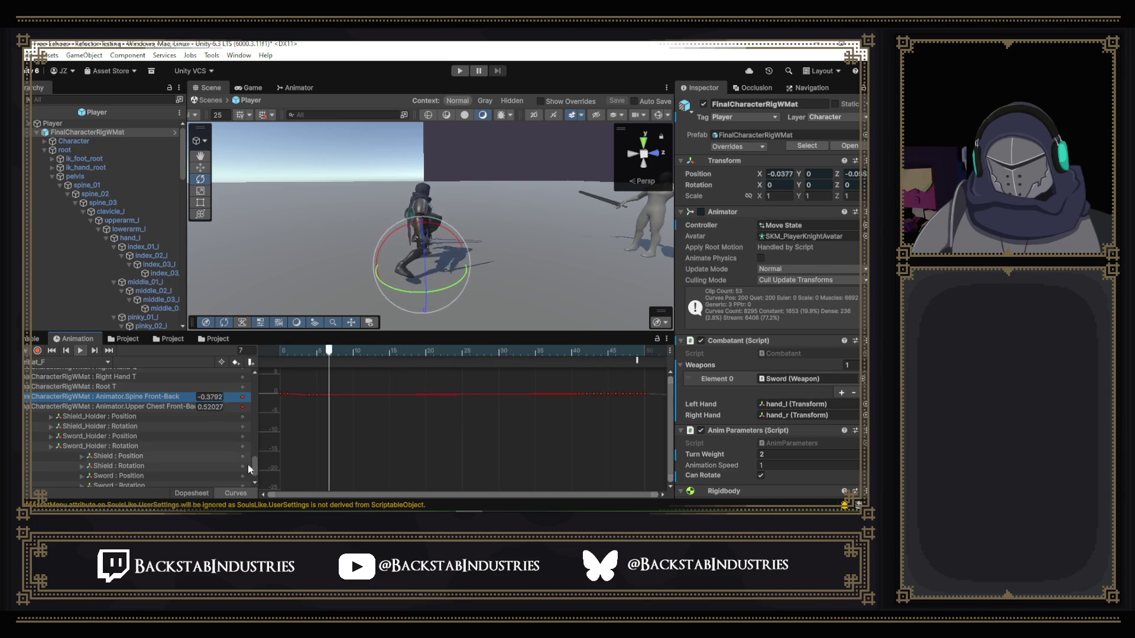
scroll(255, 464, "up", 2)
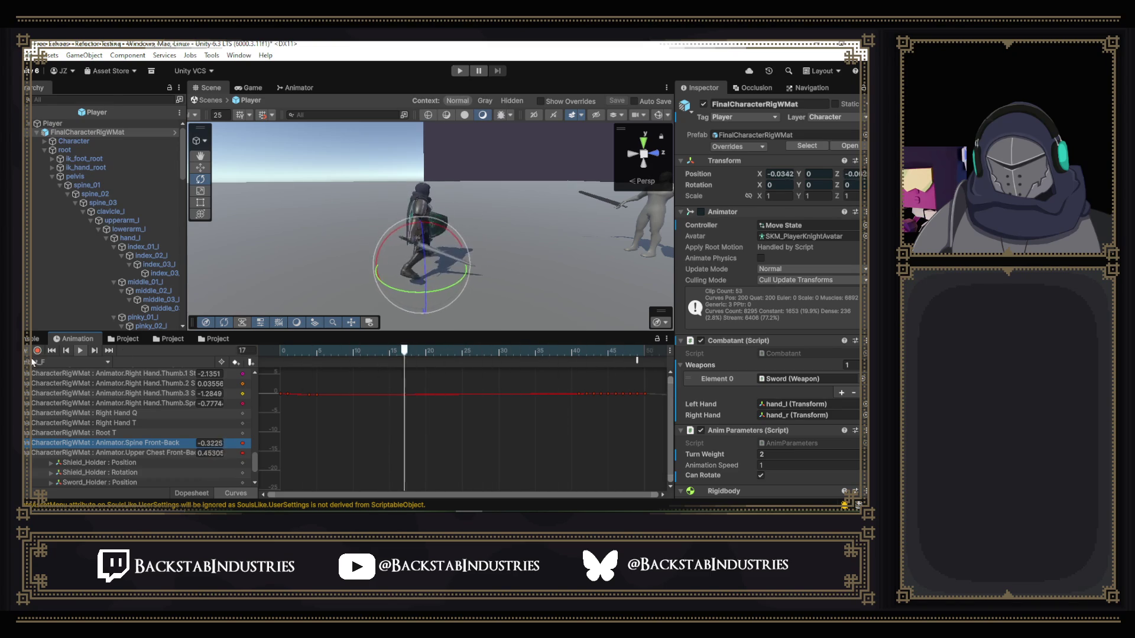
- Scroll through GitHub Desktop's 17 changed files, then bring up Combatant.cs in Visual Studio
key("alt+Tab")
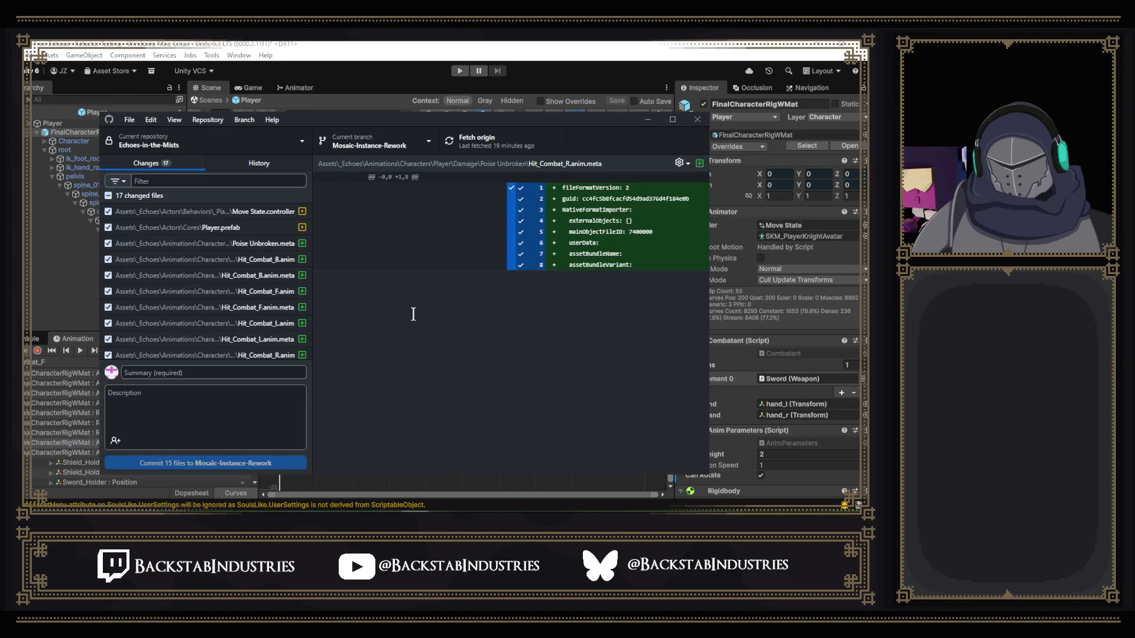
scroll(269, 290, "down", 3)
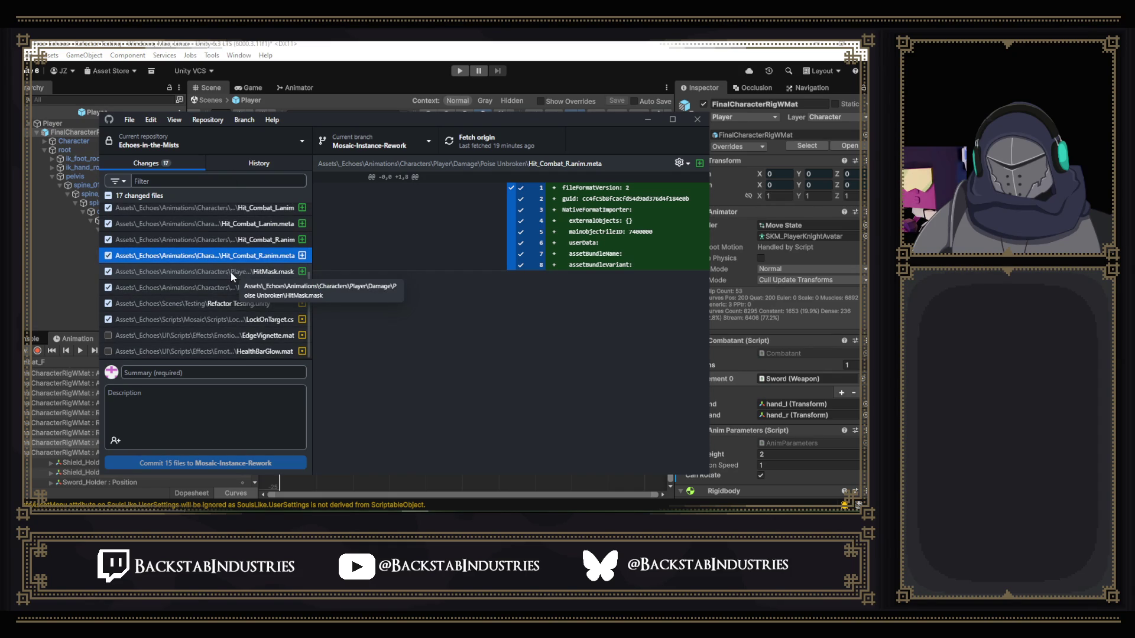
key("alt+Tab")
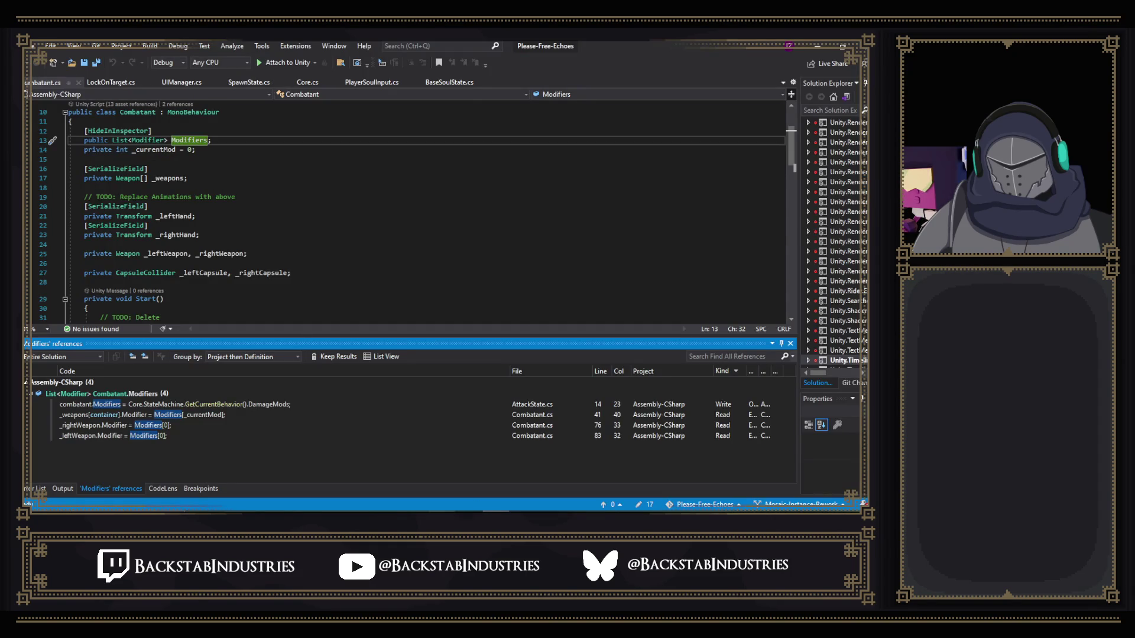
- Switch from Visual Studio's Combatant.cs references back to the Unity Editor
key("alt+Tab")
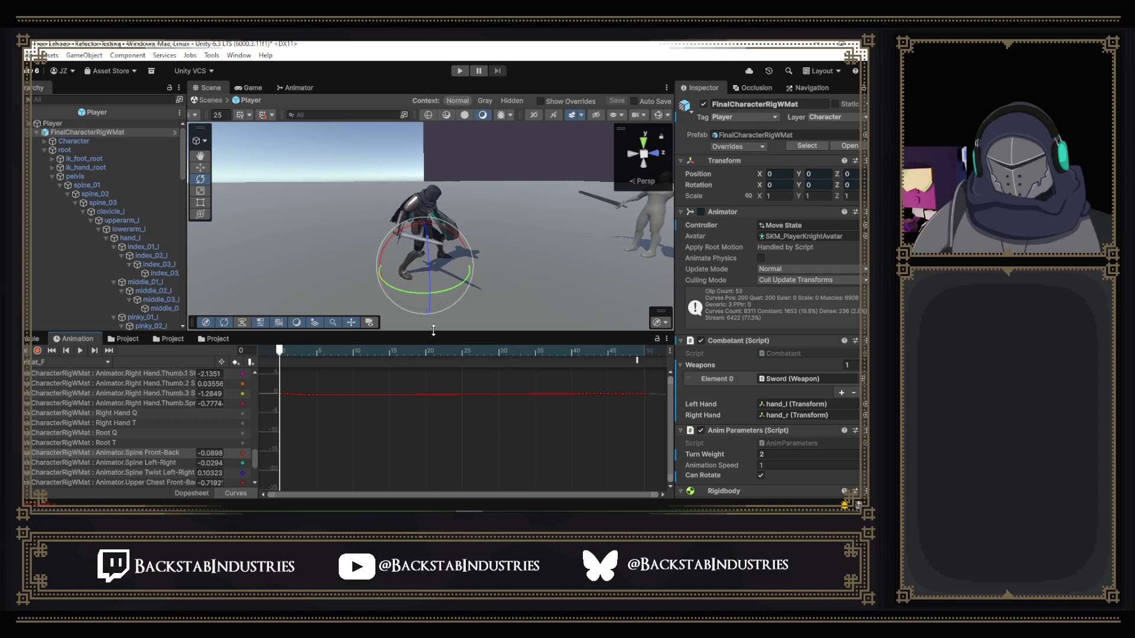
- Delete the Hit_Combat_F clip from the Poise Unbroken folder in the Project window
left_click(36, 55)
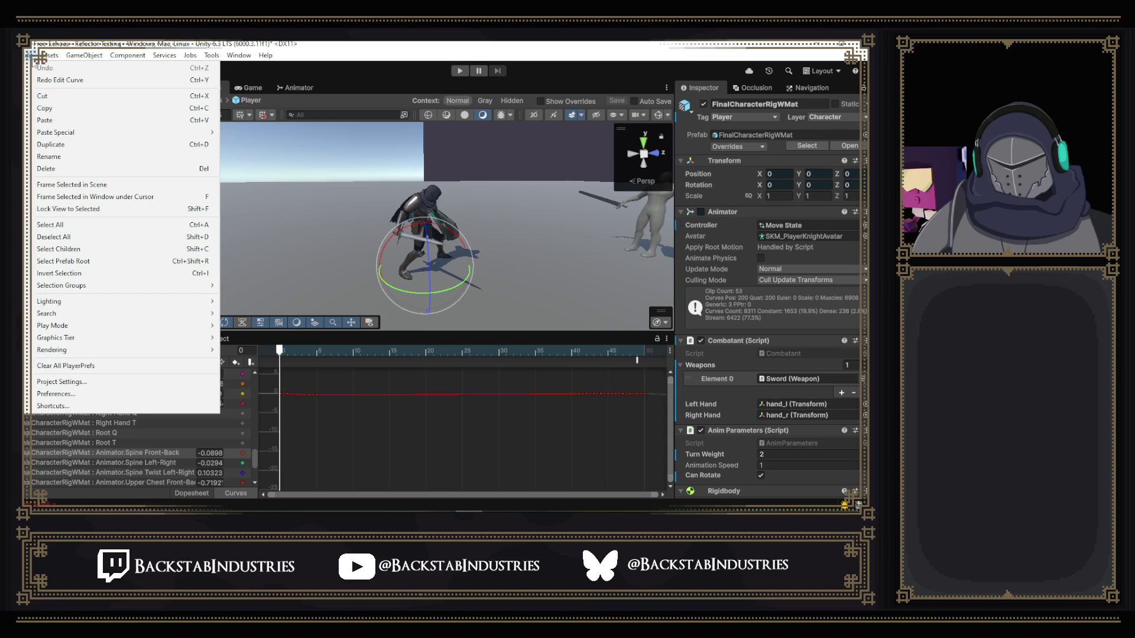
key("Escape")
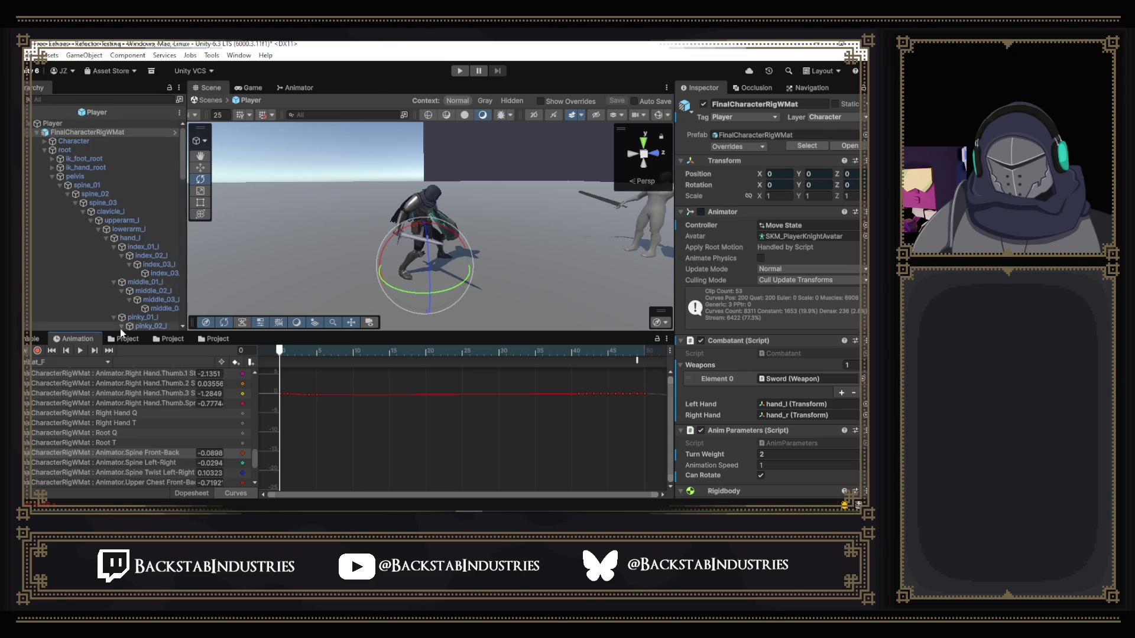
left_click(133, 339)
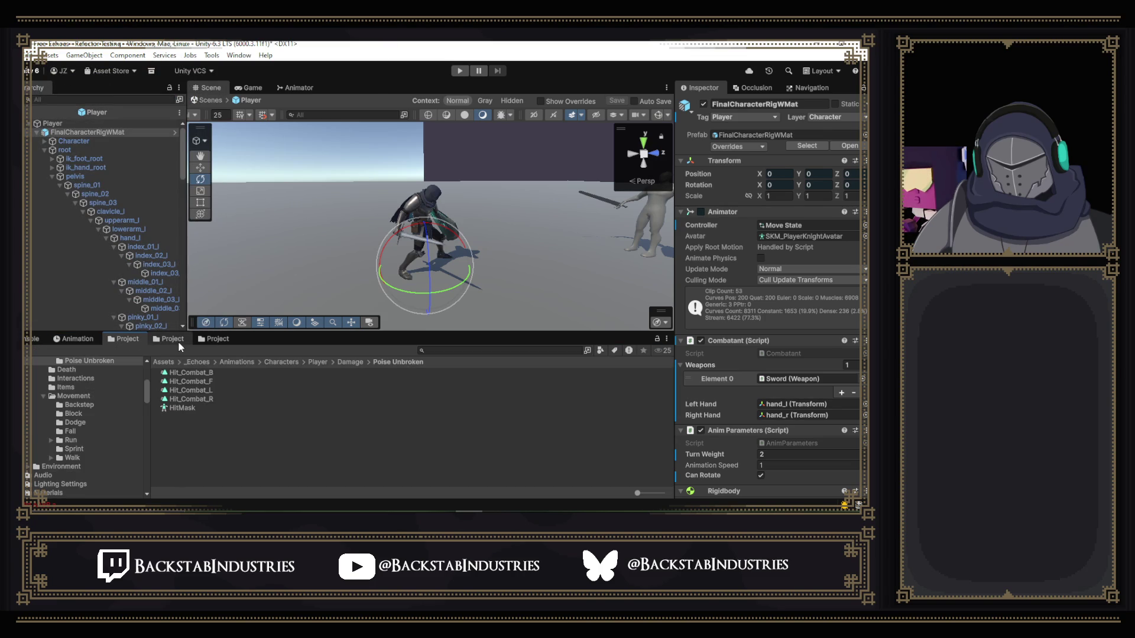
left_click(208, 382)
key("Delete")
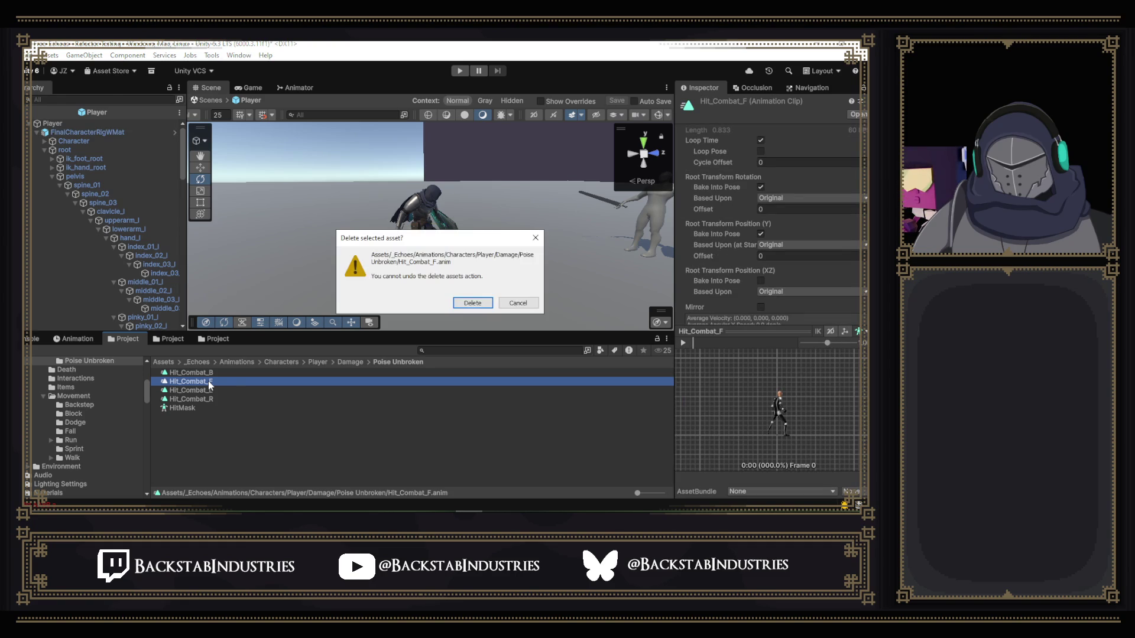
left_click(489, 306)
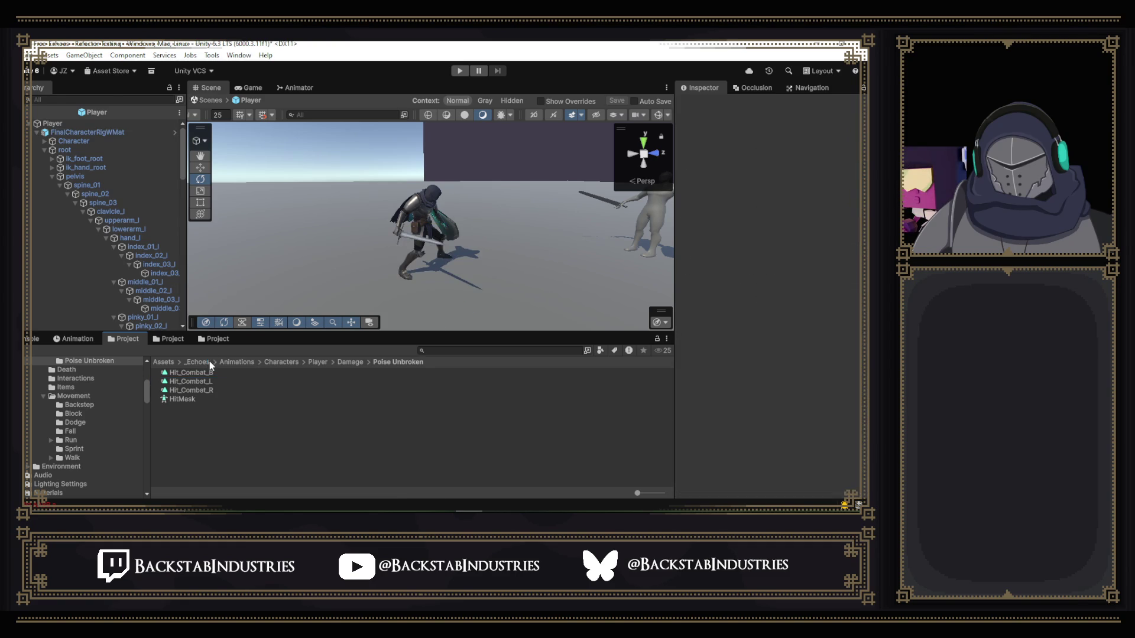
- Check the Hit_Combat_F clip in Damage > Light, then go back to Poise Unbroken
left_click(348, 362)
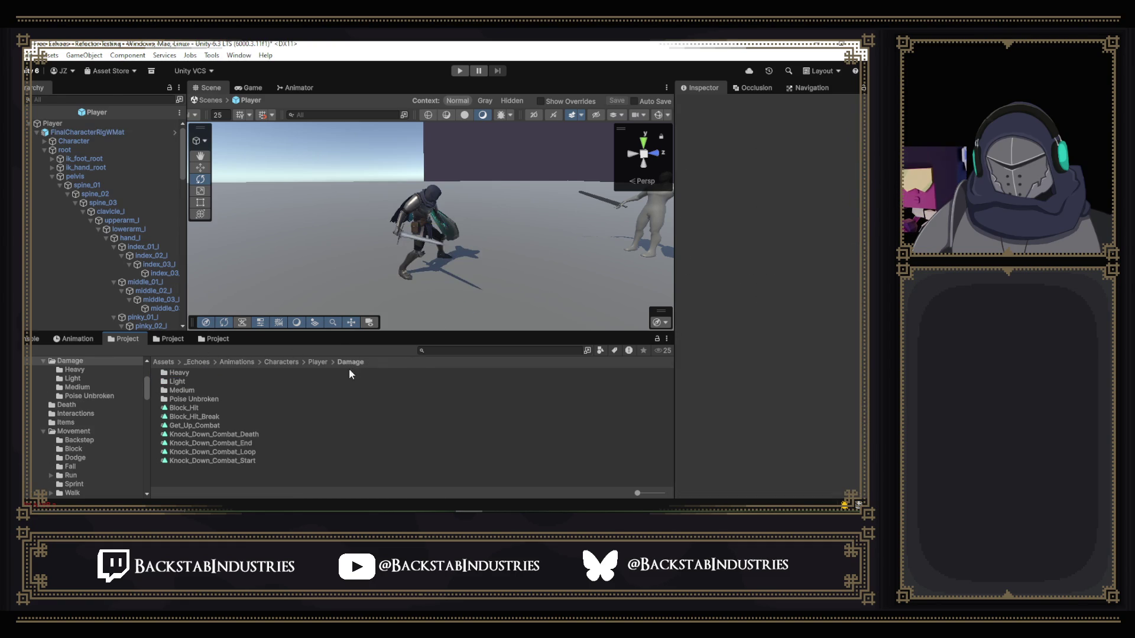
double_click(182, 382)
left_click(215, 382)
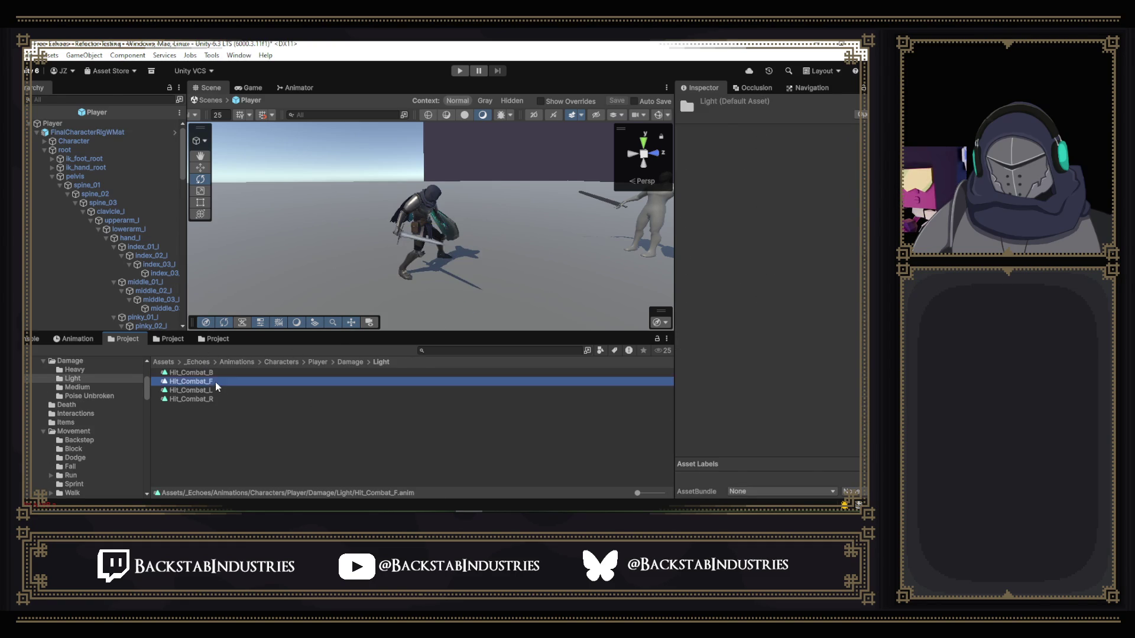
left_click(347, 361)
double_click(189, 397)
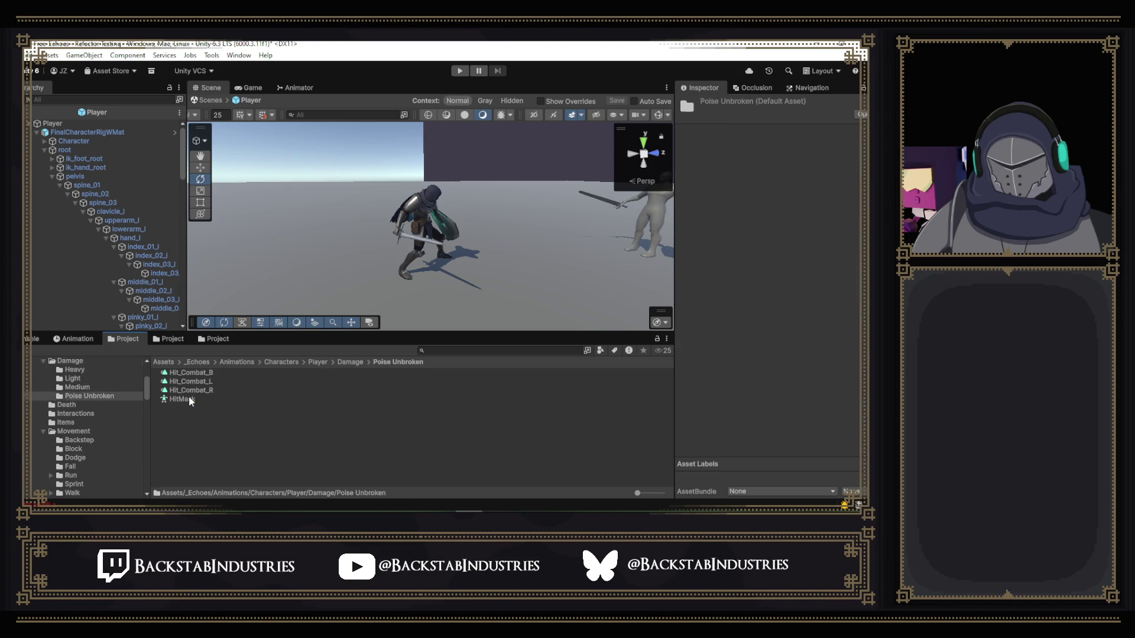
- In the Animator, drag the Hit_Combat_F clip into the Hit_Combat_F state's Motion field
left_click(248, 417)
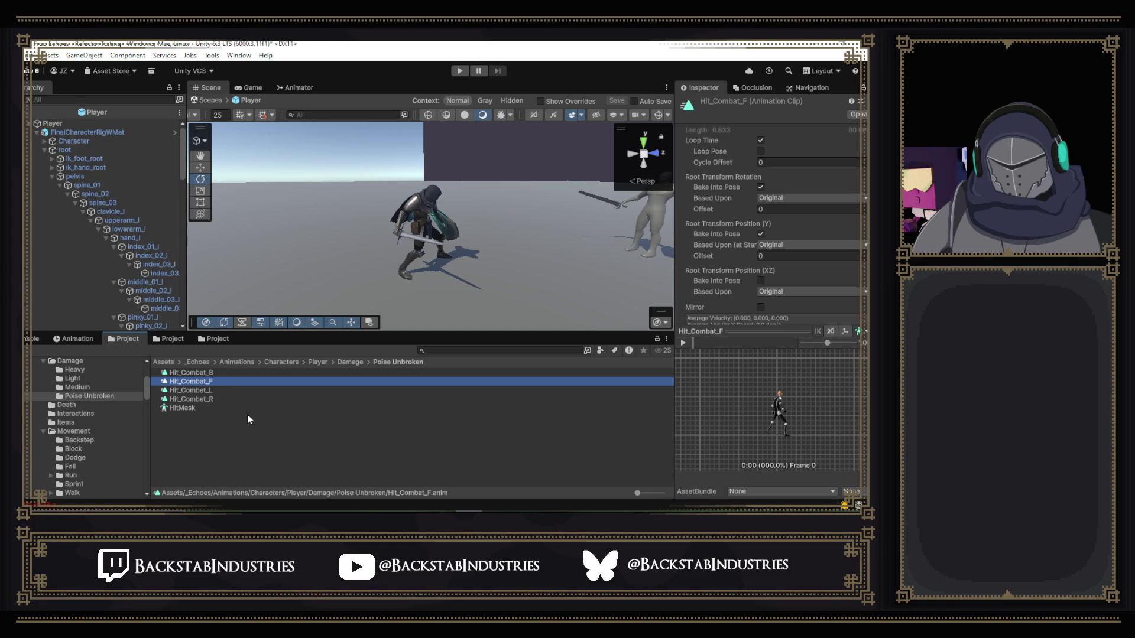
left_click(298, 88)
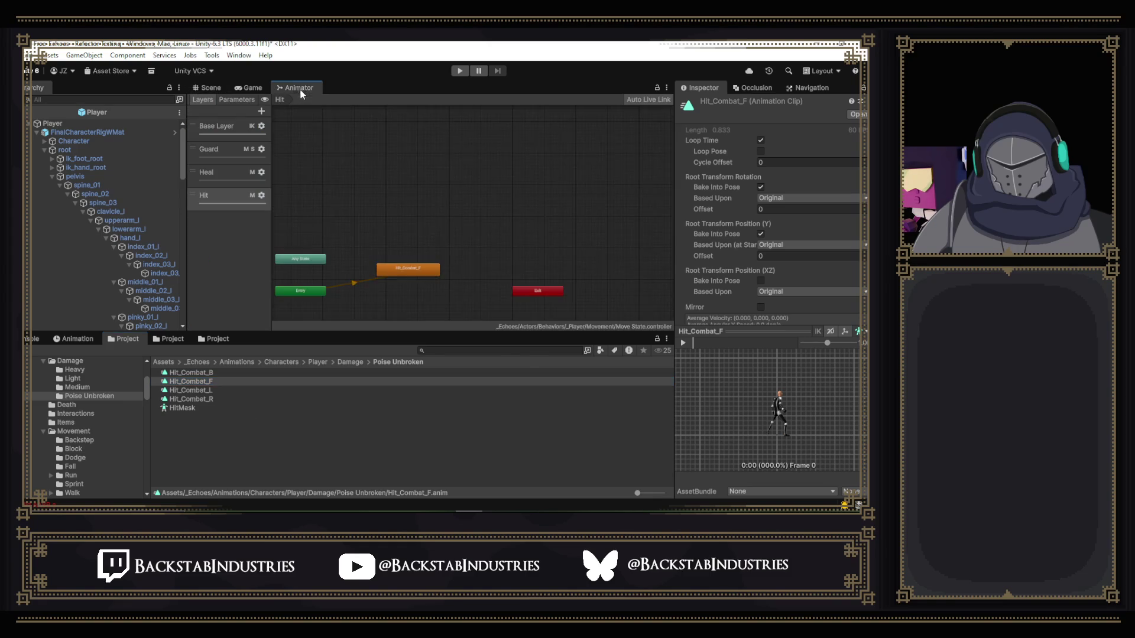
left_click(415, 270)
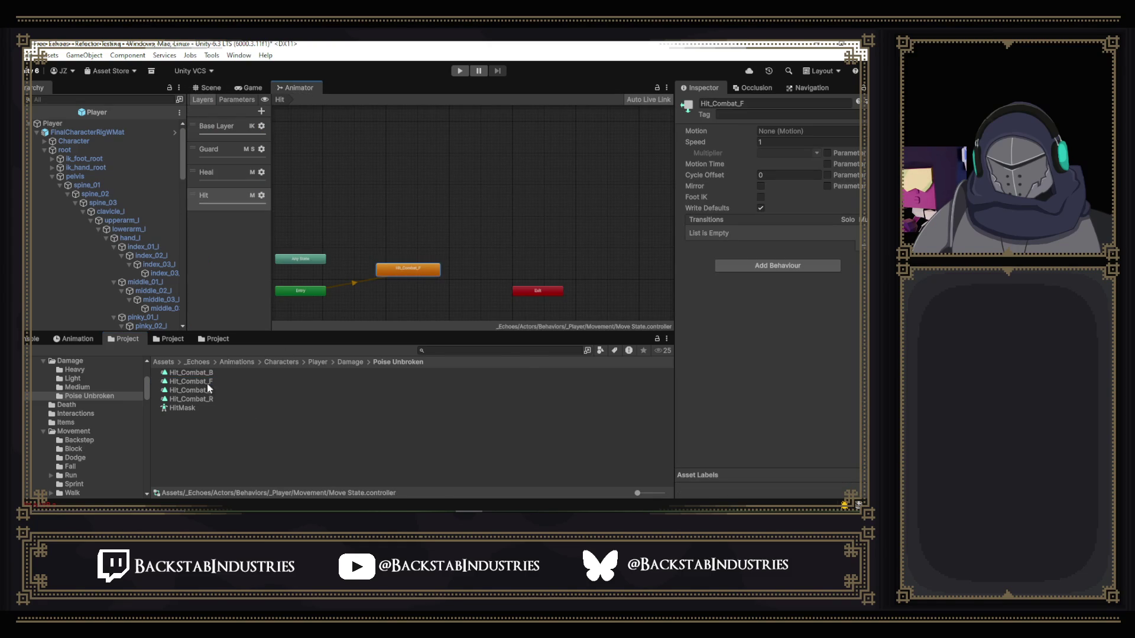
mouse_move(207, 383)
left_mouse_down()
mouse_move(689, 215)
mouse_move(776, 131)
left_mouse_up()
- In GitHub Desktop, review the changes and exclude Refactor Testing.unity from the commit
key("alt+Tab")
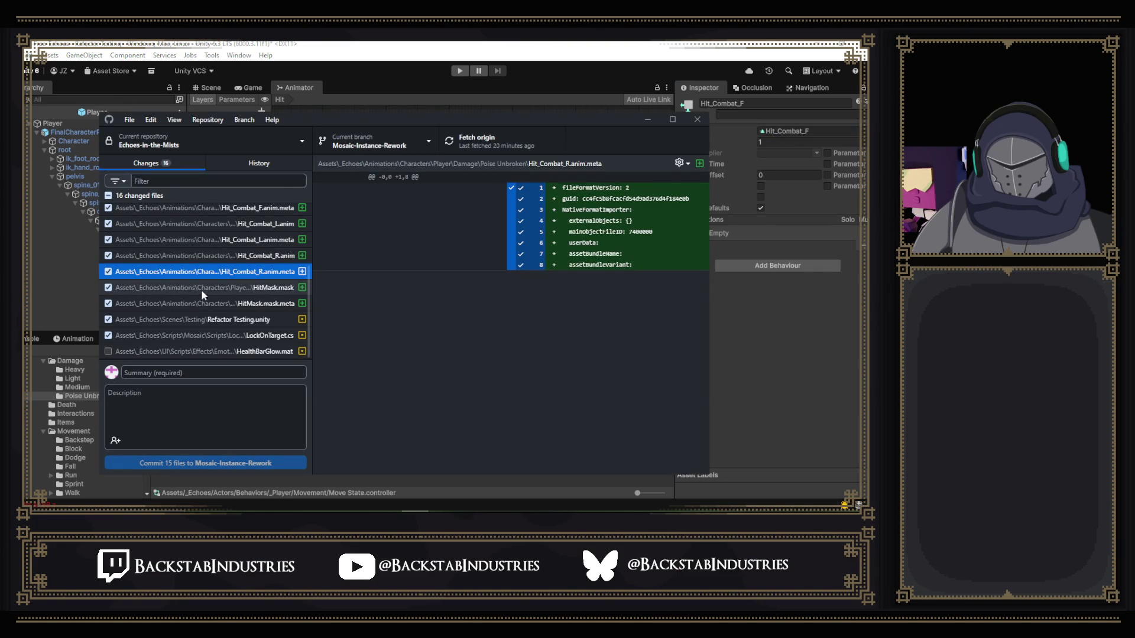
left_click(121, 320)
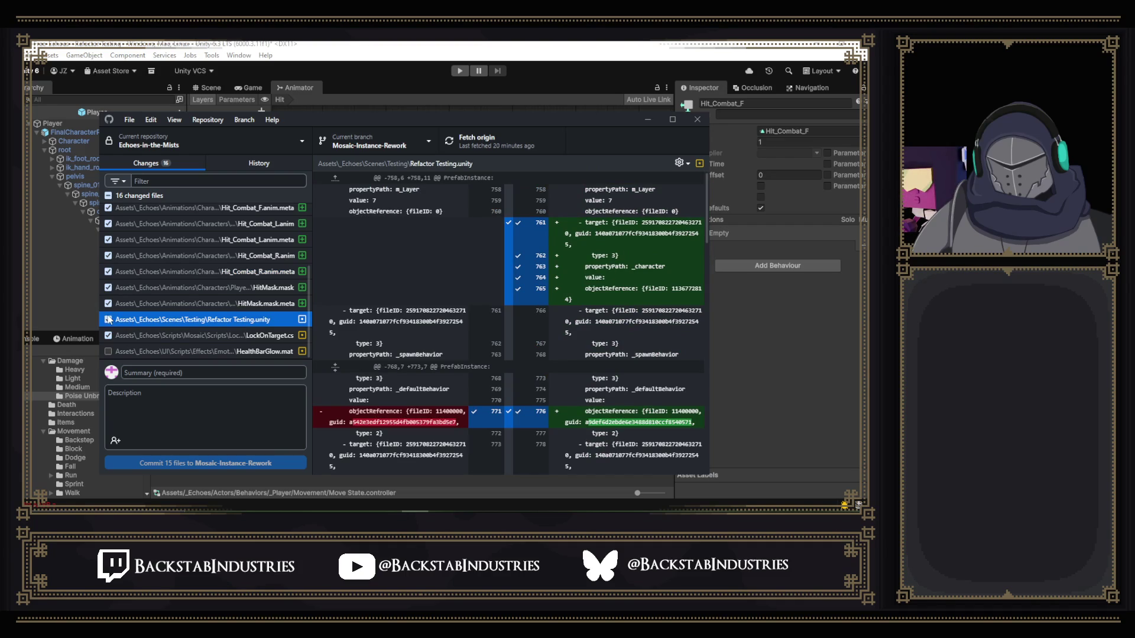
left_click(108, 319)
left_click(256, 336)
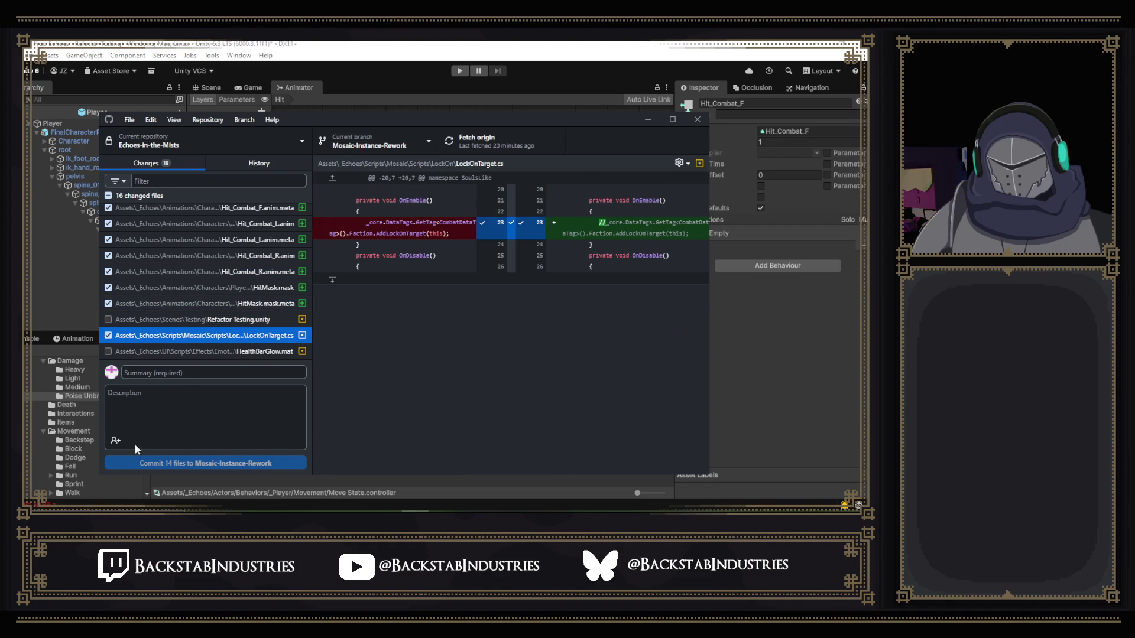
- Enter "Hit anim start" as the commit summary
left_click(189, 373)
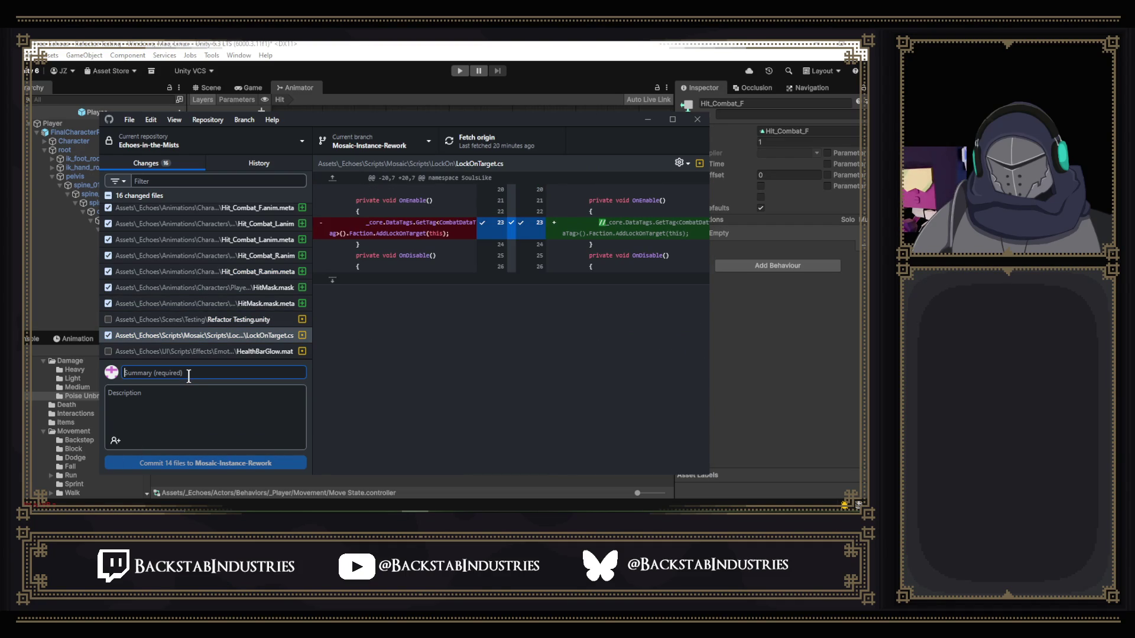
type("Hit")
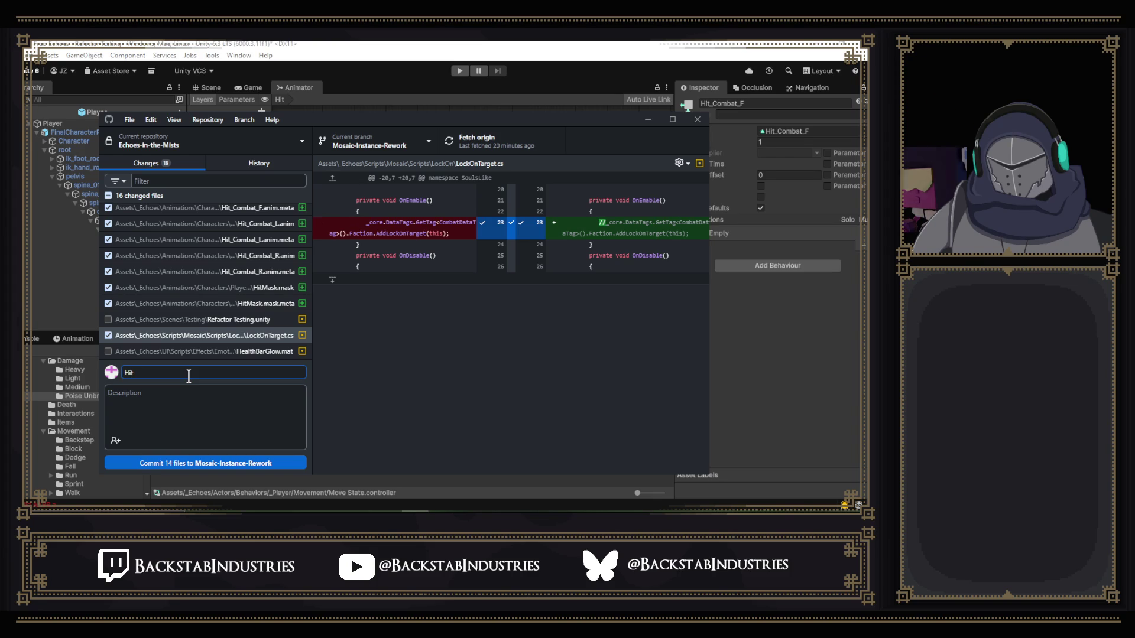
type(" anim s")
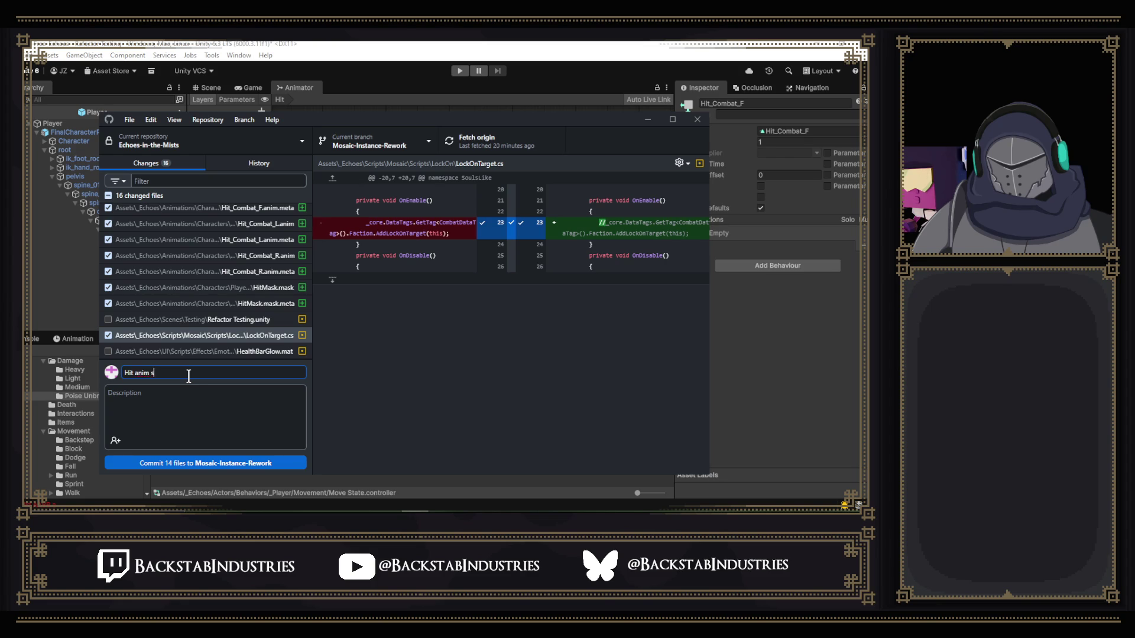
type("tart")
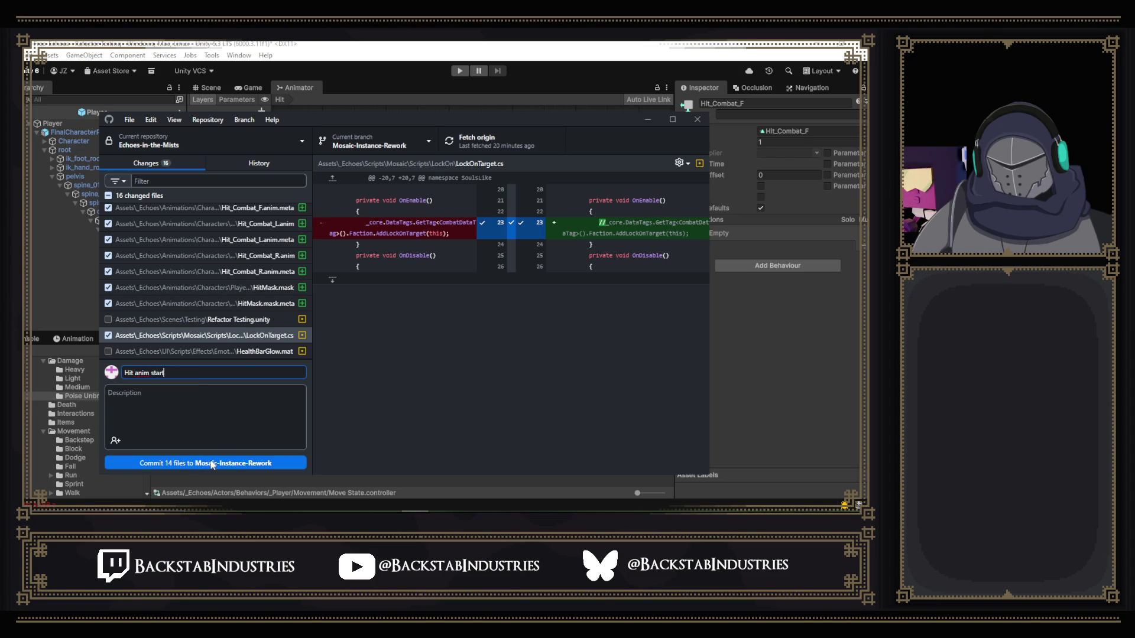
- Review Player.prefab's changes and leave it out of the commit
scroll(298, 278, "up", 3)
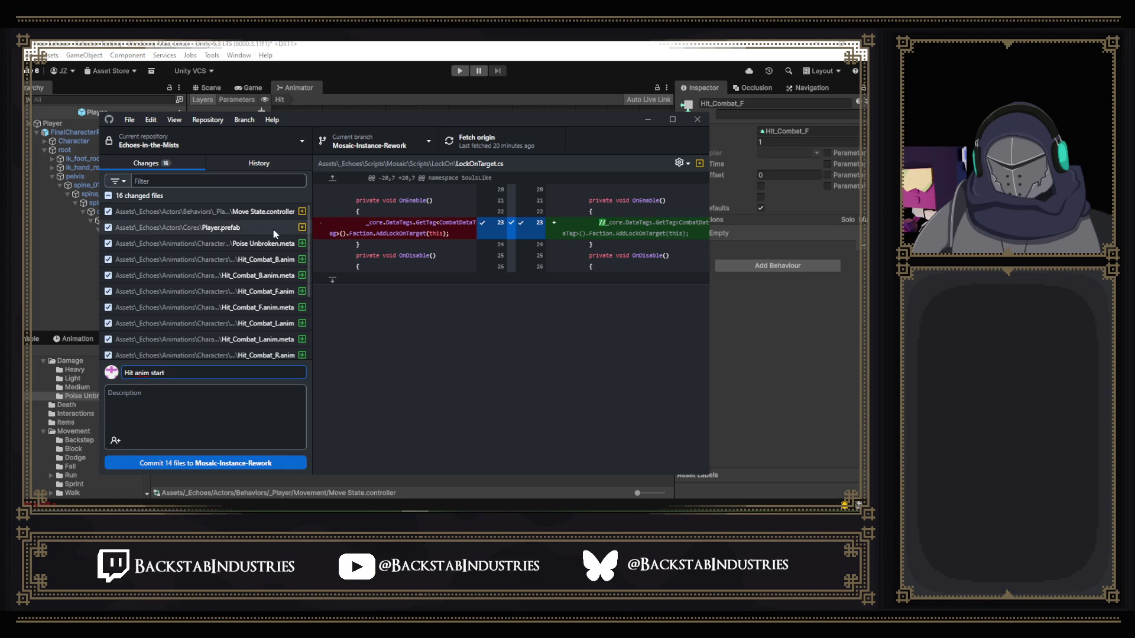
left_click(272, 230)
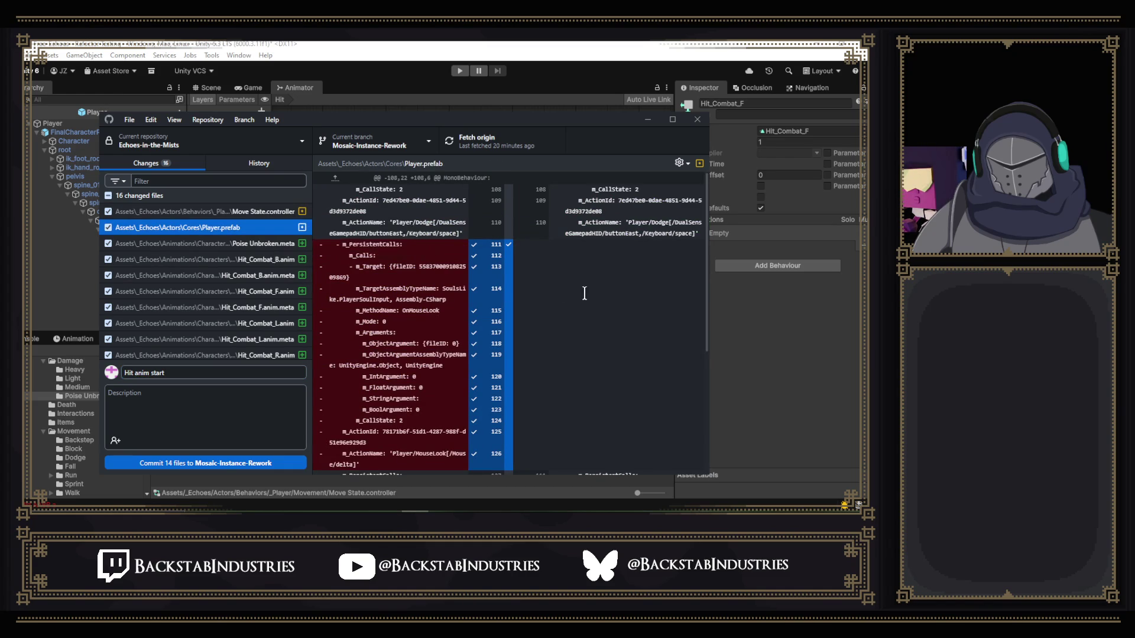
left_click(108, 229)
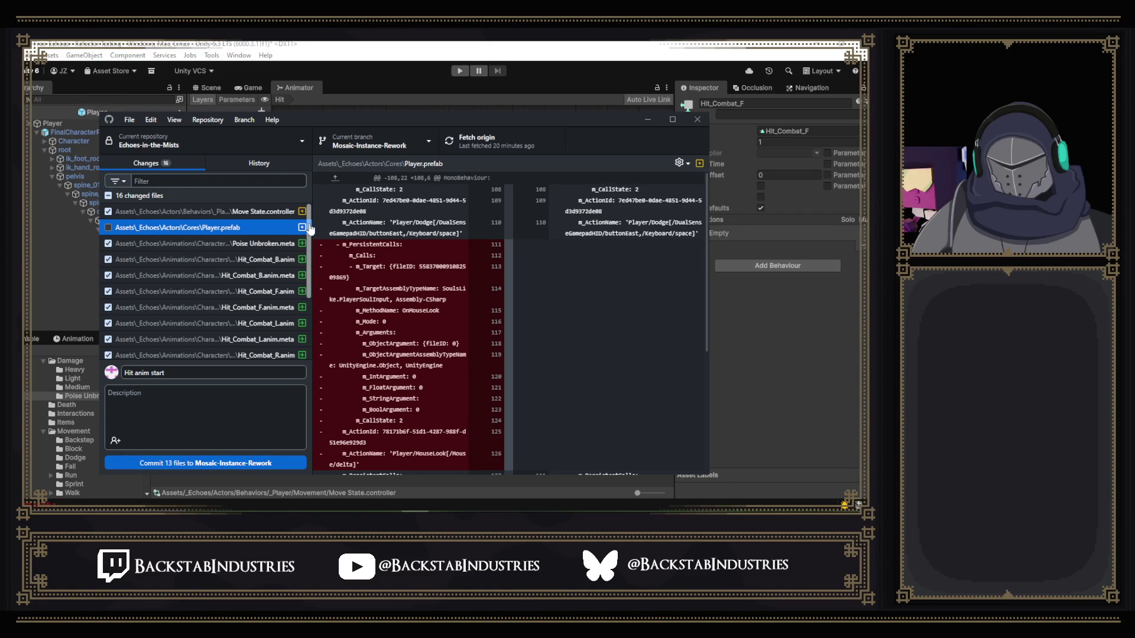
- Commit the 13 files to Mosaic-Instance-Rework, push to origin, and minimize GitHub Desktop
scroll(310, 230, "down", 1)
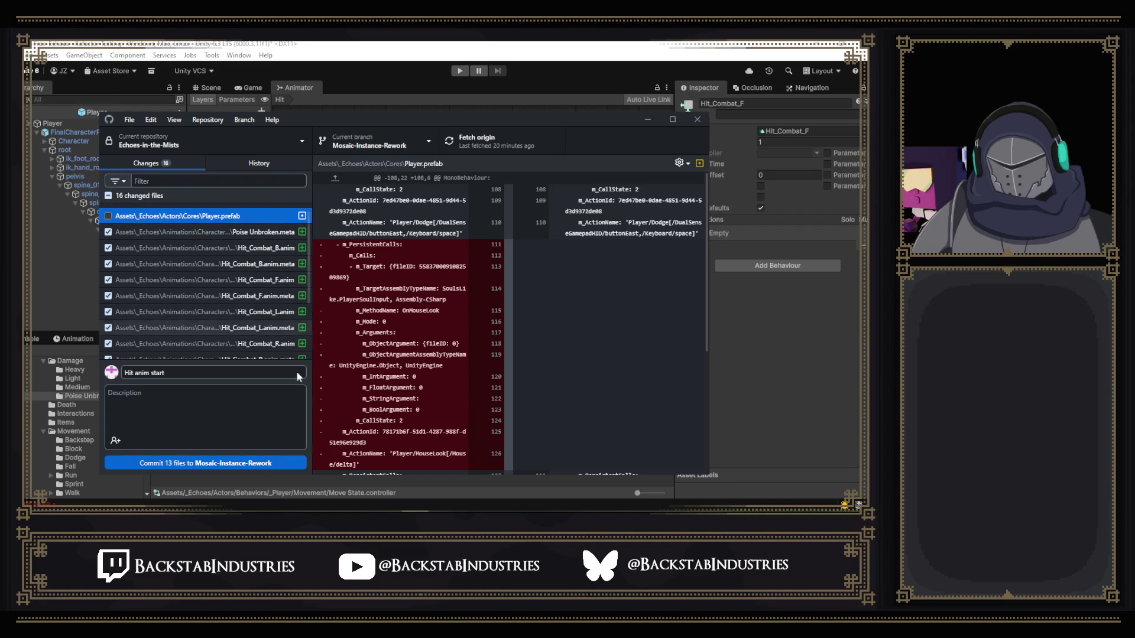
left_click(195, 464)
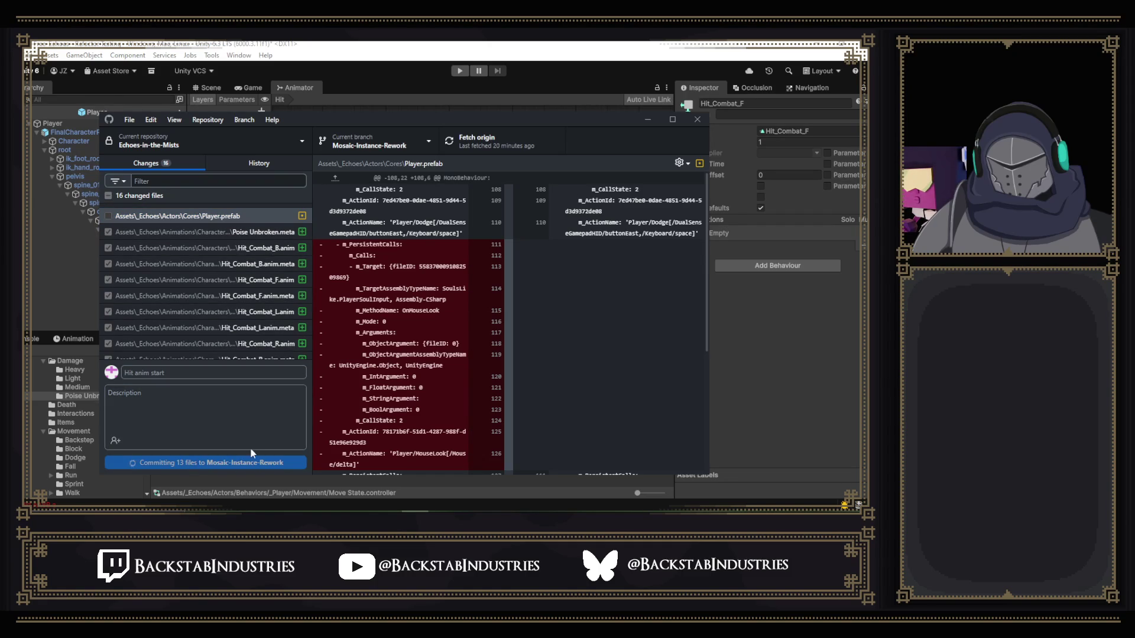
left_click(503, 151)
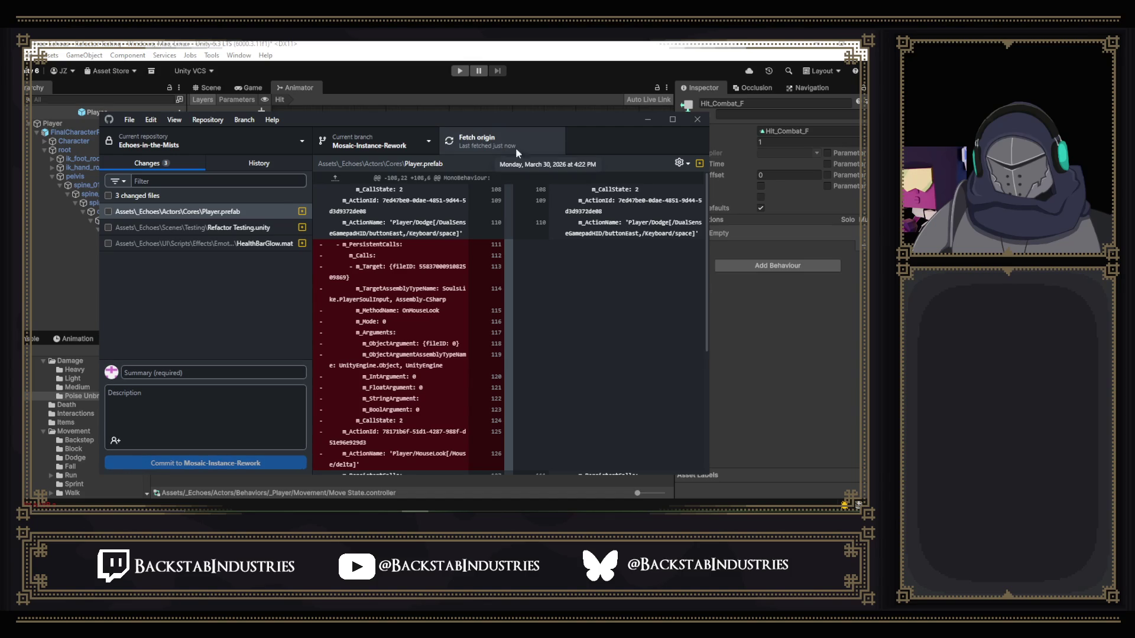
left_click(641, 124)
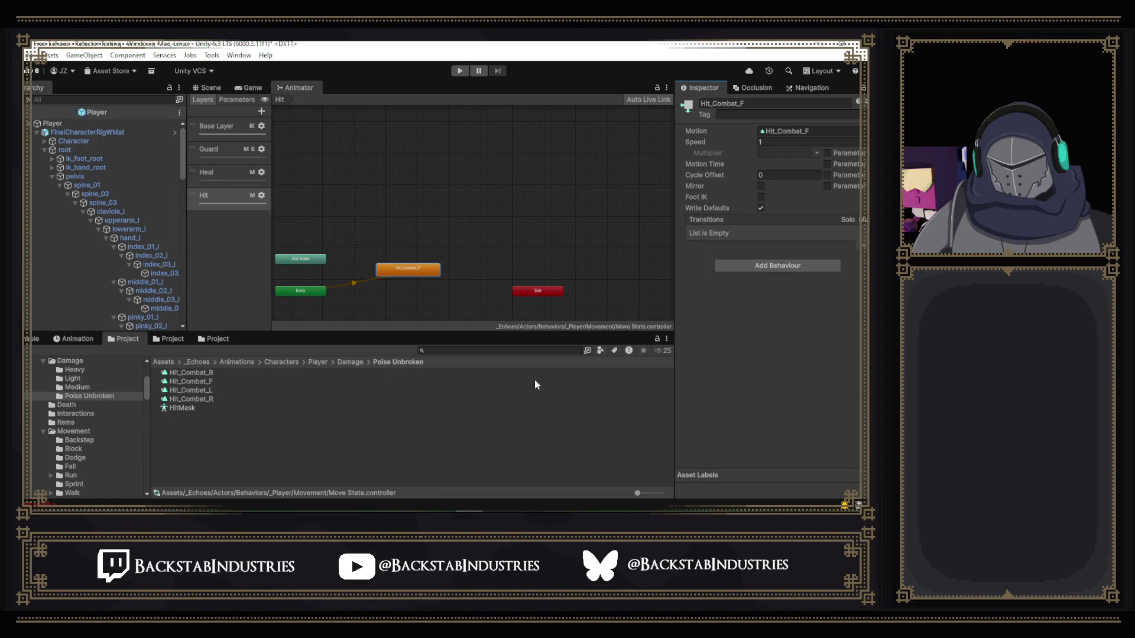
- Inspect the Hit_Combat_F clip and its Animator state, view the knight in Scene, then reselect the clip
left_click(213, 380)
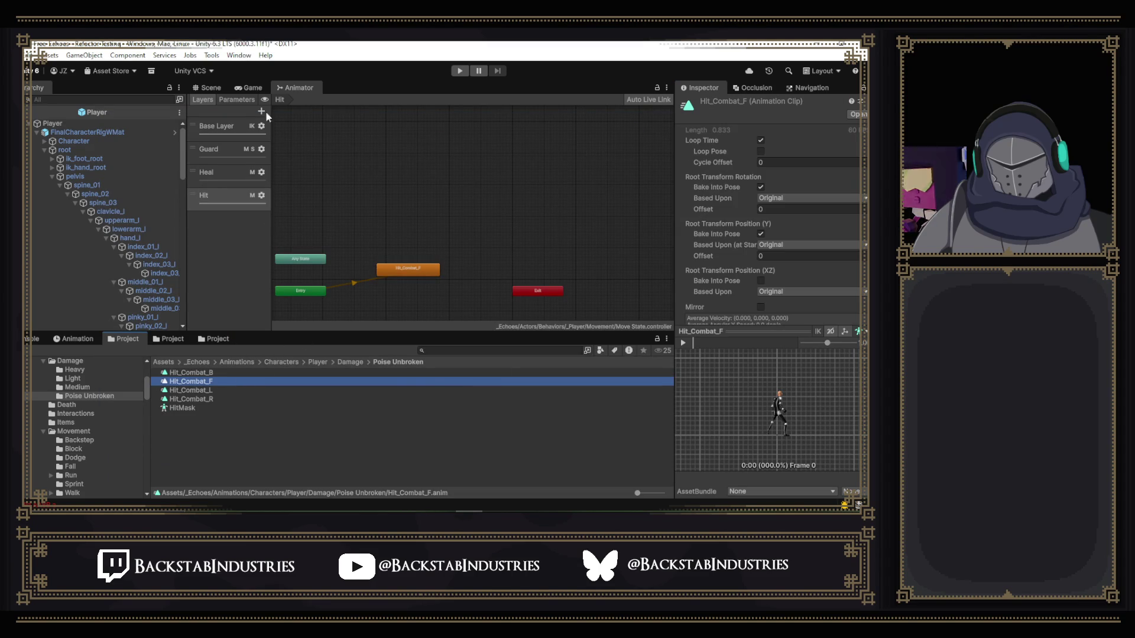
left_click(408, 270)
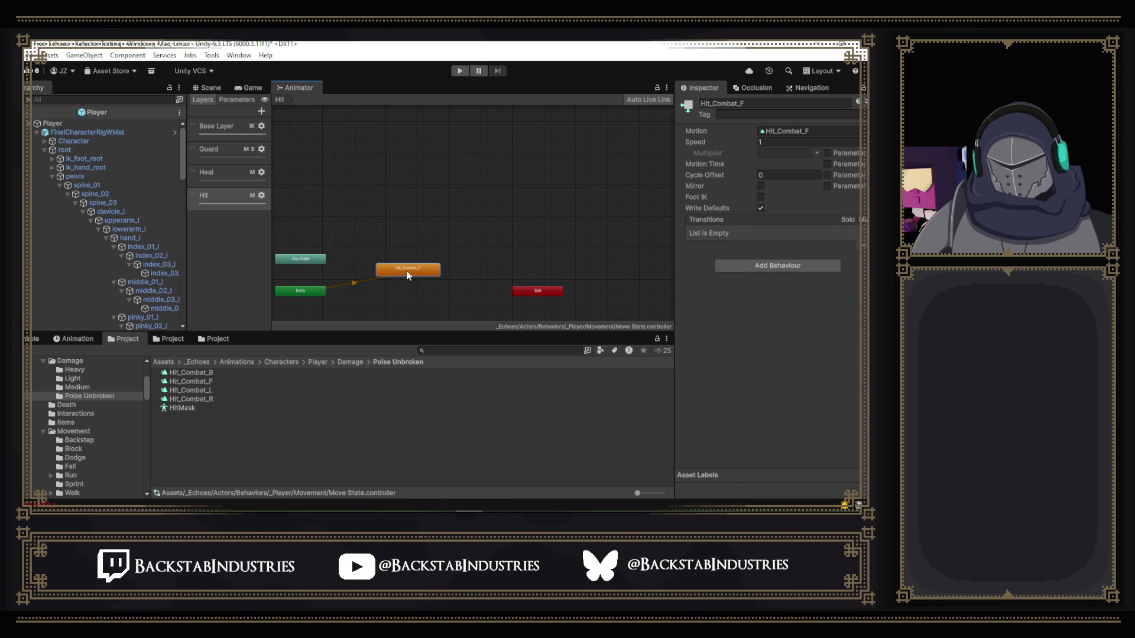
left_click(207, 88)
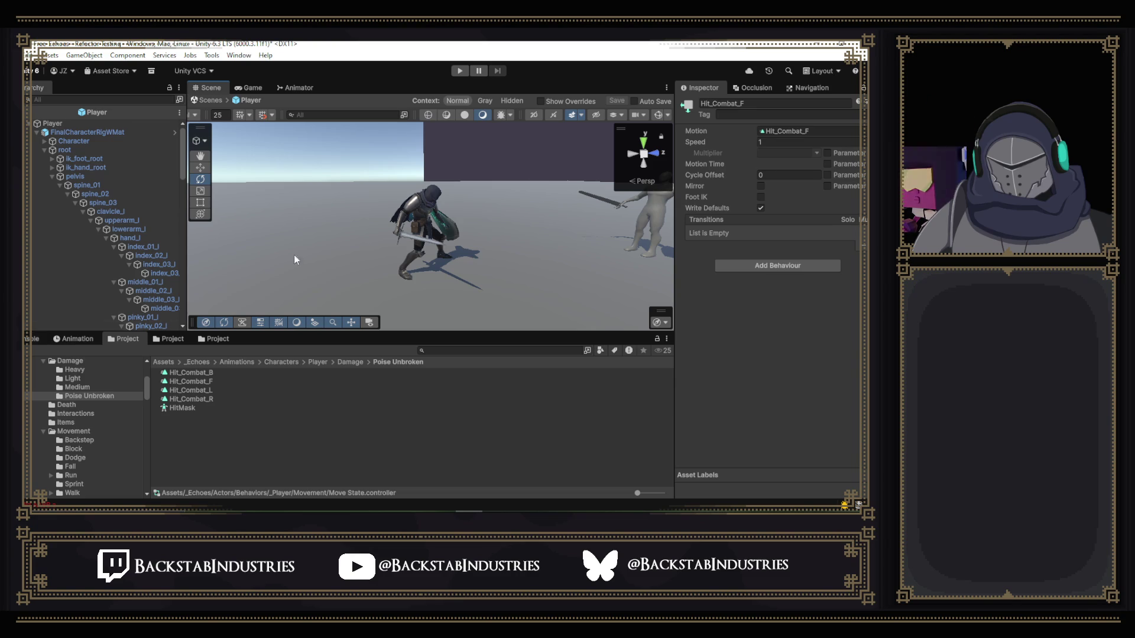
left_click(193, 381)
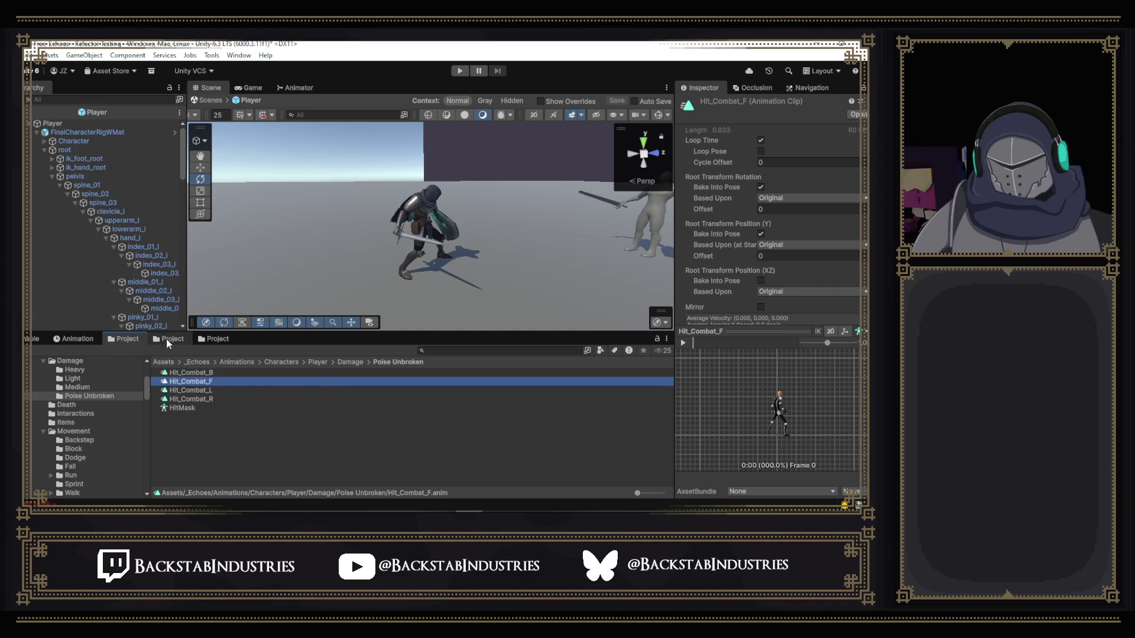
- Load the Hit_Combat_F clip for the FinalCharacterRigWMat rig in the Animation window and scrub its poses
left_click(73, 339)
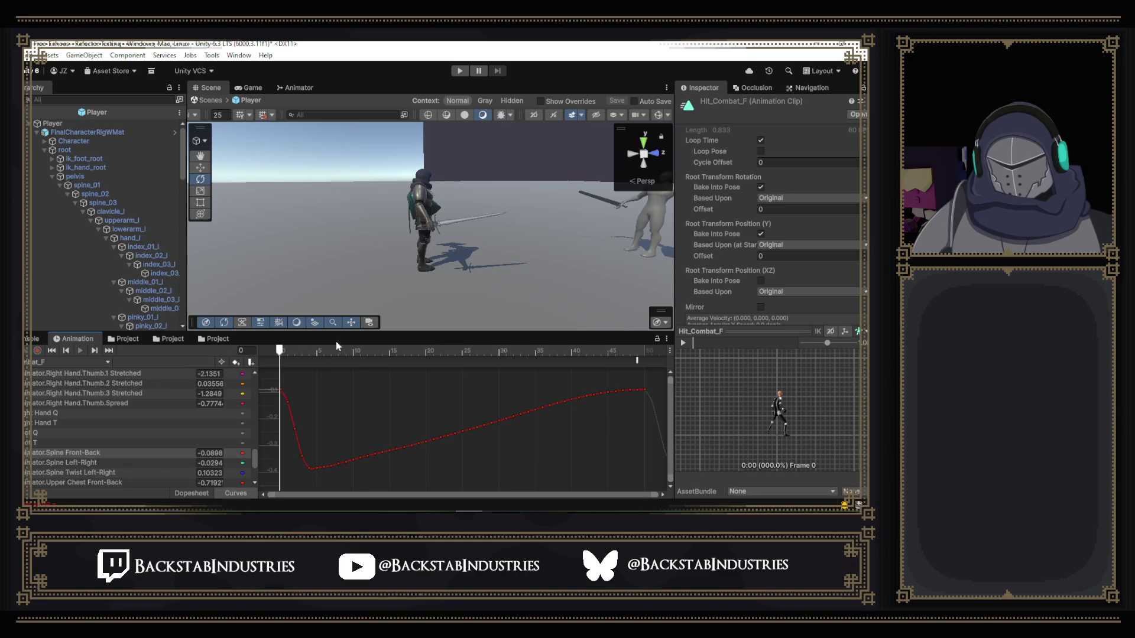
mouse_move(284, 351)
left_mouse_down()
mouse_move(338, 352)
mouse_move(287, 352)
left_mouse_up()
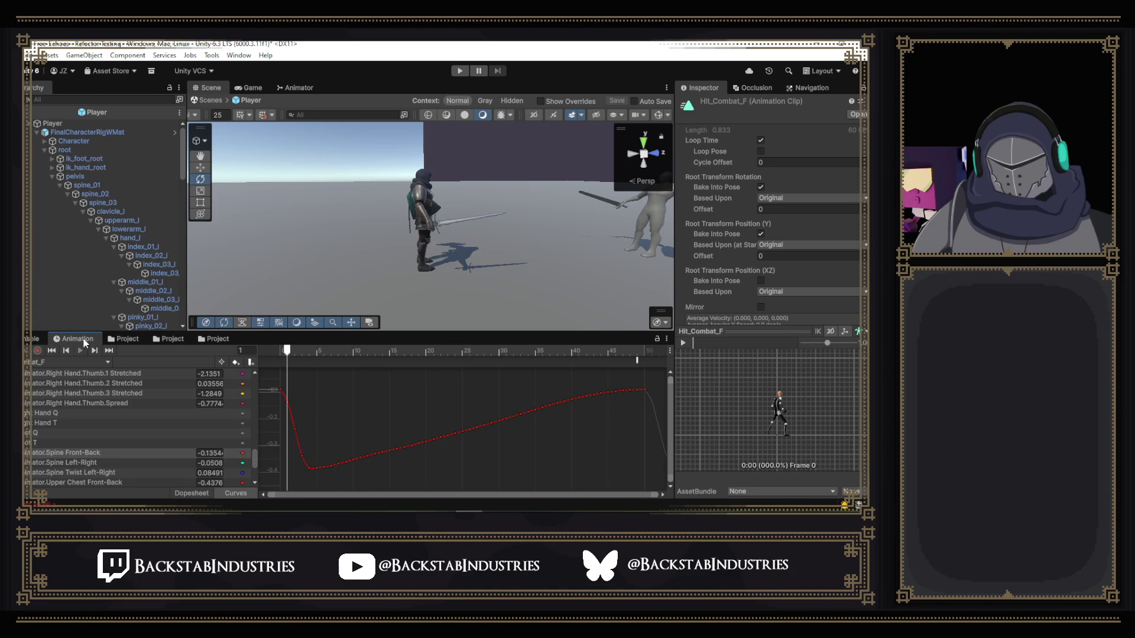
left_click(84, 132)
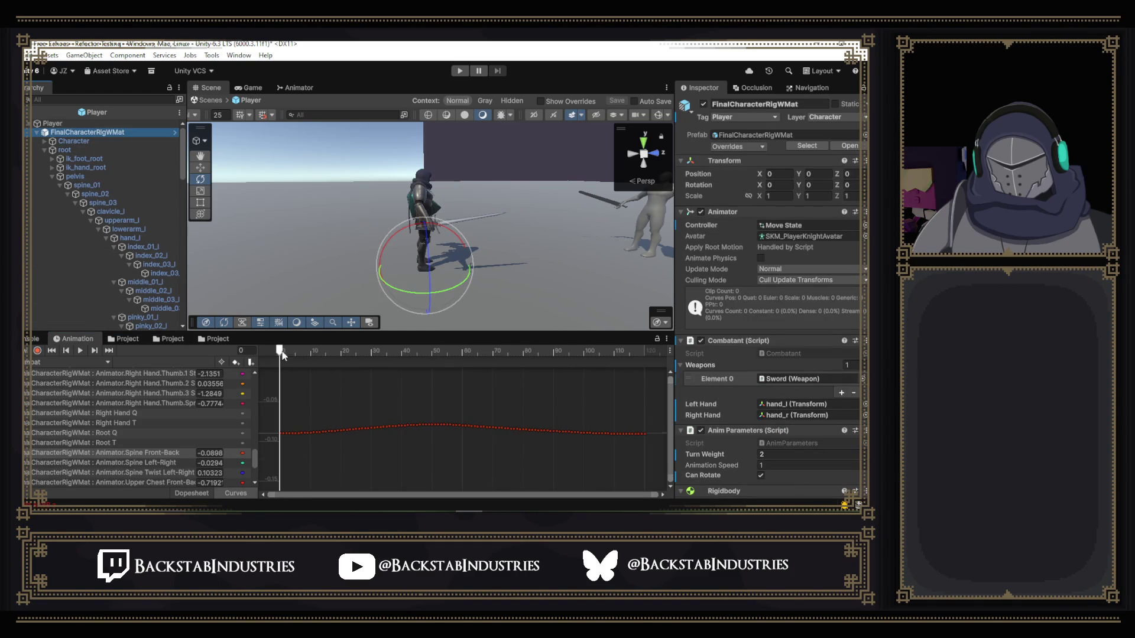
mouse_move(282, 355)
left_mouse_down()
mouse_move(392, 346)
mouse_move(280, 351)
left_mouse_up()
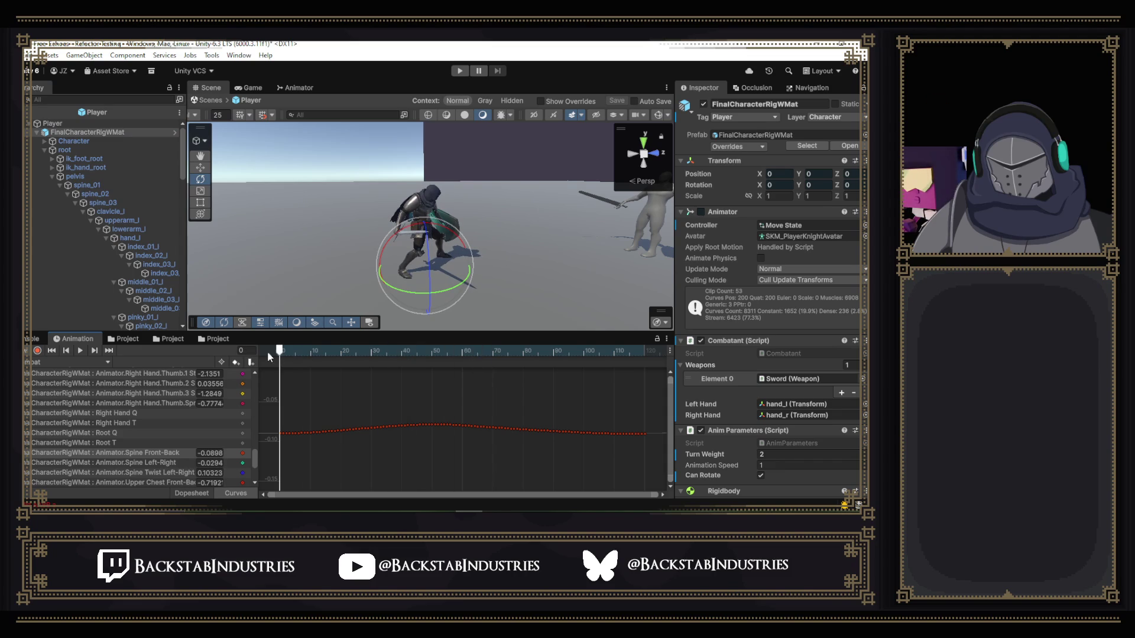
left_click(36, 362)
left_click(94, 77)
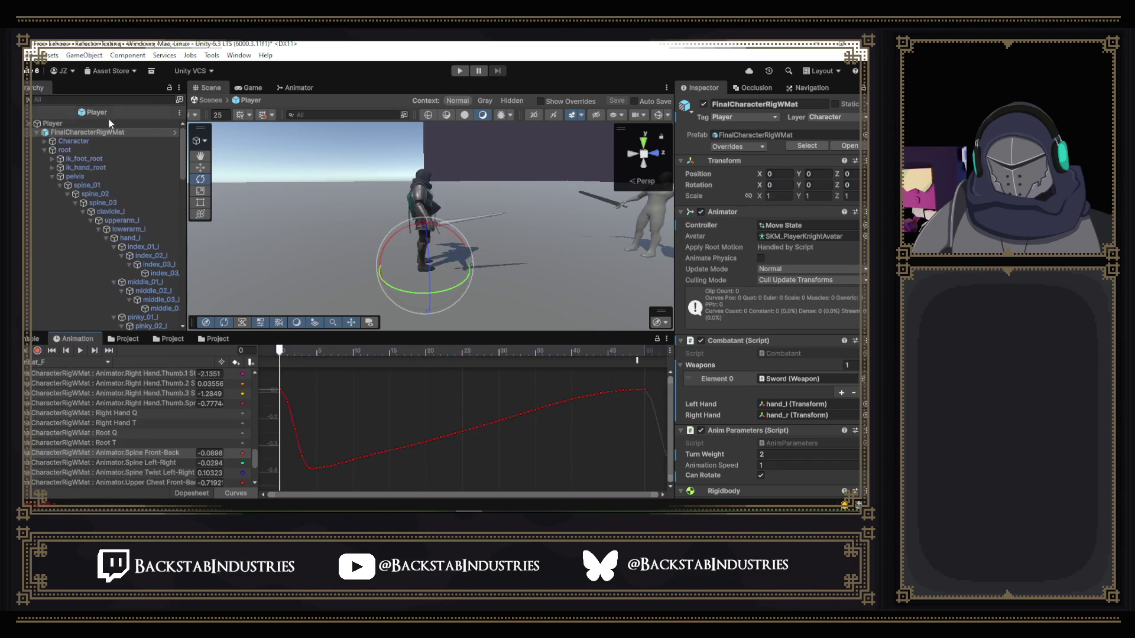
mouse_move(280, 353)
left_mouse_down()
mouse_move(314, 352)
mouse_move(263, 362)
left_mouse_up()
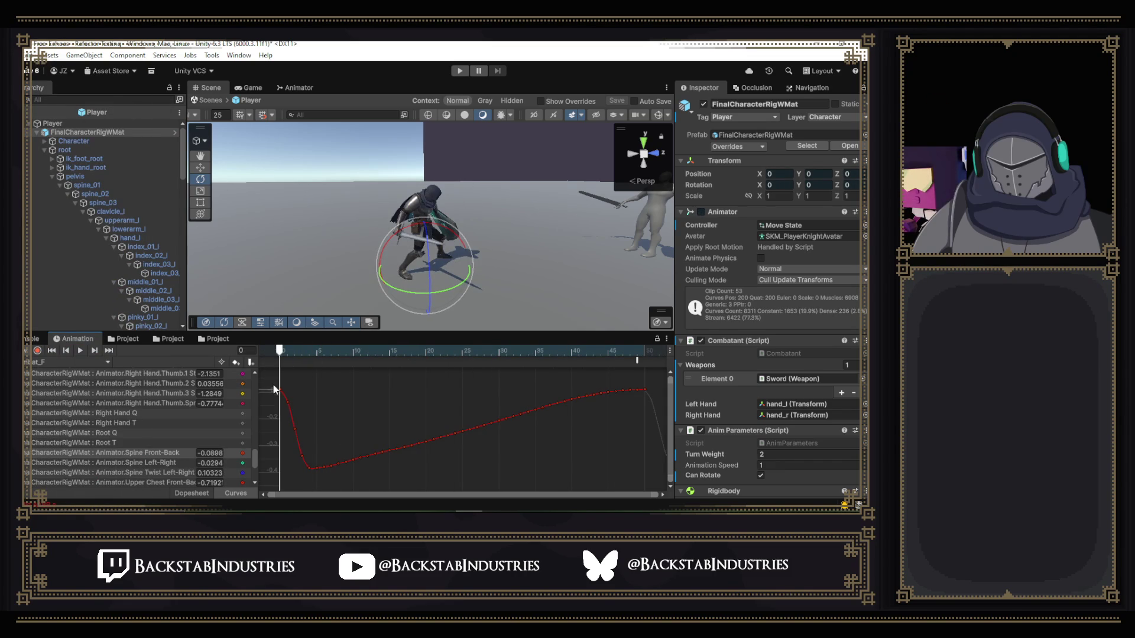
- Delete the Root Q curve, preview the hit pose at frame 13, then isolate the Upper Chest Twist curve
left_click_drag(254, 452, 256, 477)
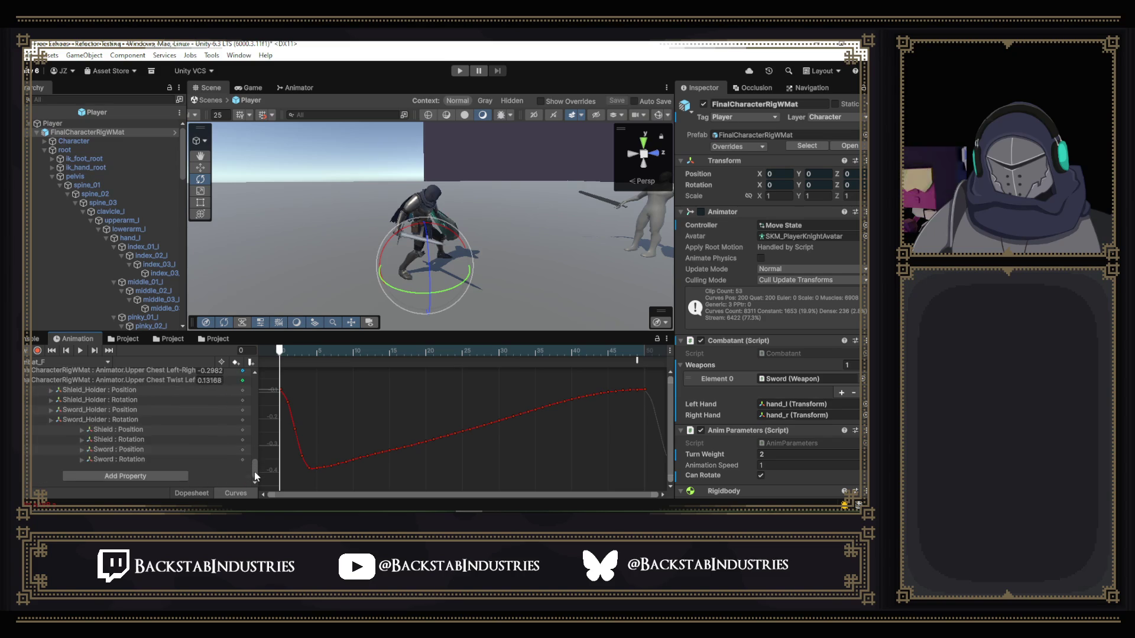
scroll(138, 432, "up", 5)
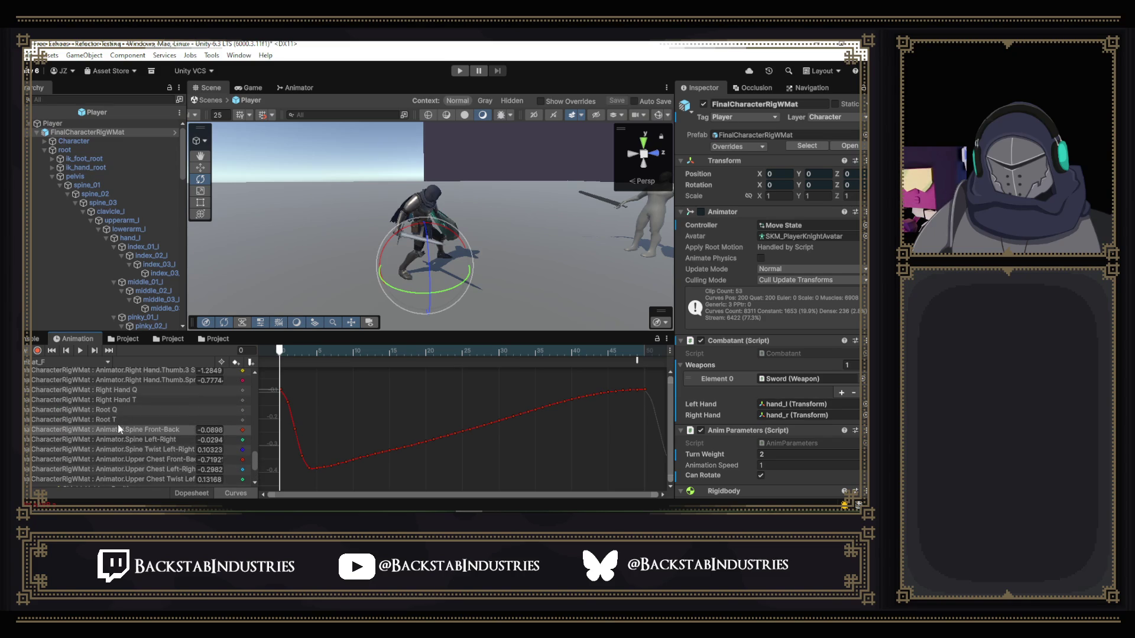
left_click(168, 411)
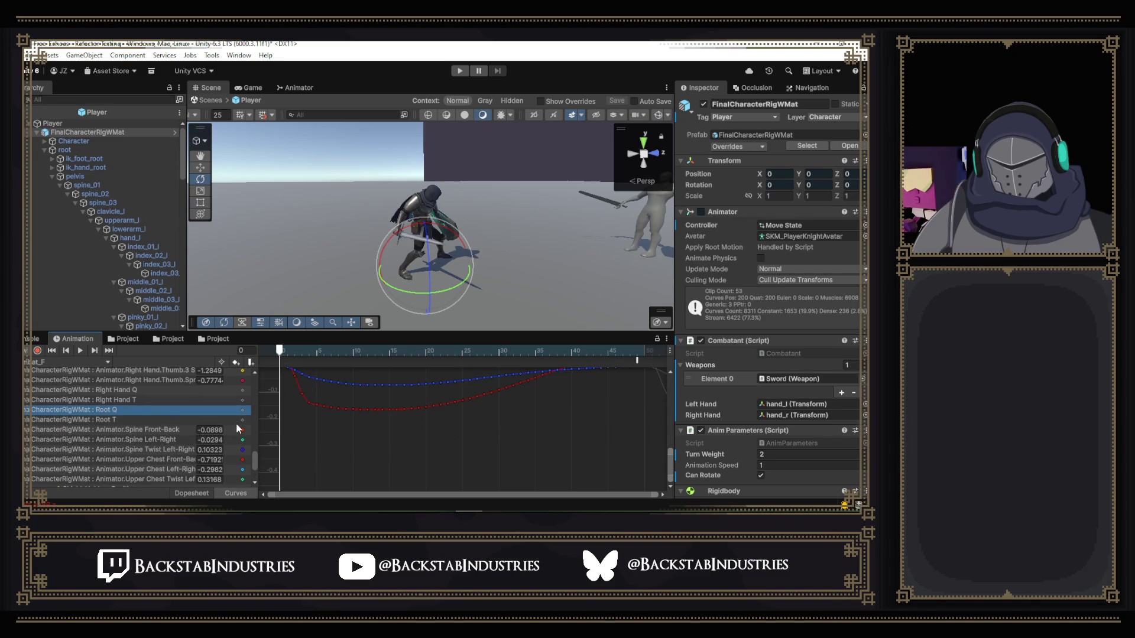
key("Delete")
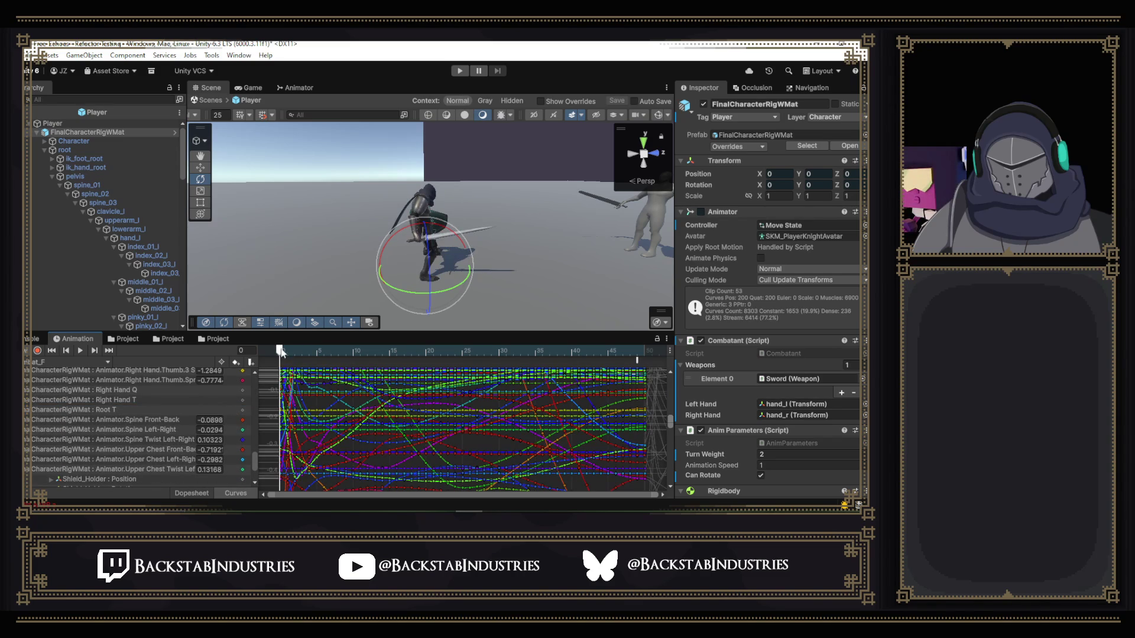
mouse_move(285, 348)
left_mouse_down()
mouse_move(374, 351)
mouse_move(279, 352)
left_mouse_up()
scroll(194, 437, "down", 3)
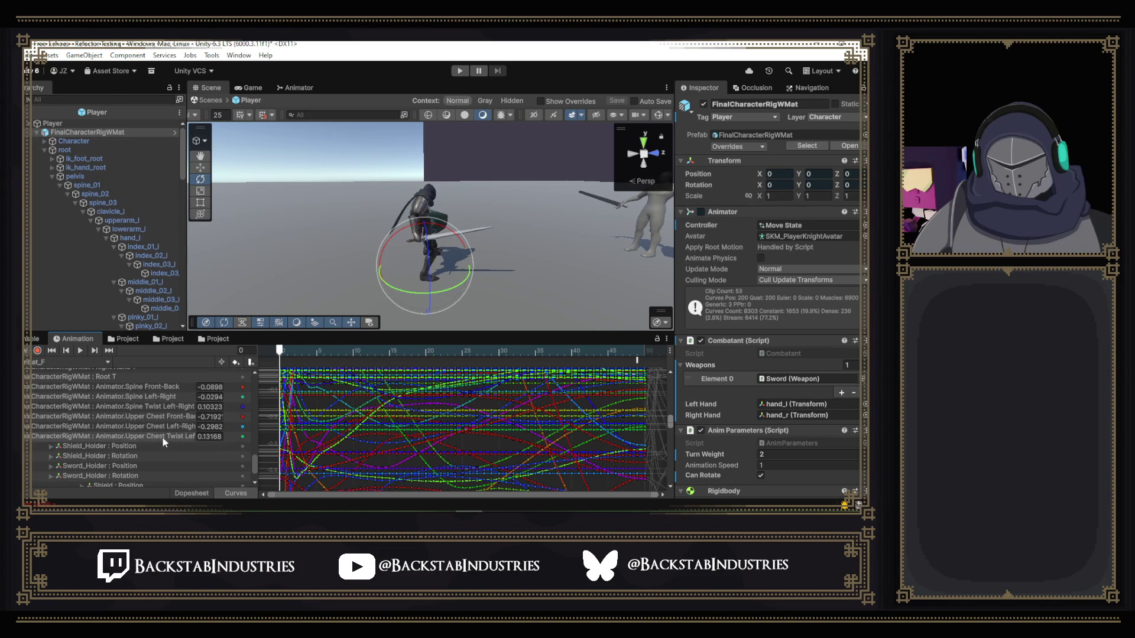
left_click(160, 436)
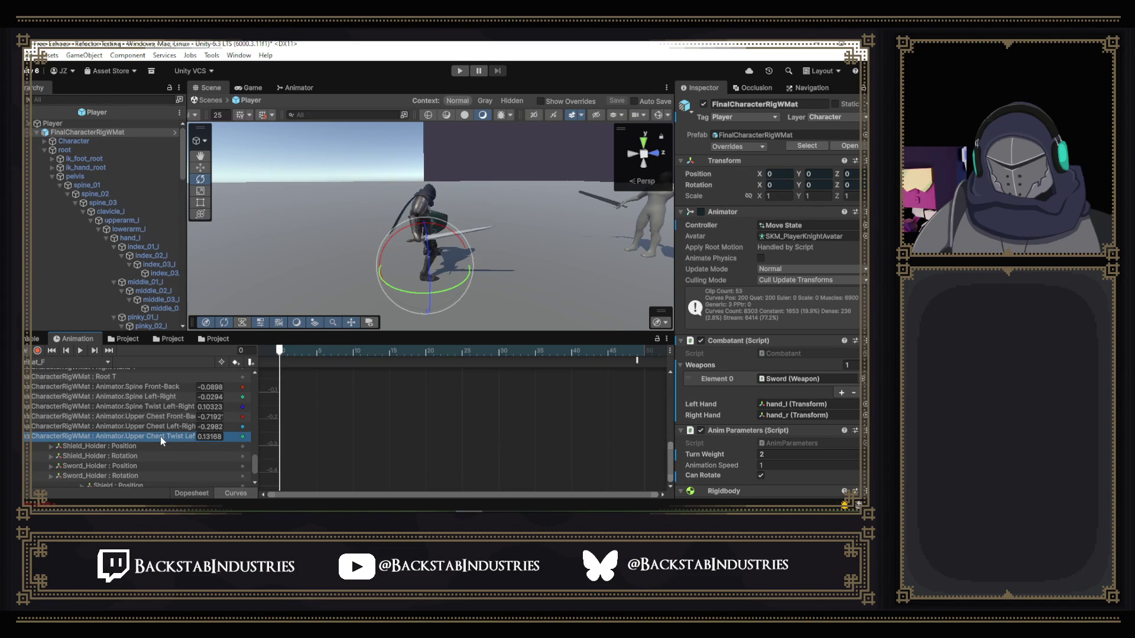
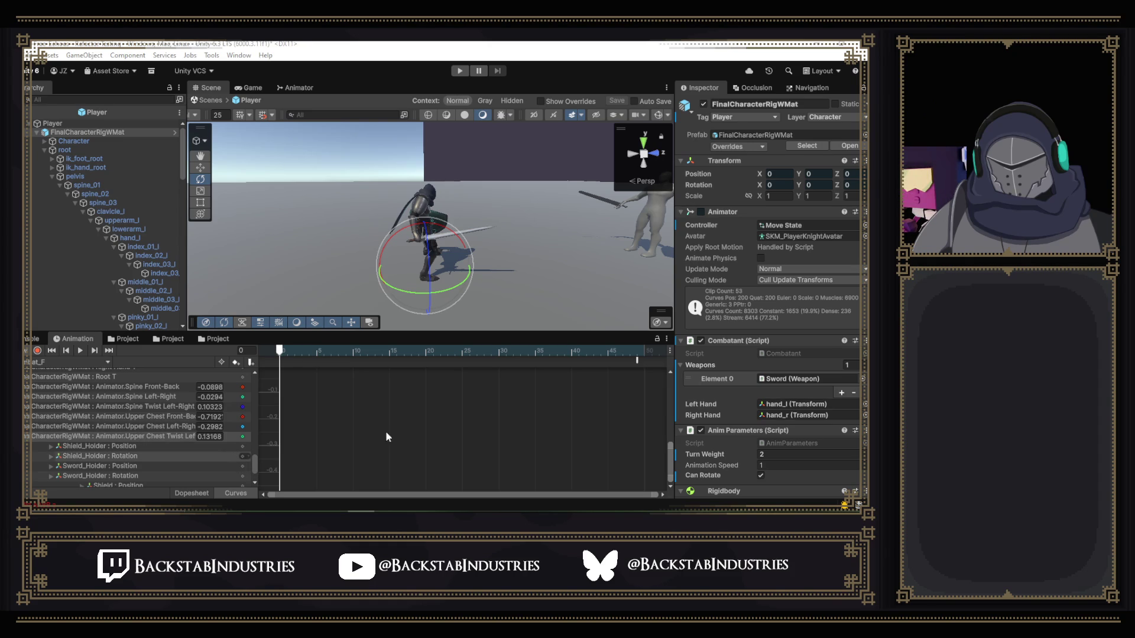
- Delete the Upper Chest Left-Right and Twist curves, then preview the Front-Back pose at frame 28
left_click(671, 451)
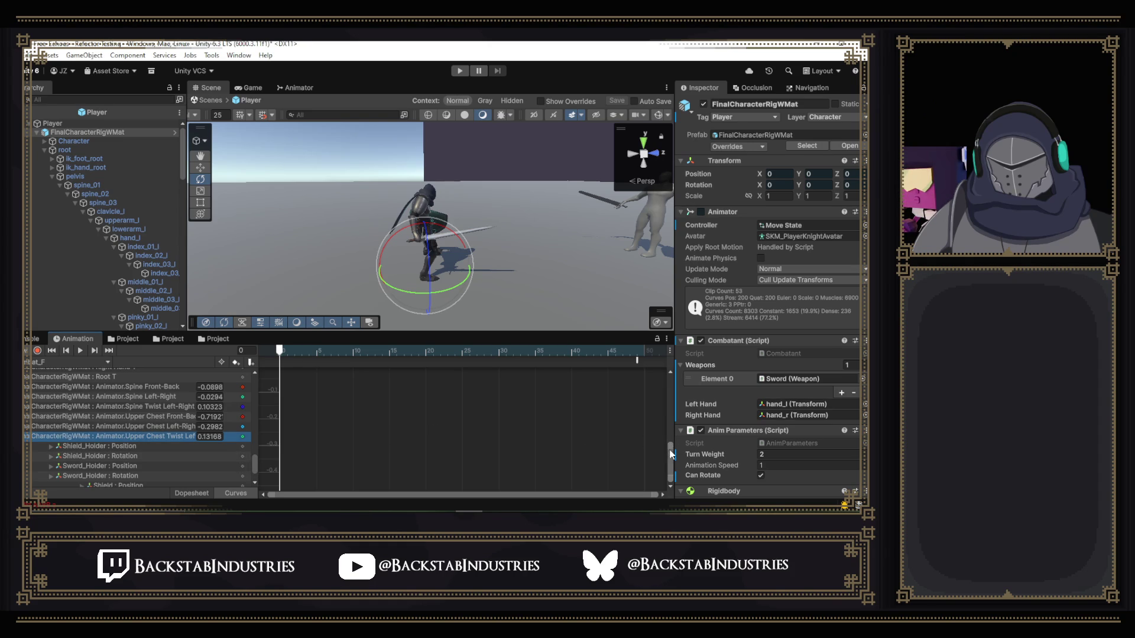
left_click_drag(671, 453, 661, 398)
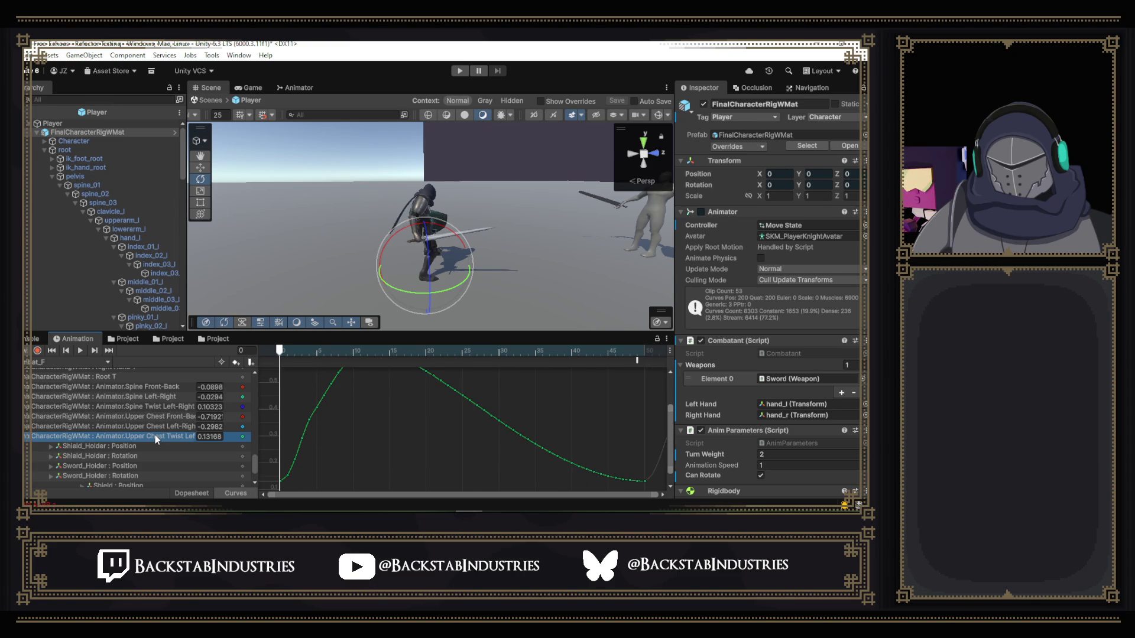
key("Delete")
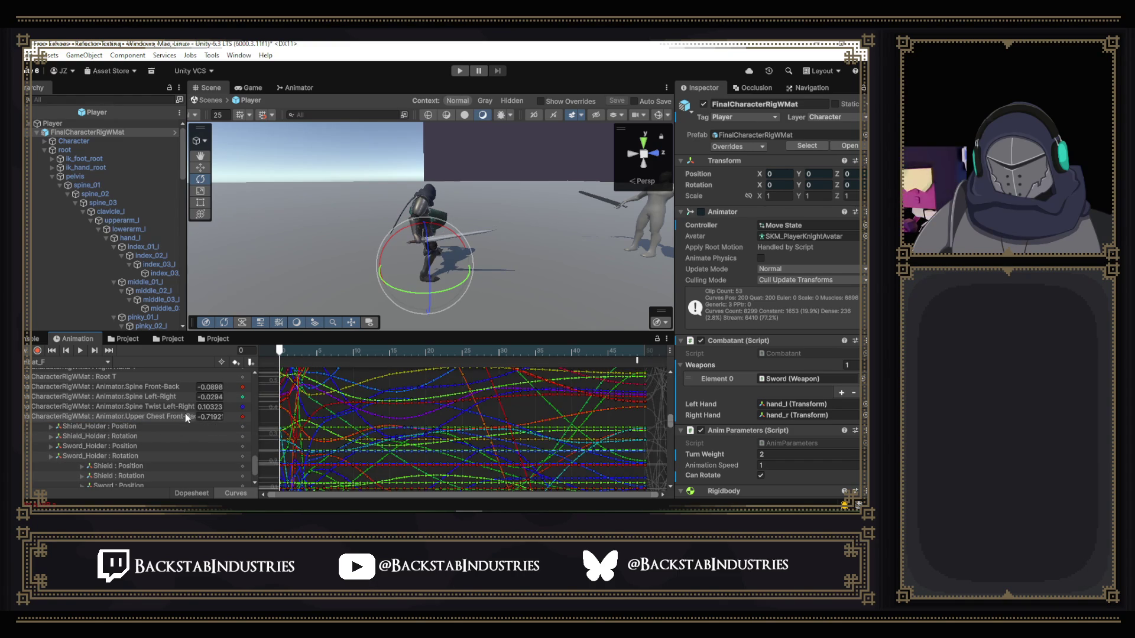
left_click(186, 415)
left_click_drag(286, 352, 480, 357)
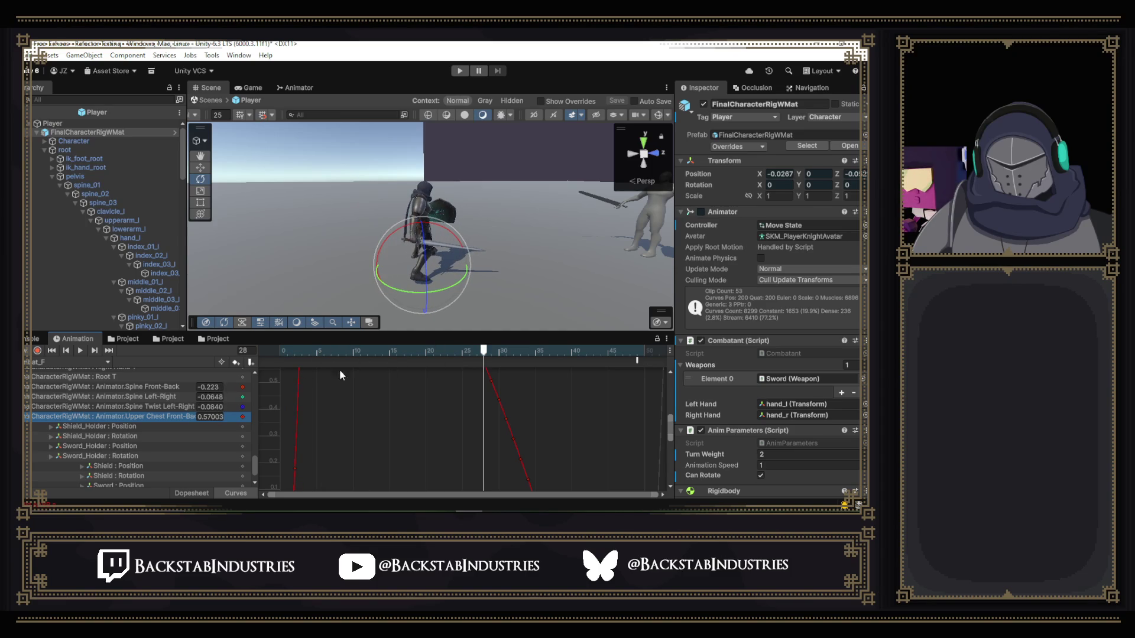
- Delete the Spine Twist Left-Right and Spine Left-Right curves
left_click(143, 406)
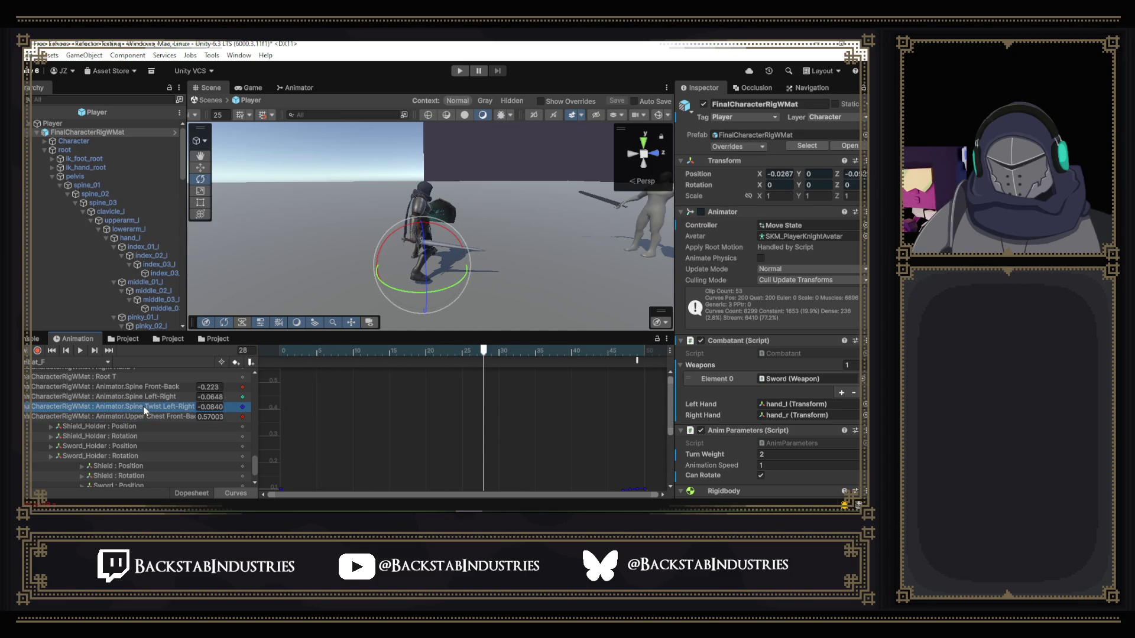
key("Delete")
left_click(162, 396)
key("Delete")
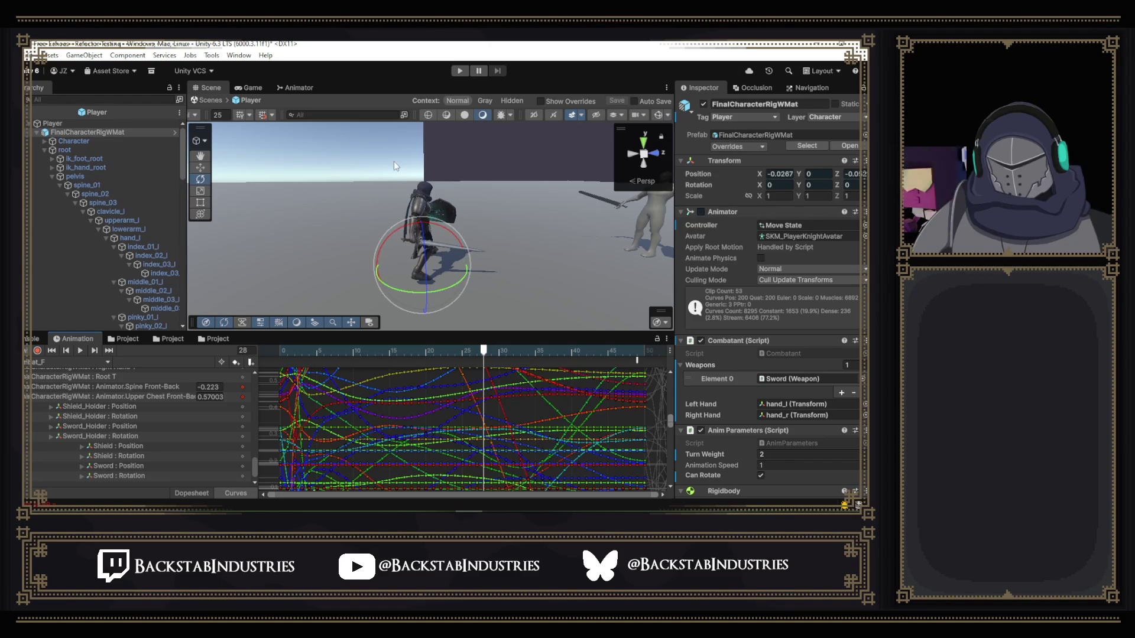
- Play-test the knight's trimmed animation in the Game view, then stop play mode
left_click(465, 75)
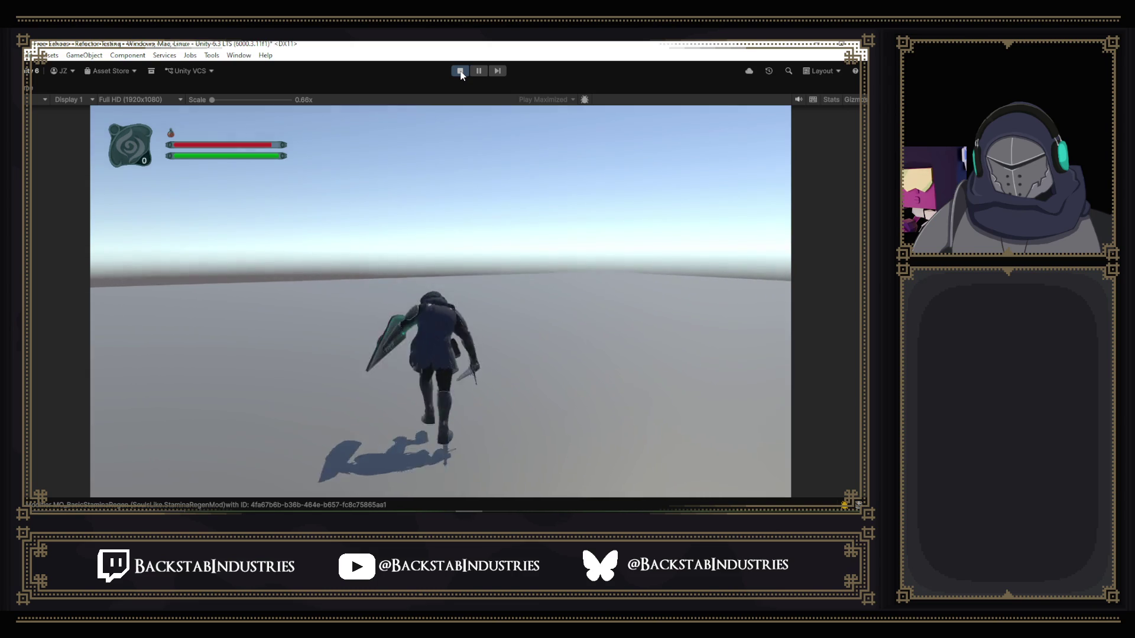
left_click(461, 73)
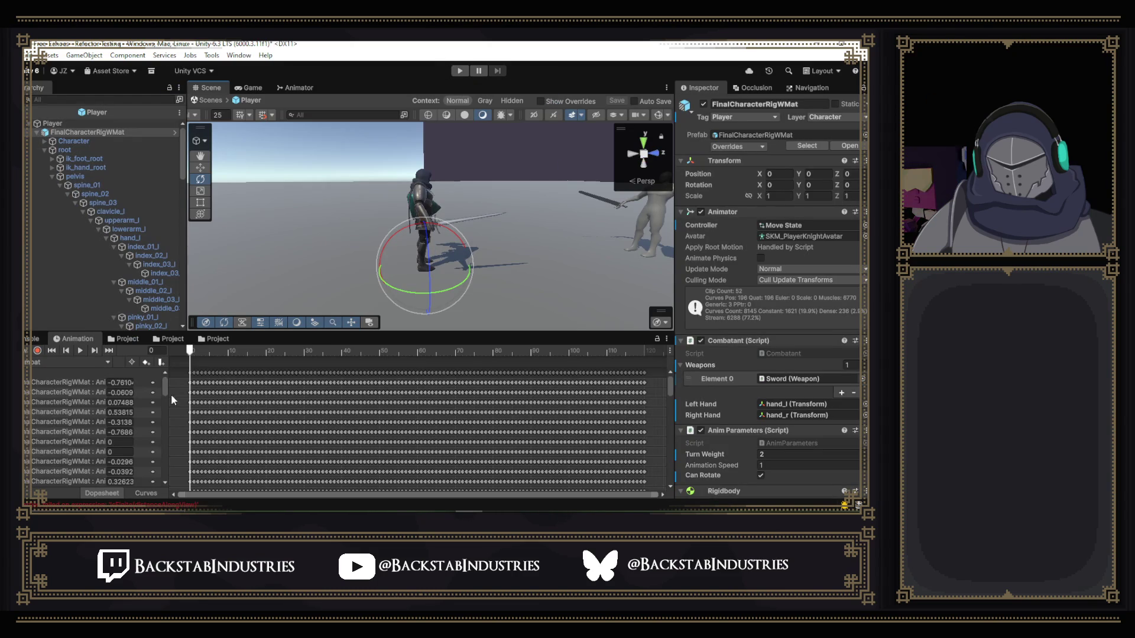
- Switch the Animation window to Curves and widen the property column to show full names
left_click_drag(164, 387, 165, 495)
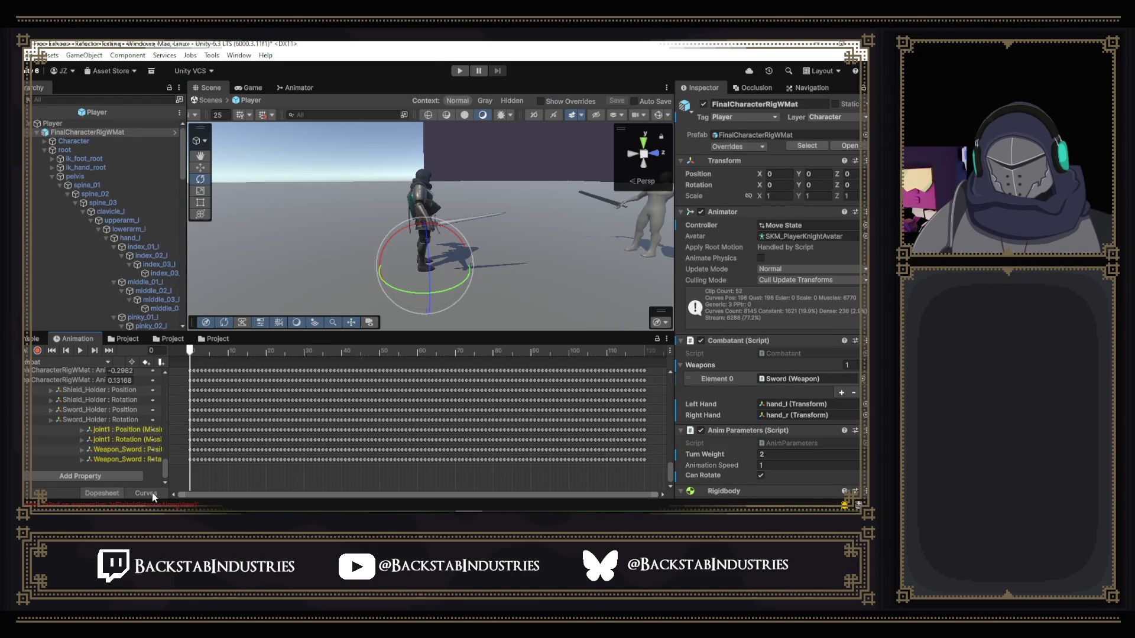
left_click(150, 489)
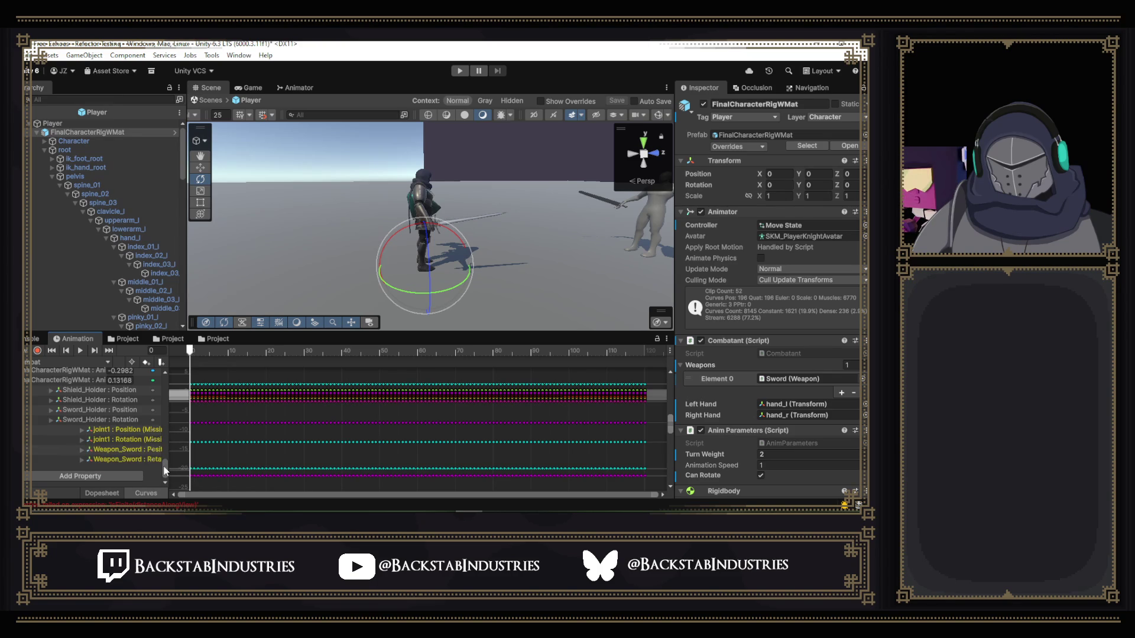
scroll(162, 440, "up", 3)
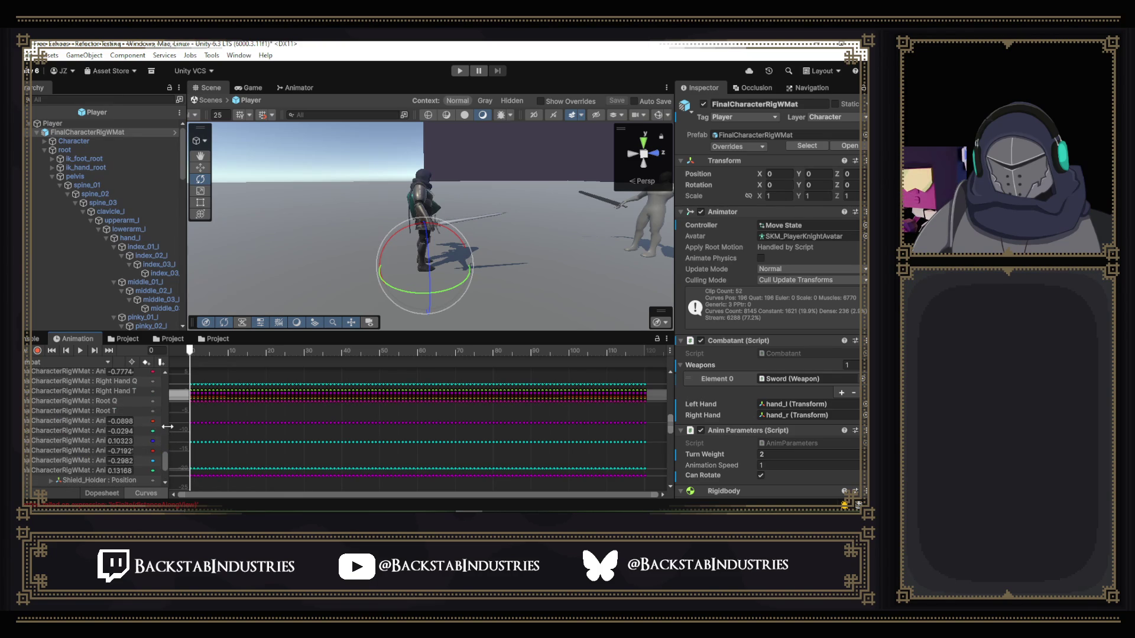
left_click_drag(167, 431, 276, 426)
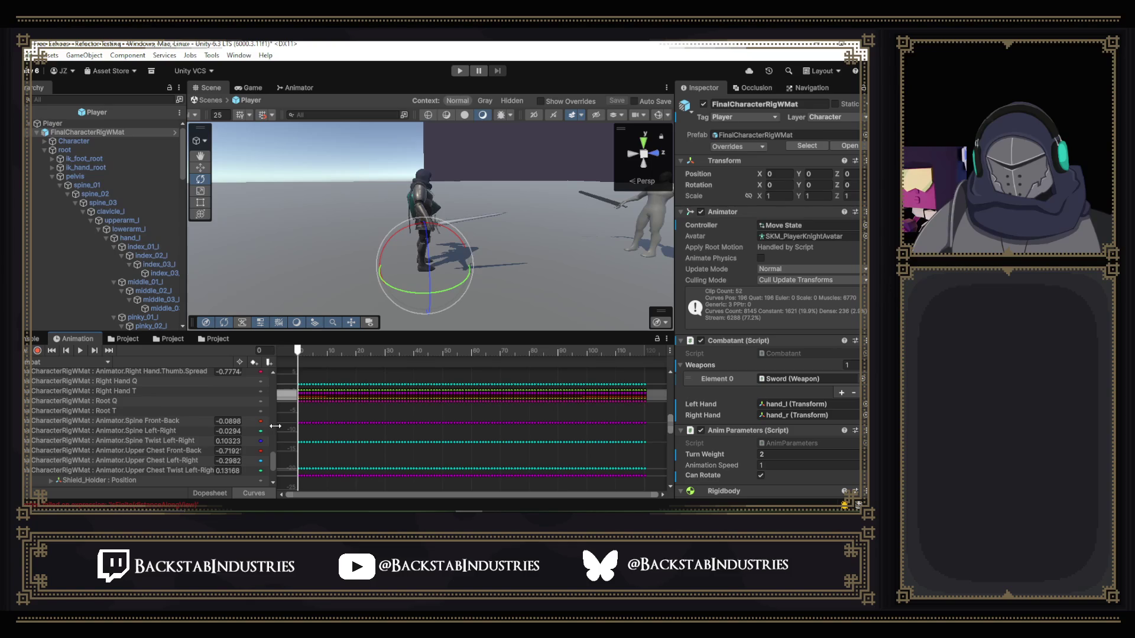
left_click(118, 400)
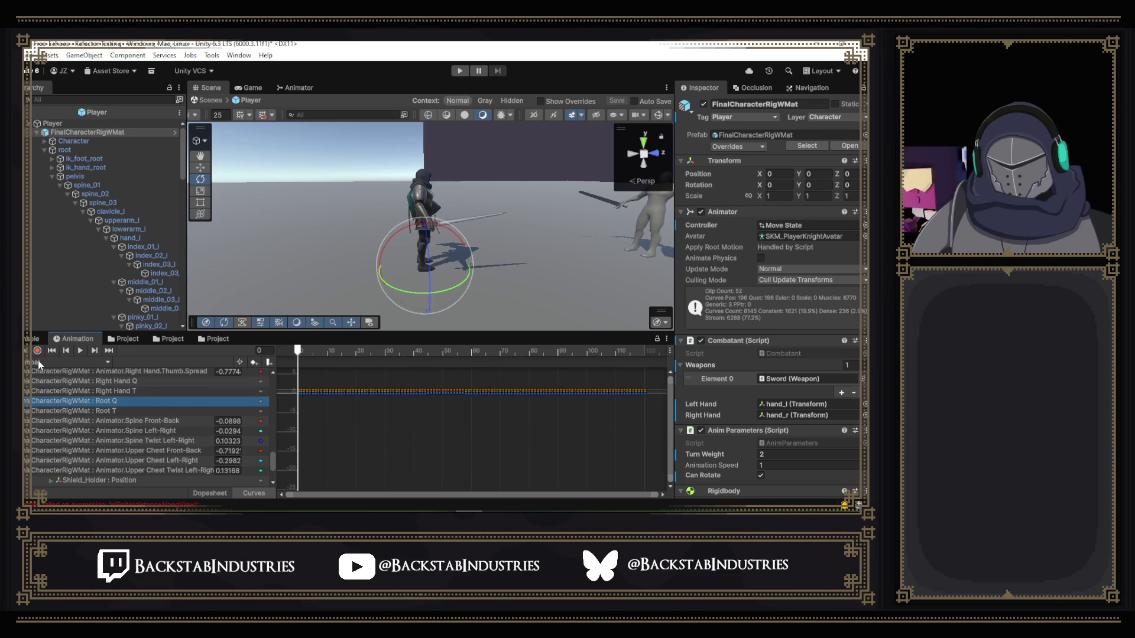
- Load the Combat_F clip and show only its Upper Chest Front-Back curve
left_click(42, 362)
left_click(36, 81)
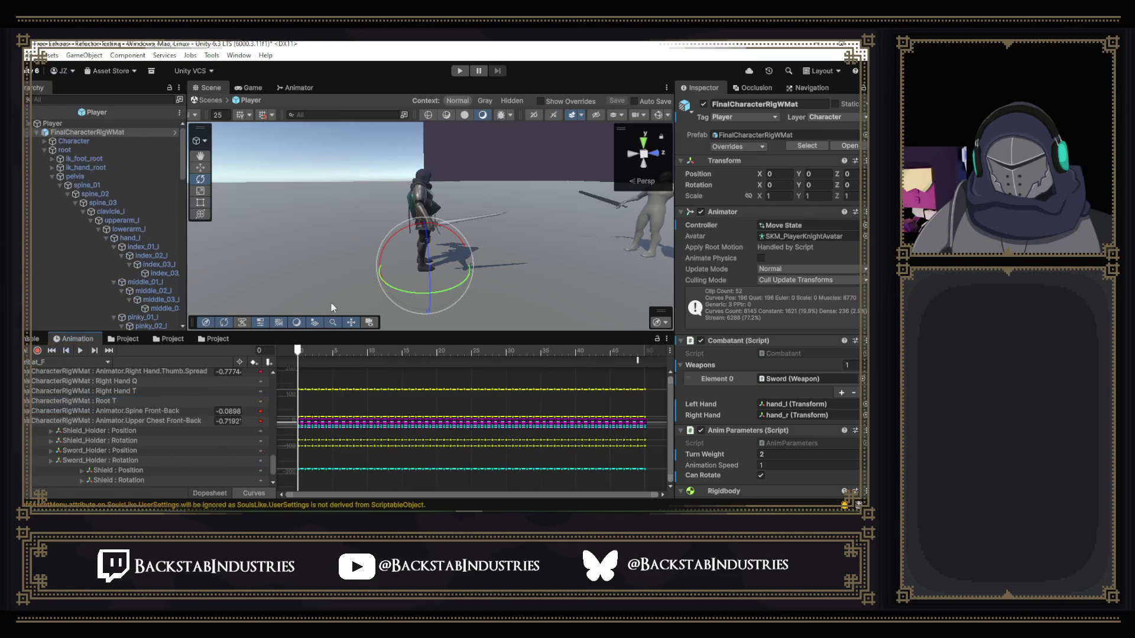
left_click(153, 421)
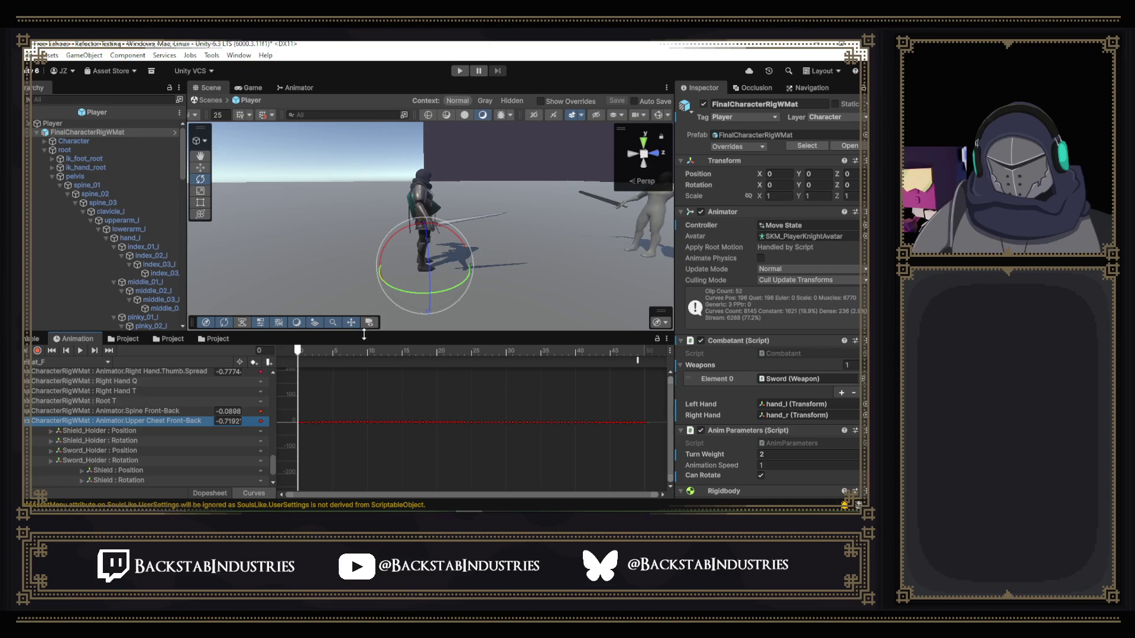
- Make the animation editor taller and zoom into the curve view
left_click_drag(364, 333, 364, 226)
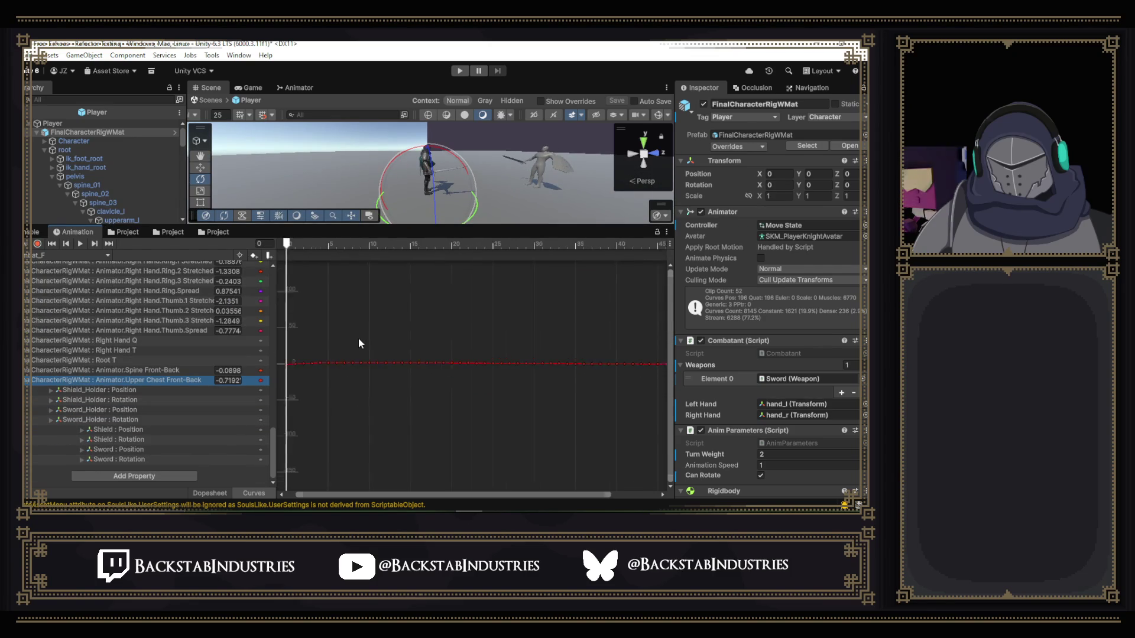
scroll(358, 338, "up", 5)
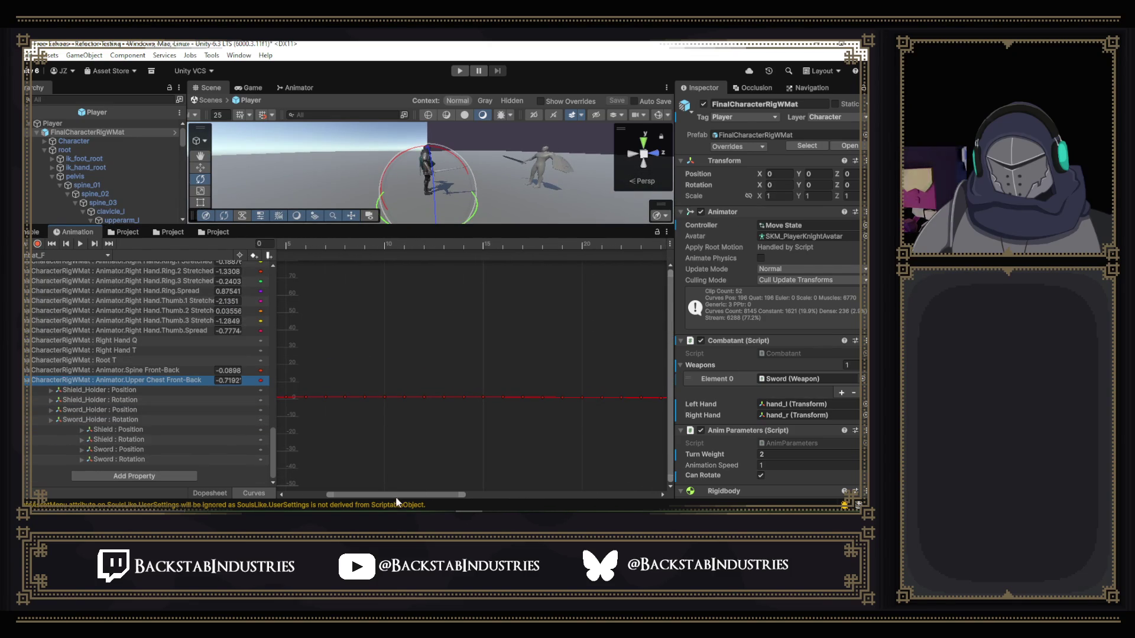
left_click_drag(392, 495, 296, 486)
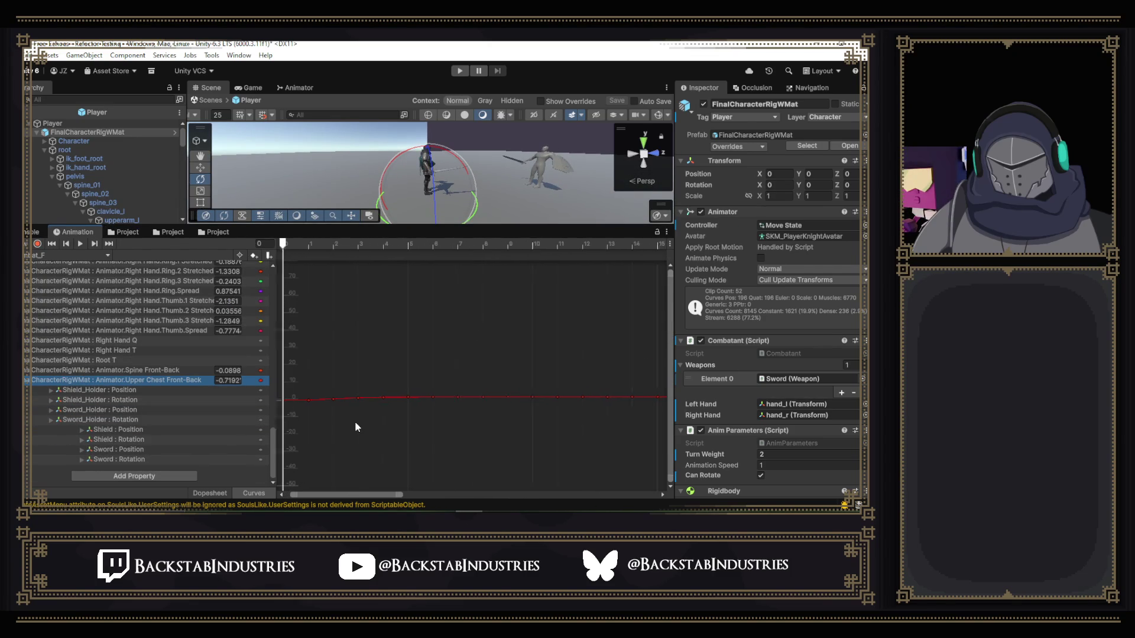
scroll(356, 421, "up", 6)
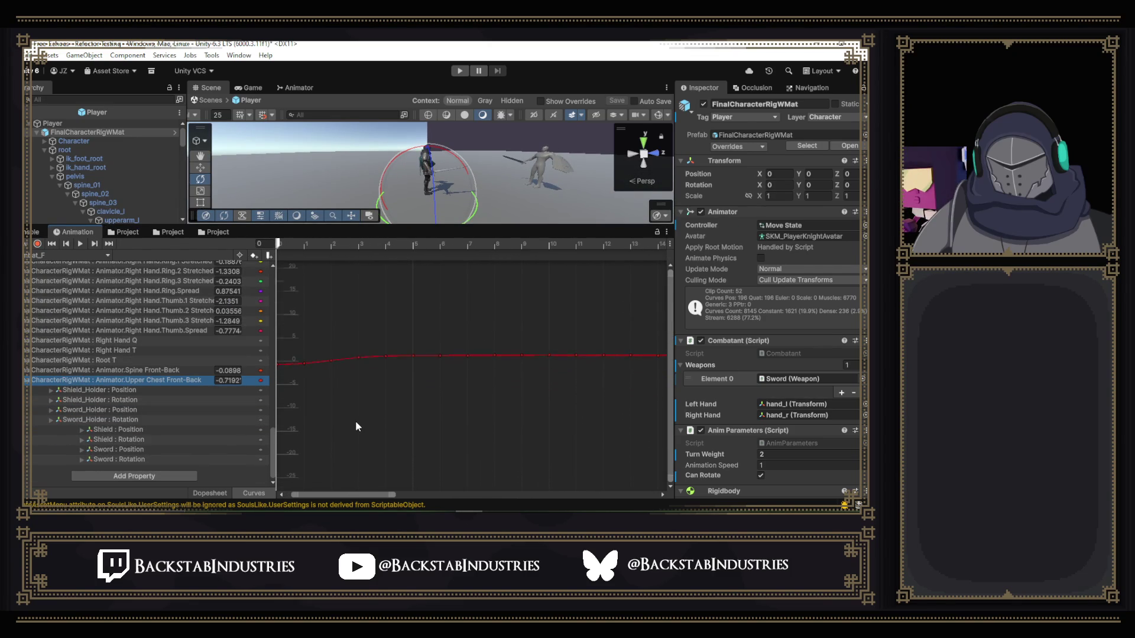
scroll(356, 421, "up", 5)
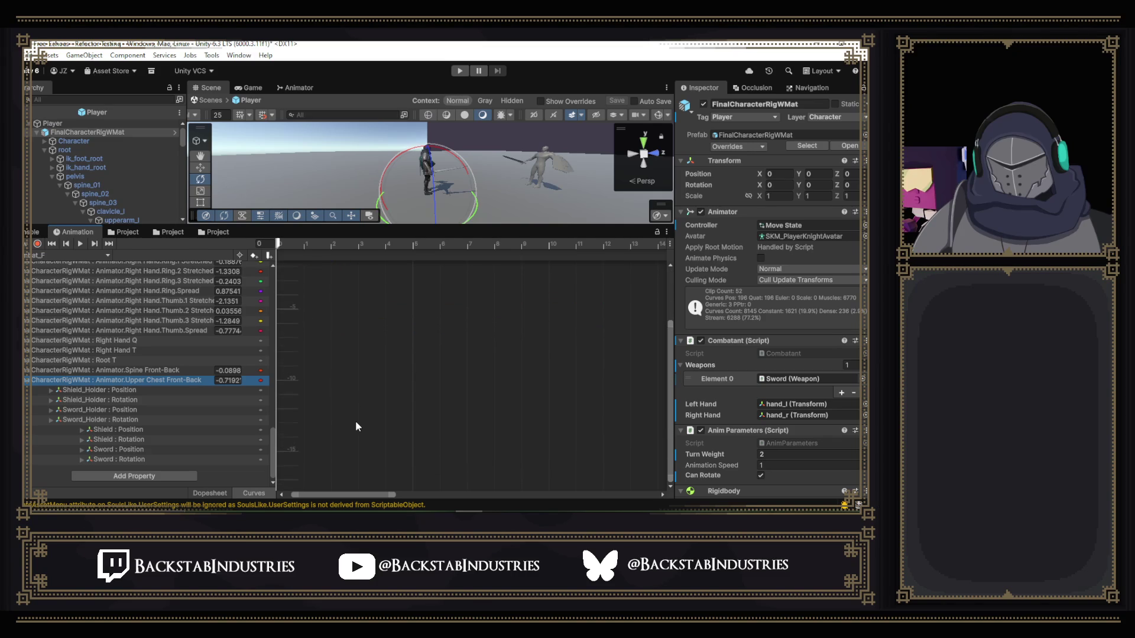
left_click_drag(670, 364, 670, 287)
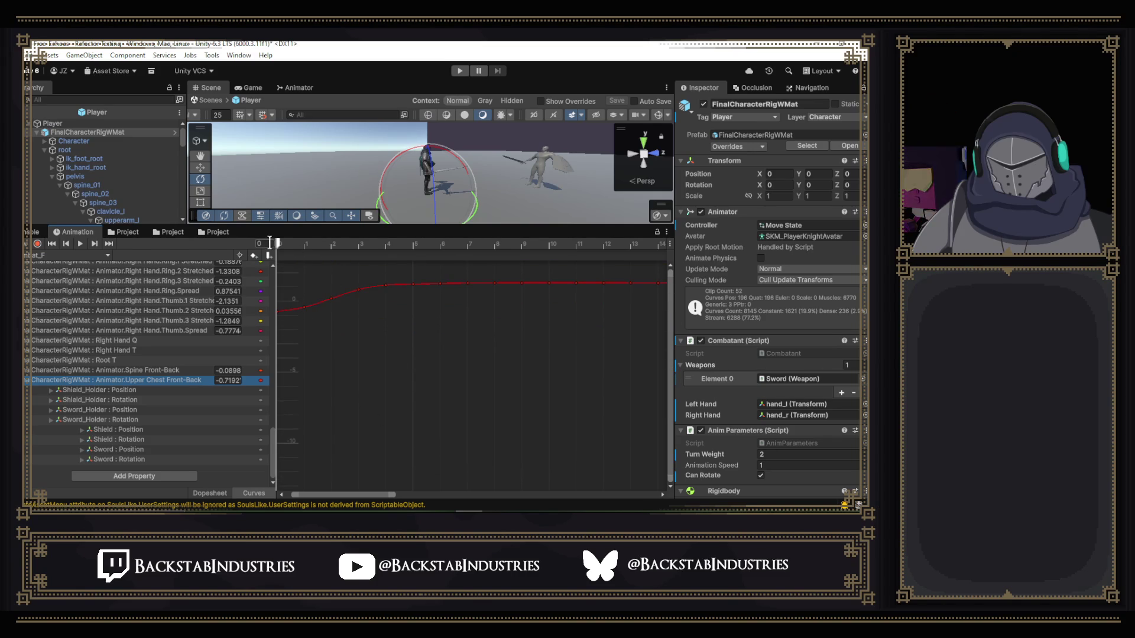
- Scrub the Combat_F preview to frame 1 and select the Spine Front-Back curve
mouse_move(279, 244)
left_mouse_down()
mouse_move(467, 260)
mouse_move(444, 267)
left_mouse_up()
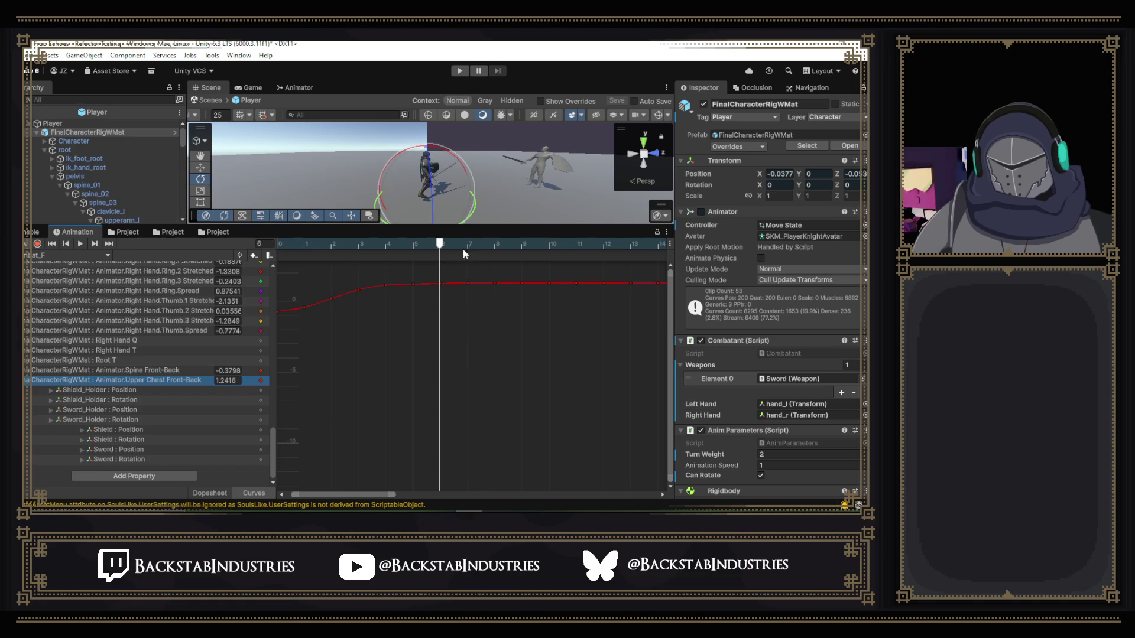
left_click(264, 370)
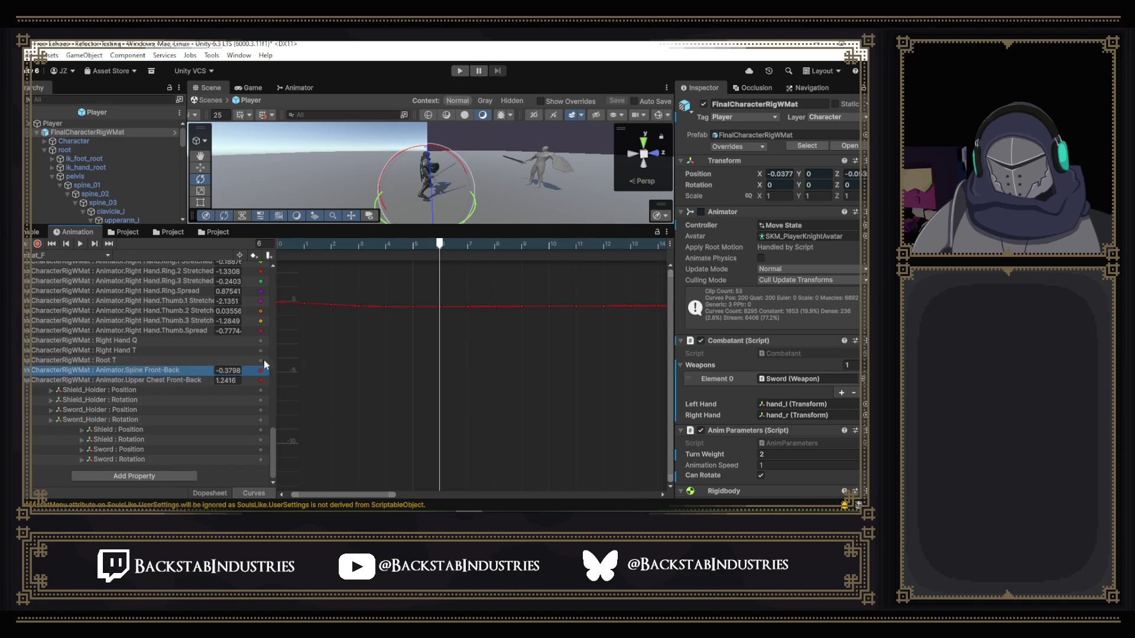
left_click_drag(269, 441, 270, 270)
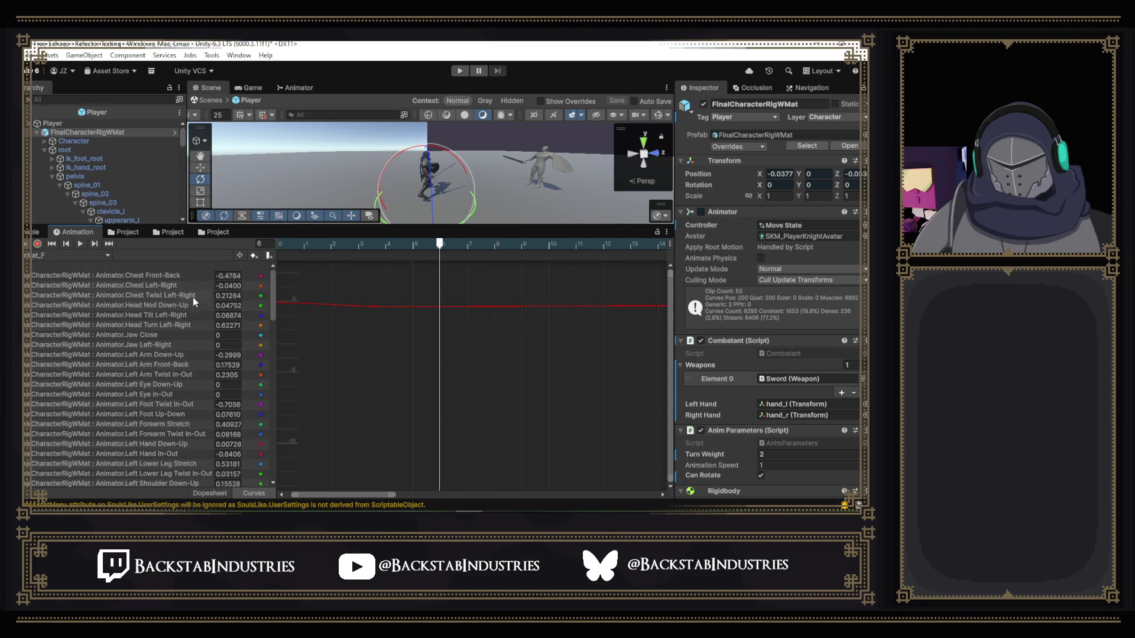
- Delete the Chest Twist Left-Right and Chest Left-Right curves
left_click(158, 298)
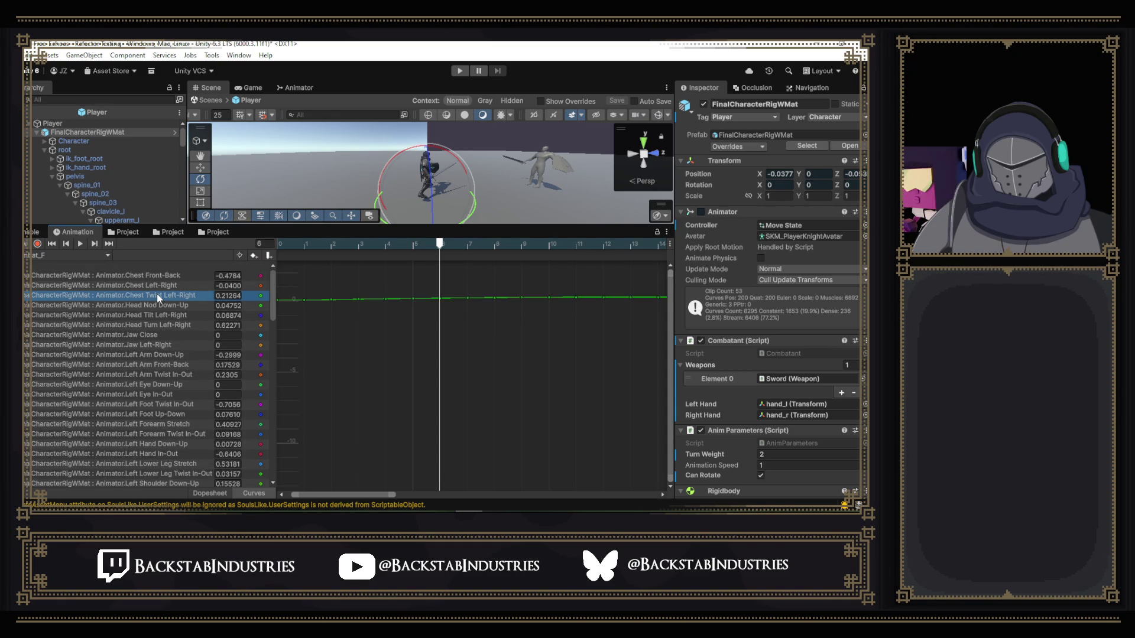
key("Delete")
left_click(160, 286)
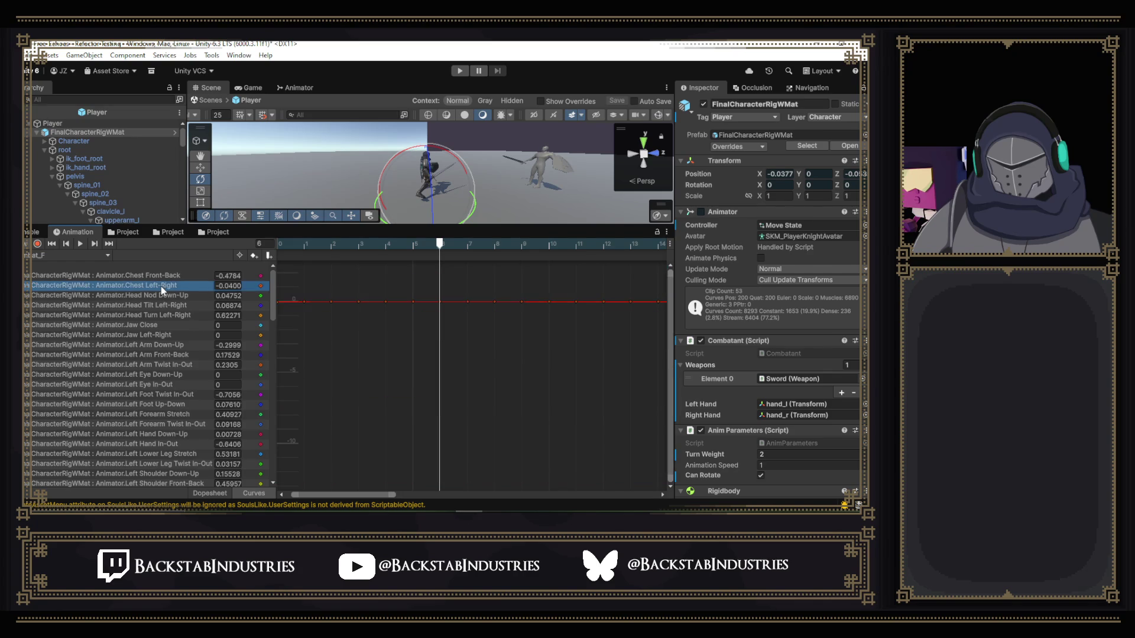
key("Delete")
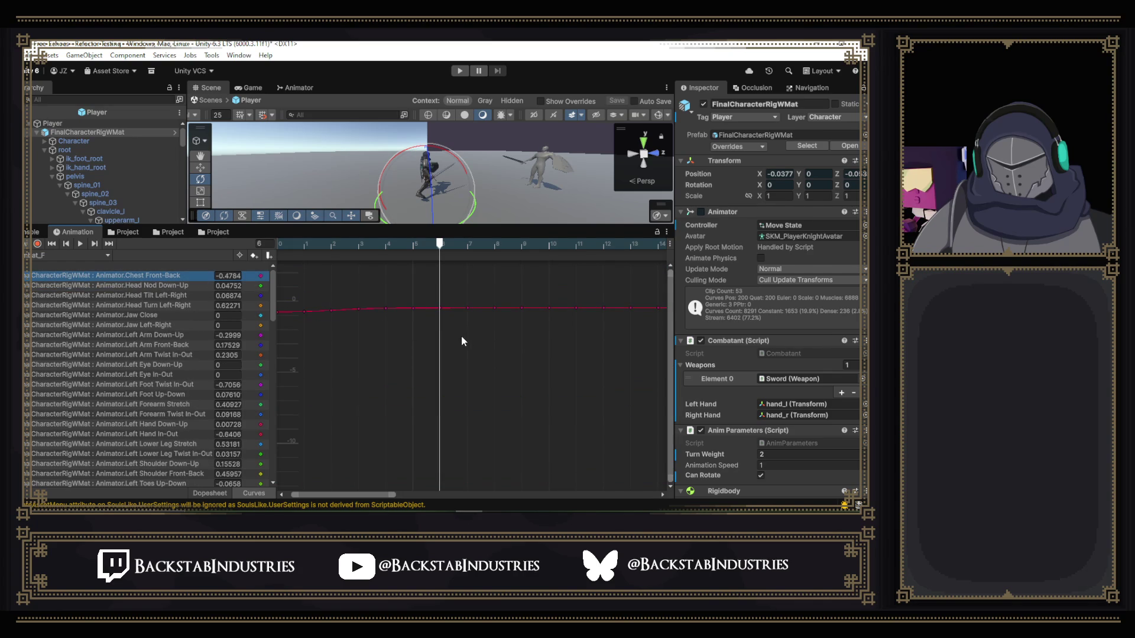
- Orbit close to the knight, scrub to frame 8, and show the Spine Front-Back curve
mouse_move(494, 185)
left_mouse_down()
mouse_move(238, 179)
mouse_move(319, 286)
left_mouse_up()
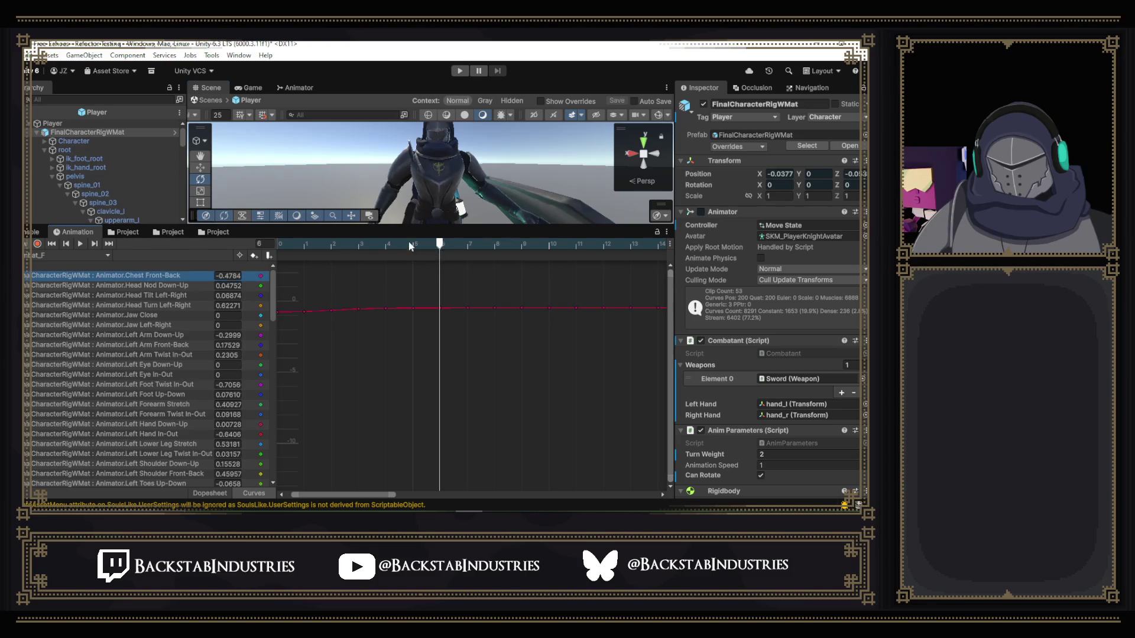
mouse_move(409, 242)
left_mouse_down()
mouse_move(289, 242)
mouse_move(498, 242)
left_mouse_up()
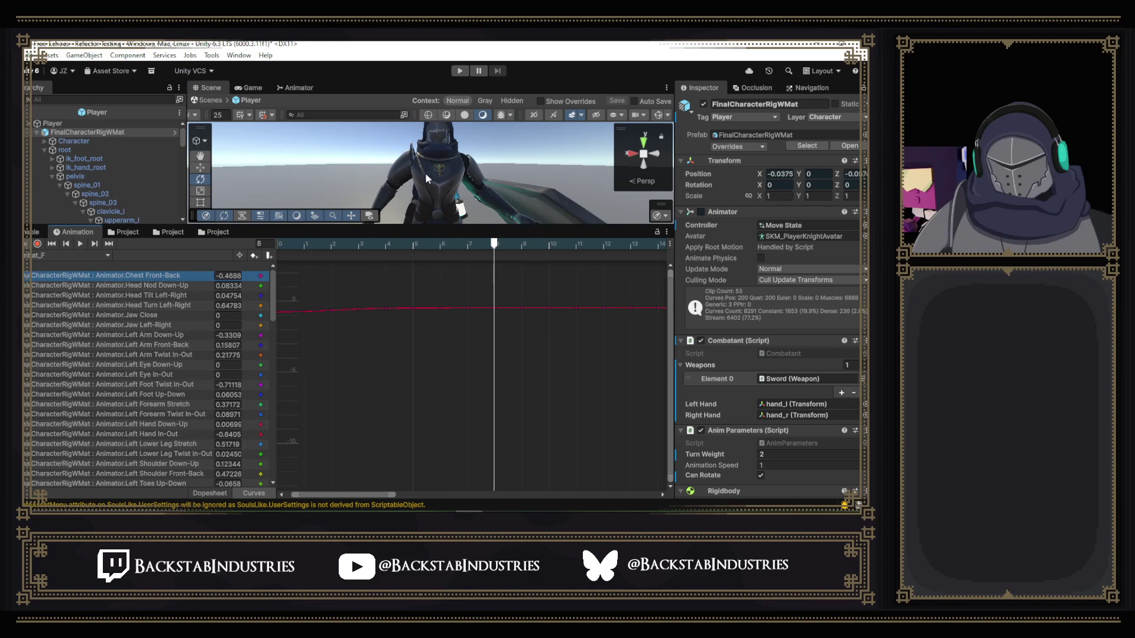
left_click_drag(425, 173, 733, 177)
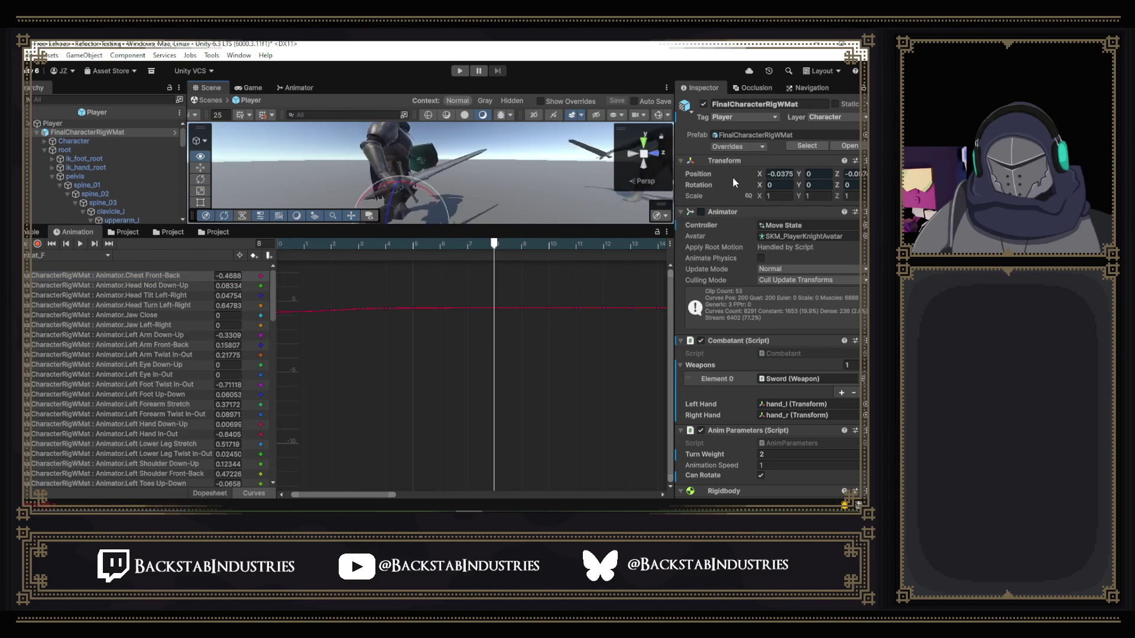
key("alt")
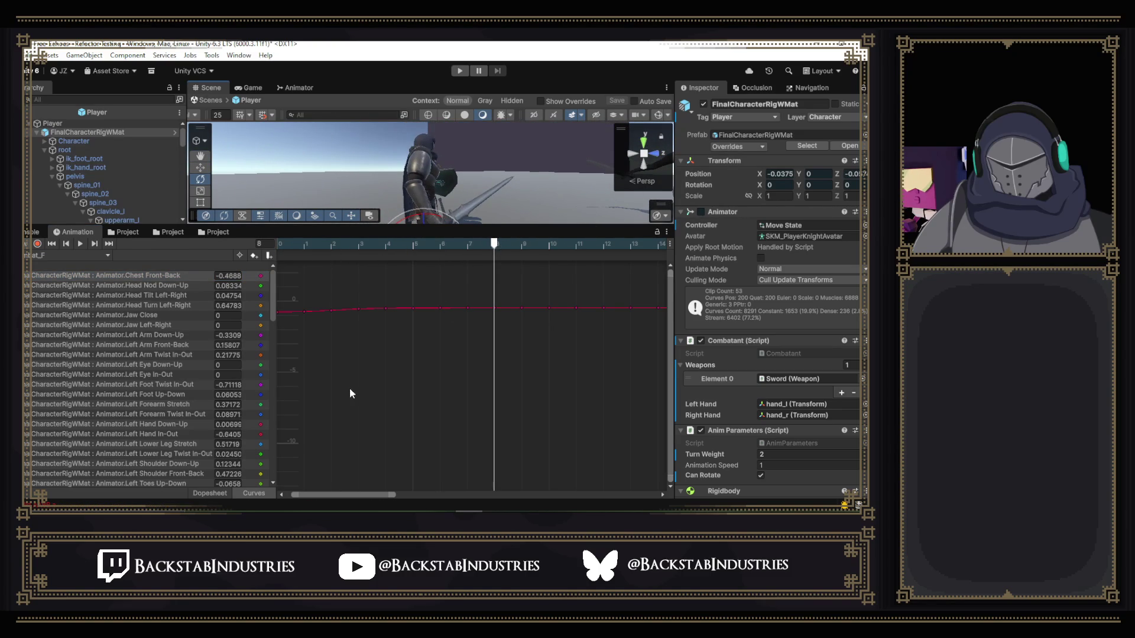
left_click_drag(273, 289, 263, 452)
left_click(176, 372)
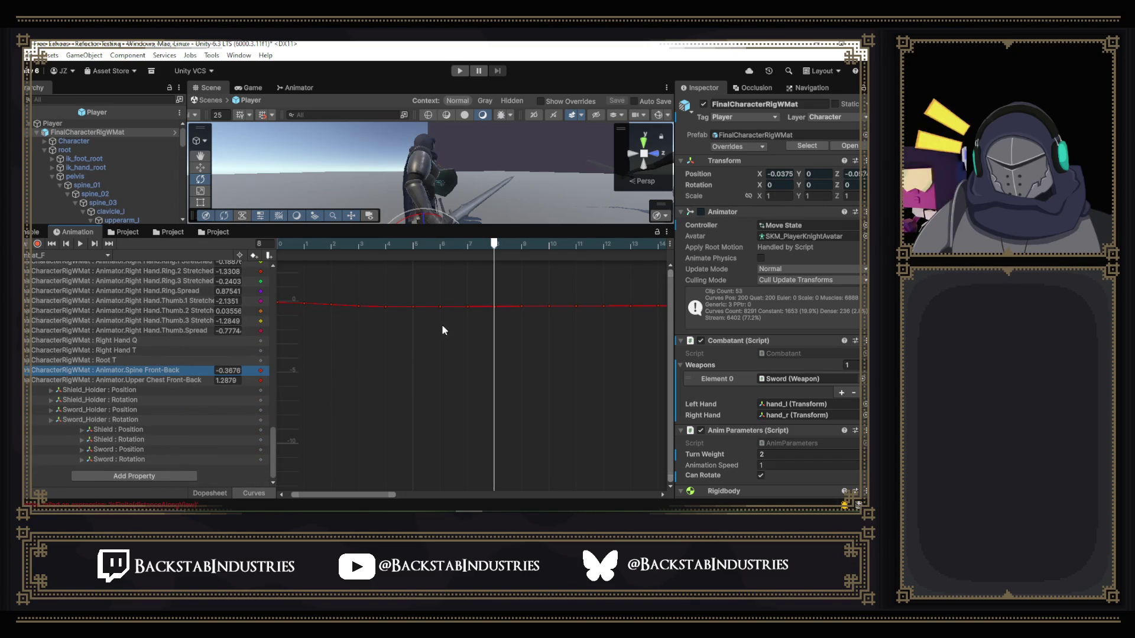
- Move the playhead to frame 4 and drag the Spine Front-Back key there to -0.3827
left_click(441, 246)
mouse_move(402, 255)
left_mouse_down()
mouse_move(370, 253)
mouse_move(386, 260)
left_mouse_up()
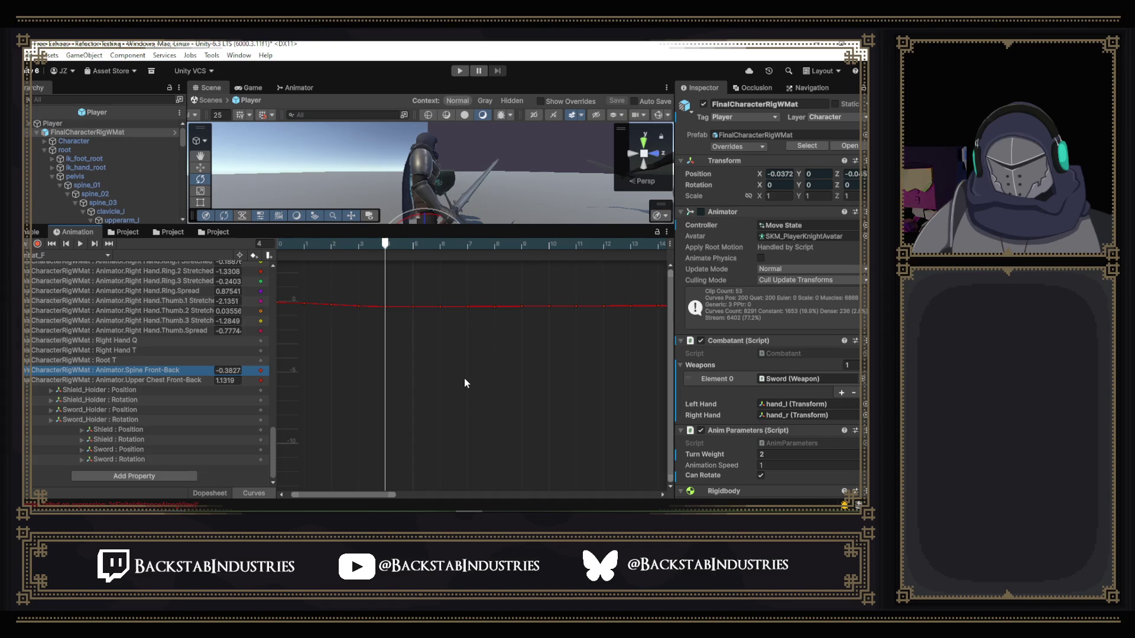
scroll(463, 383, "down", 3)
scroll(463, 377, "up", 3)
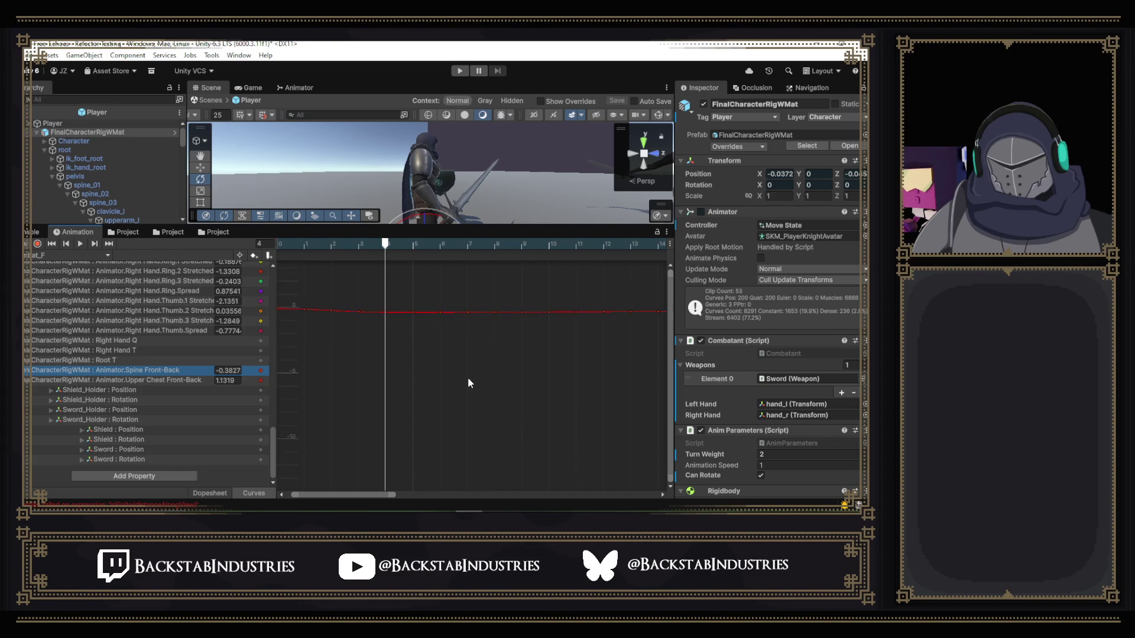
left_click_drag(670, 367, 667, 335)
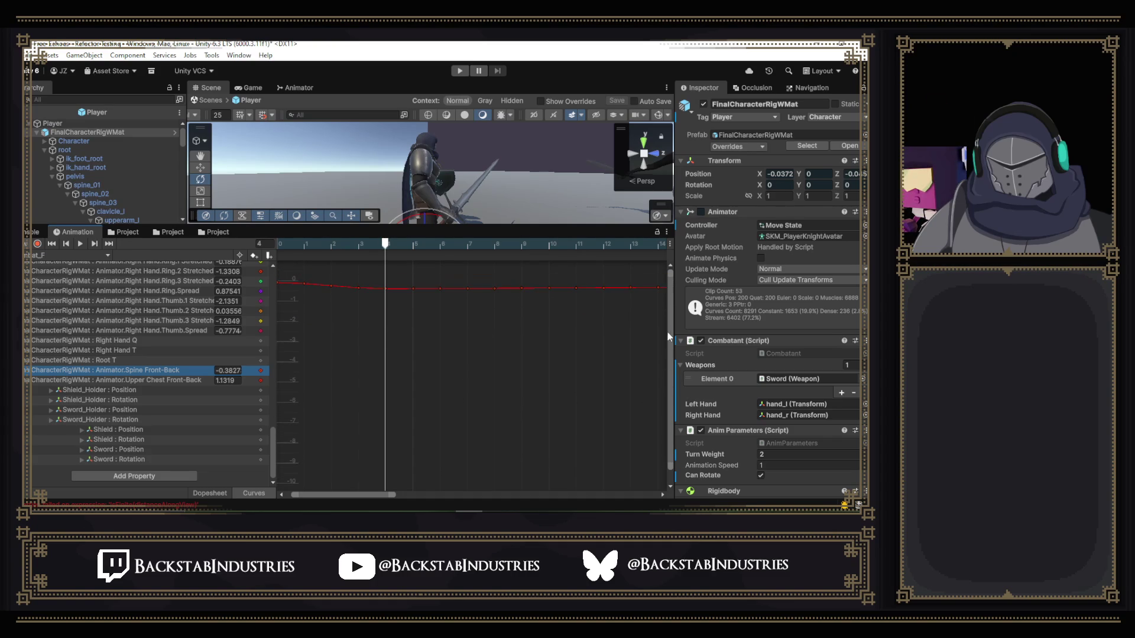
scroll(487, 303, "up", 3)
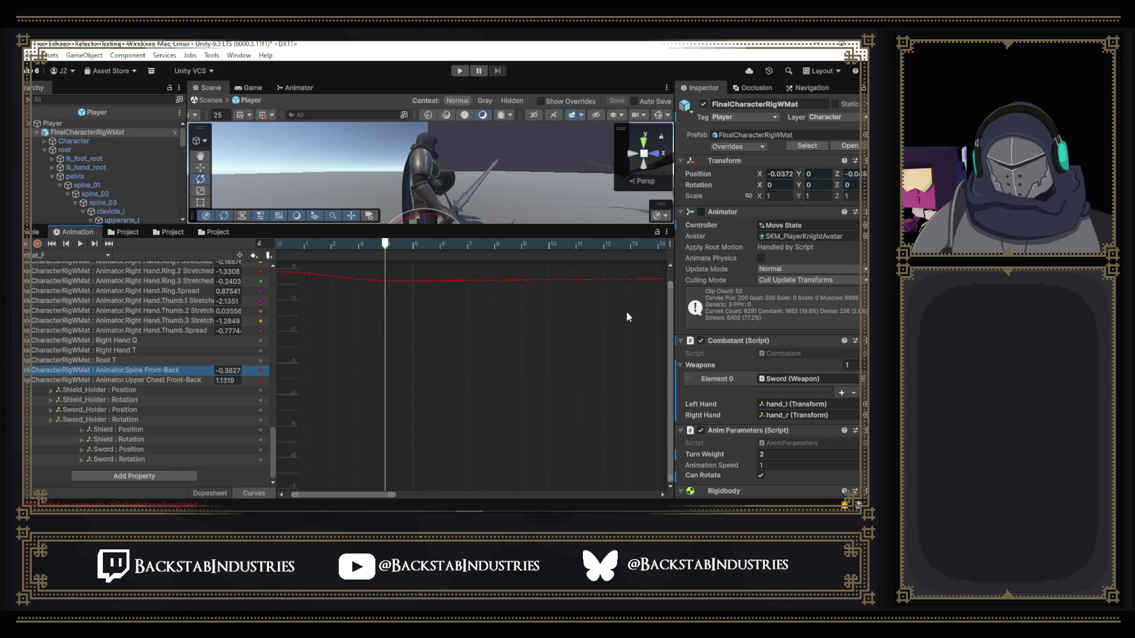
scroll(471, 324, "down", 3)
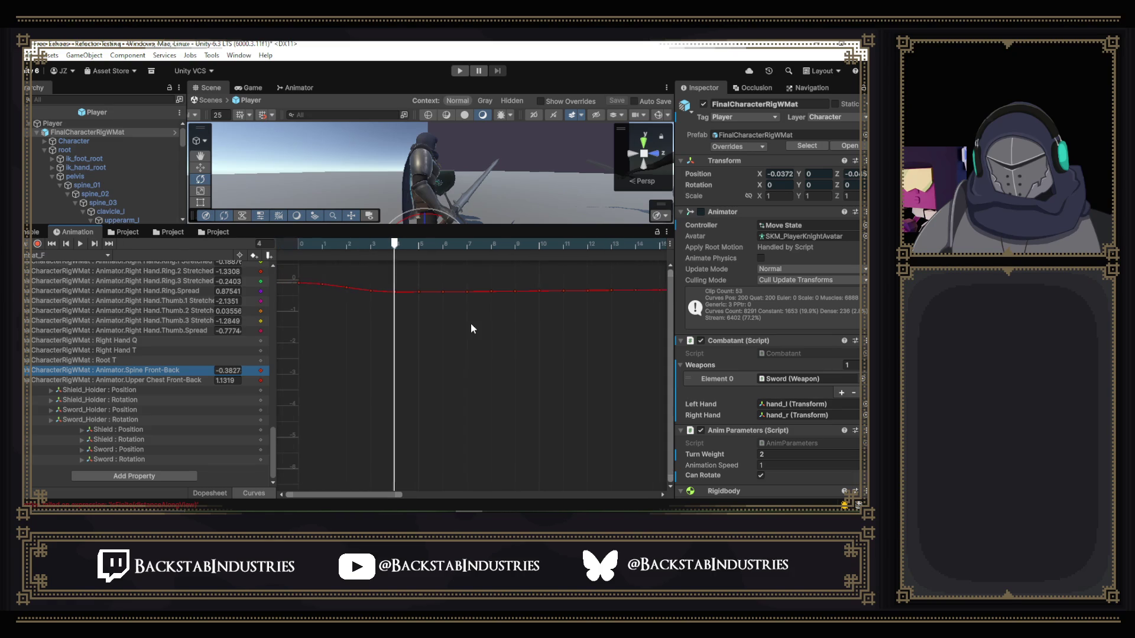
scroll(470, 324, "down", 6)
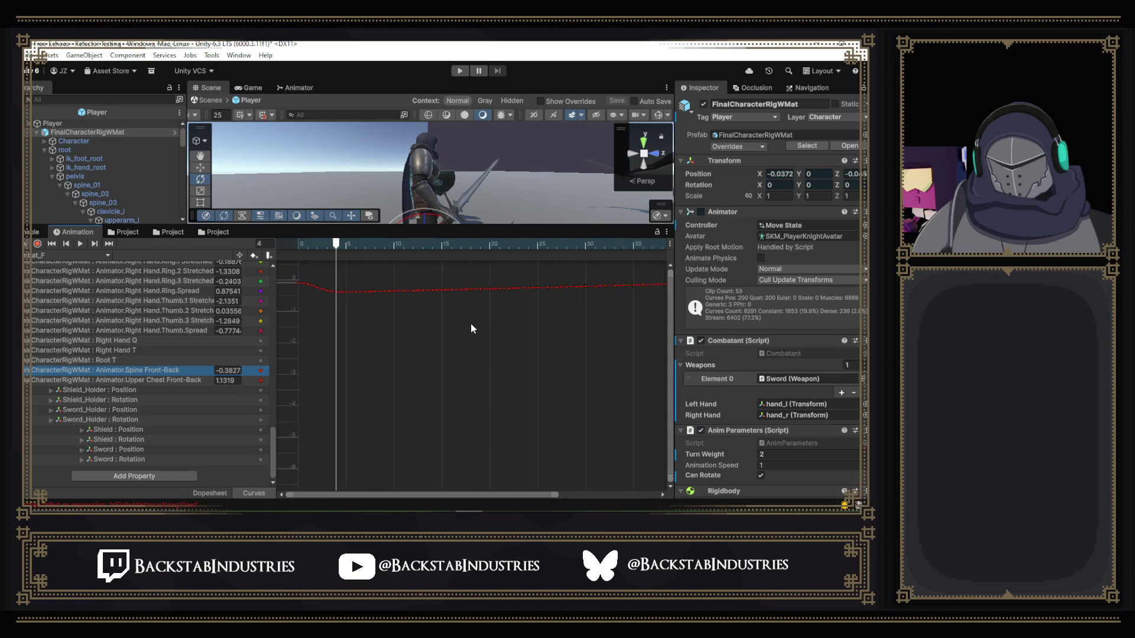
scroll(470, 324, "down", 2)
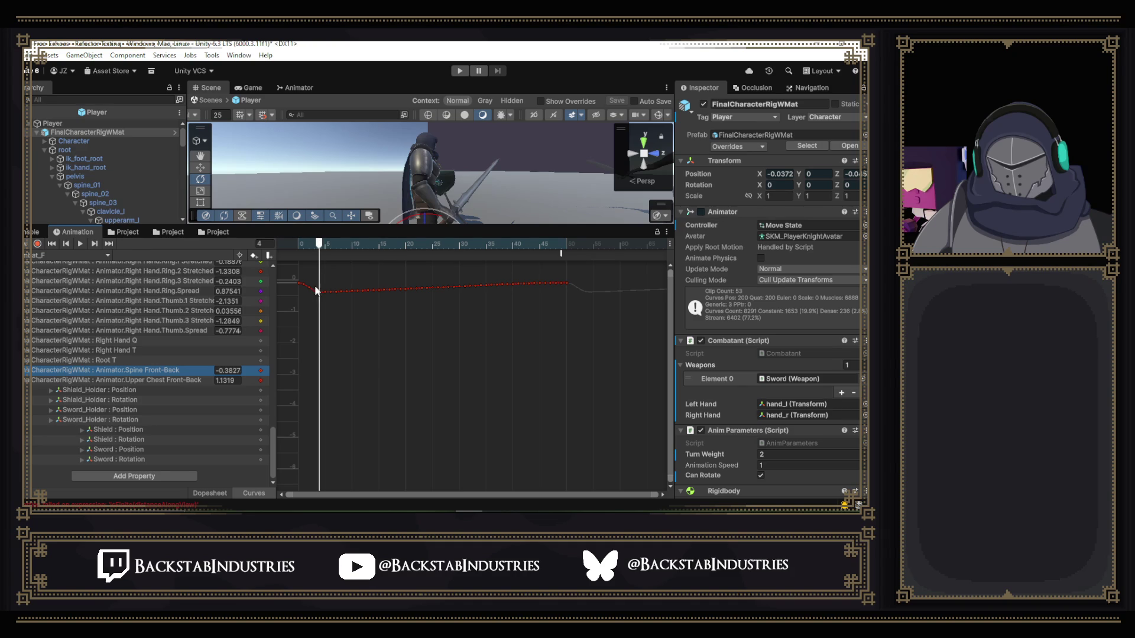
mouse_move(320, 297)
left_mouse_down()
mouse_move(321, 311)
mouse_move(324, 257)
mouse_move(320, 296)
mouse_move(320, 278)
mouse_move(342, 296)
left_mouse_up()
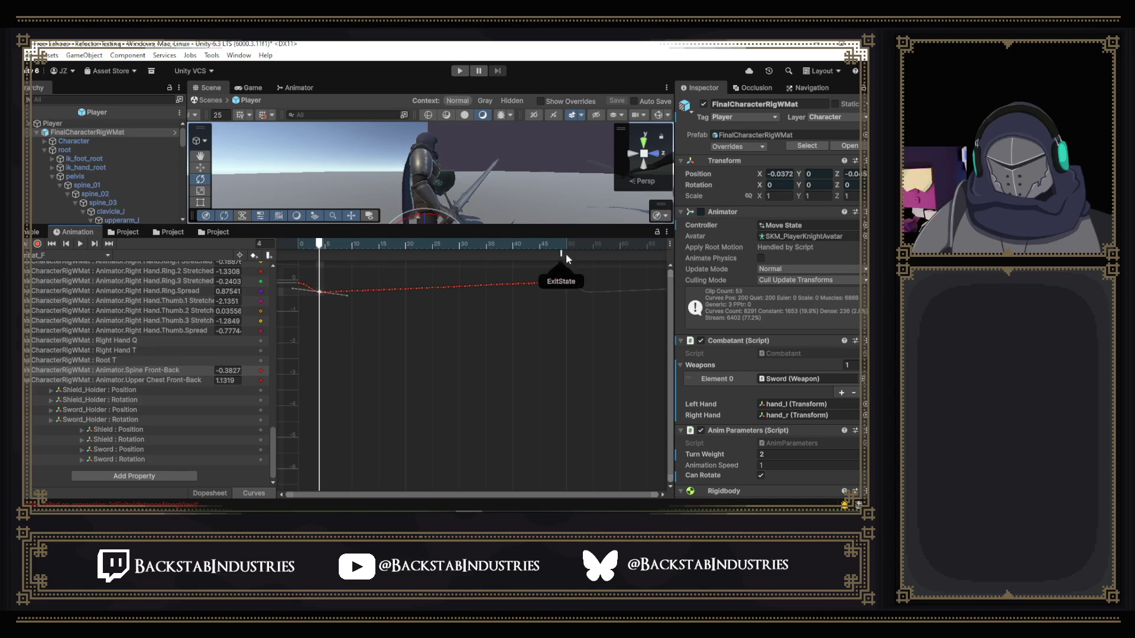
- Delete the intermediate keys along the Spine Front-Back curve
scroll(566, 345, "up", 1)
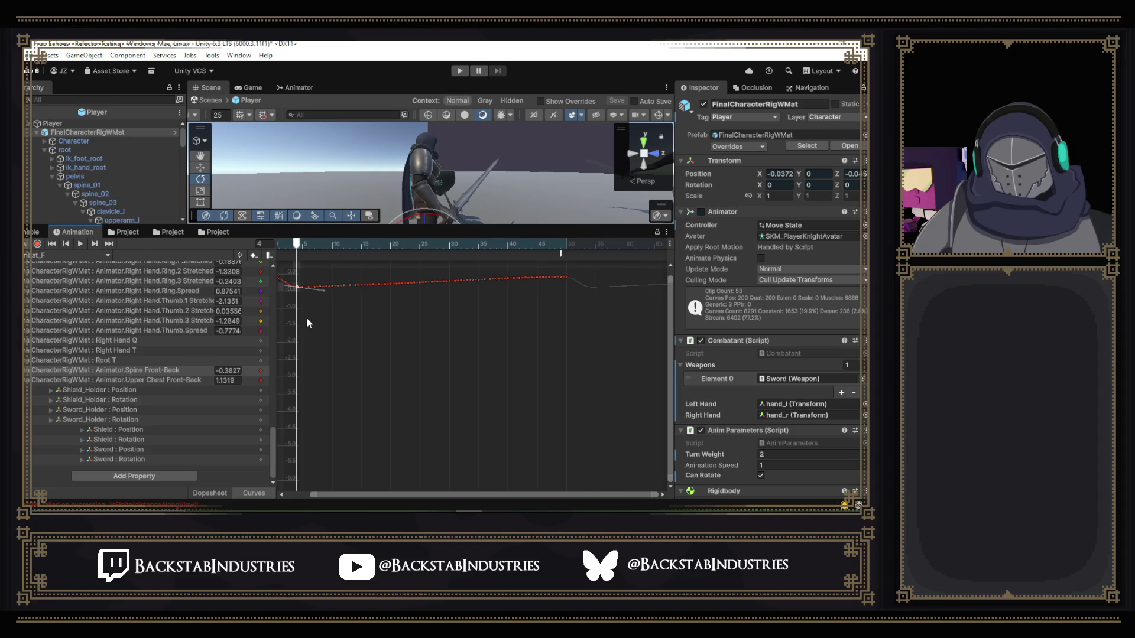
left_click_drag(387, 270, 561, 260)
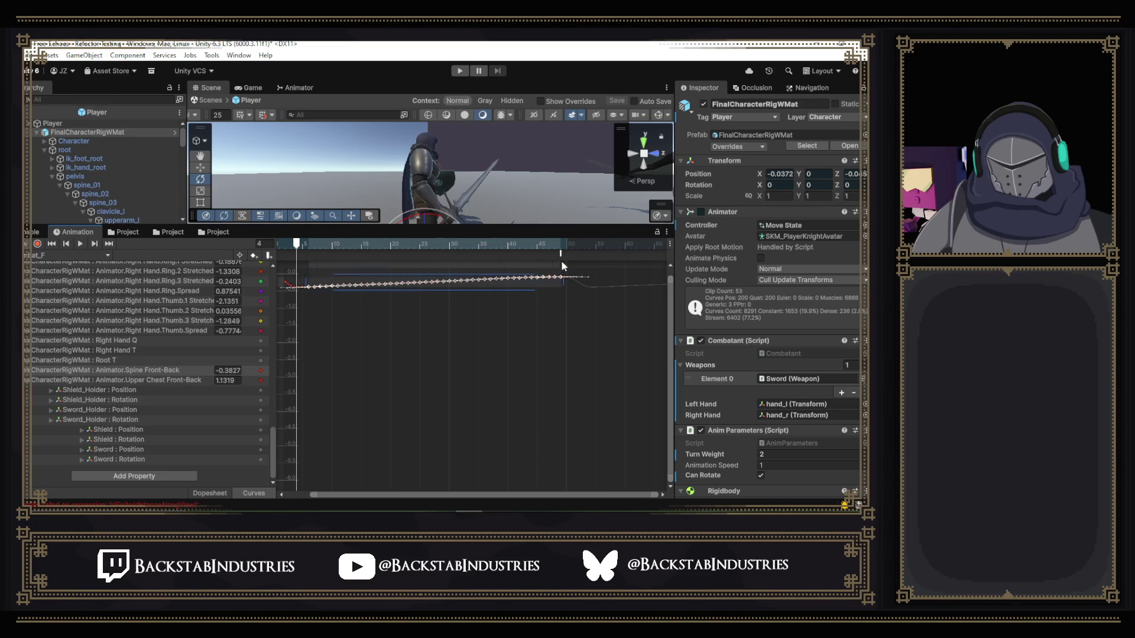
key("Delete")
- Select the frame-4 Spine Front-Back key and raise it to 0.40131
left_click_drag(444, 497, 332, 486)
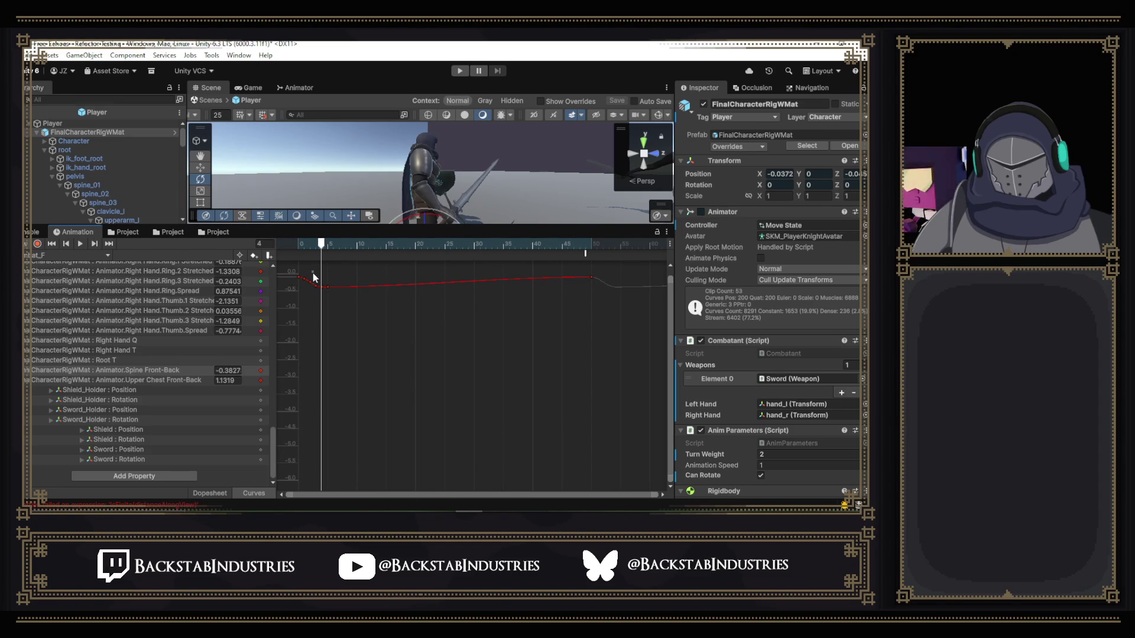
left_click_drag(317, 270, 310, 296)
left_click(305, 296)
mouse_move(314, 265)
left_mouse_down()
mouse_move(349, 313)
mouse_move(324, 268)
left_mouse_up()
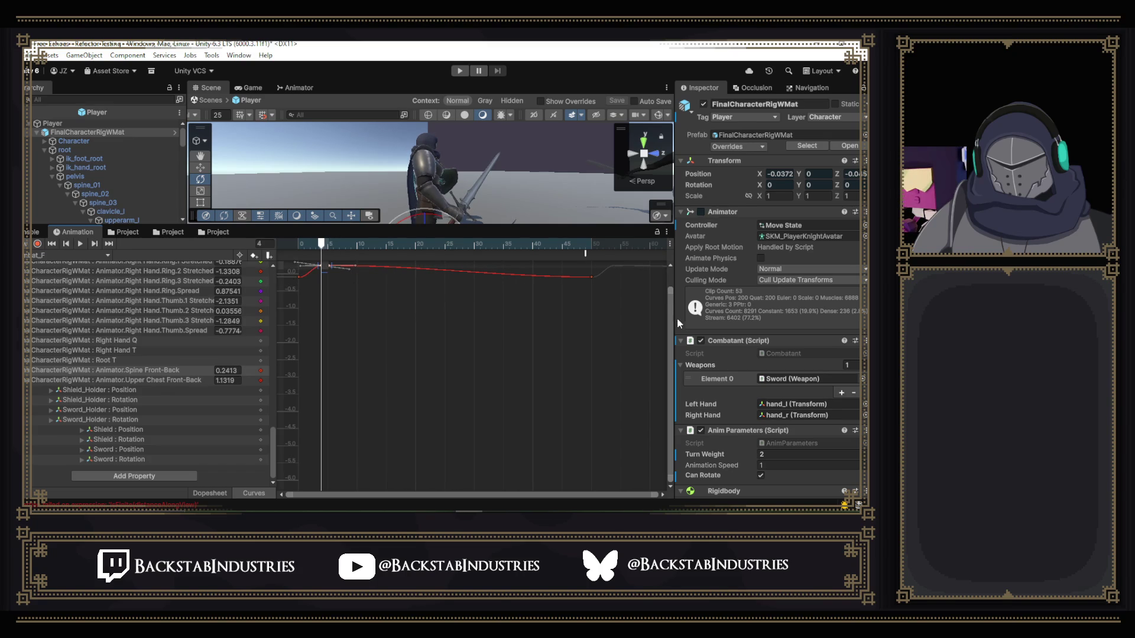
left_click_drag(671, 315, 670, 290)
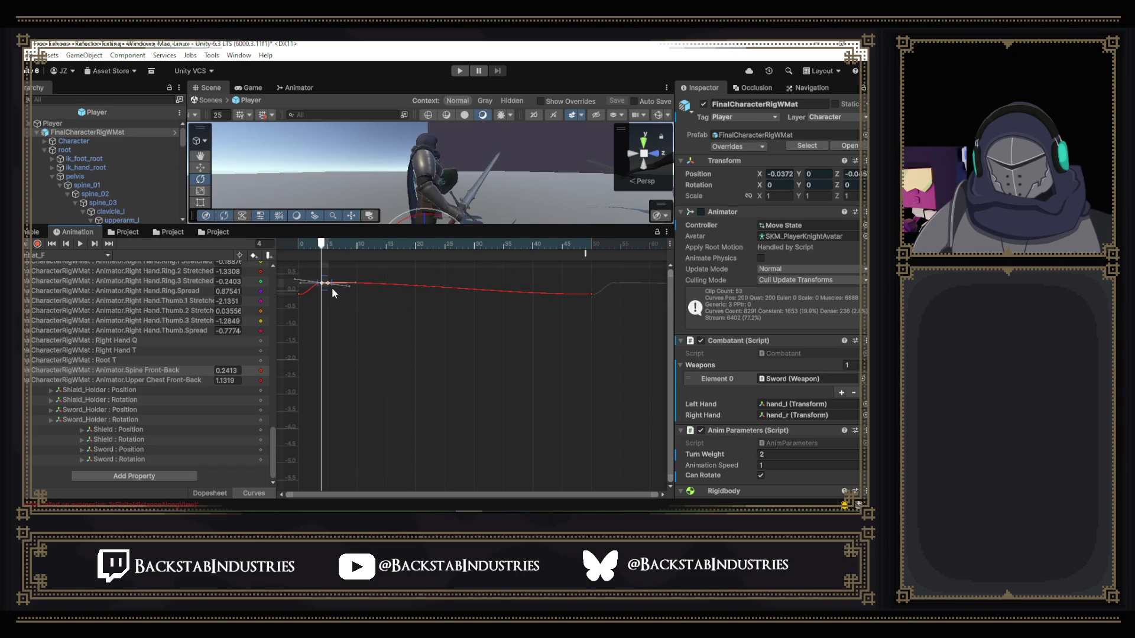
left_click_drag(324, 286, 325, 277)
- Undo the accidental curve change, delete the ExitState animation event, and scrub to frame 0
left_click(585, 255)
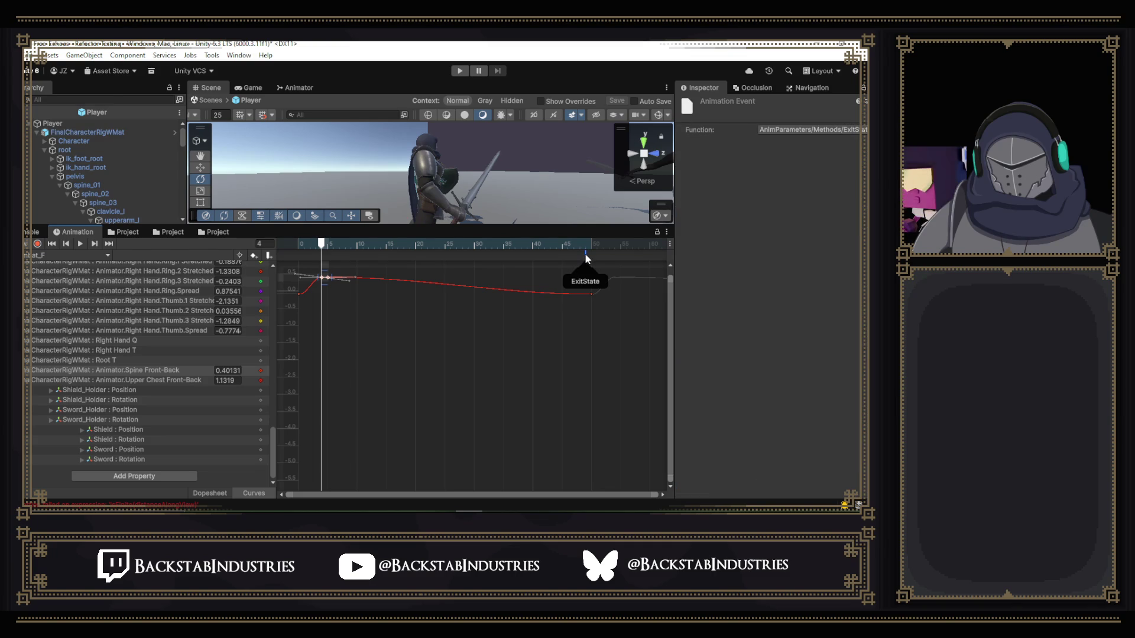
key("ctrl+z")
left_click(536, 276)
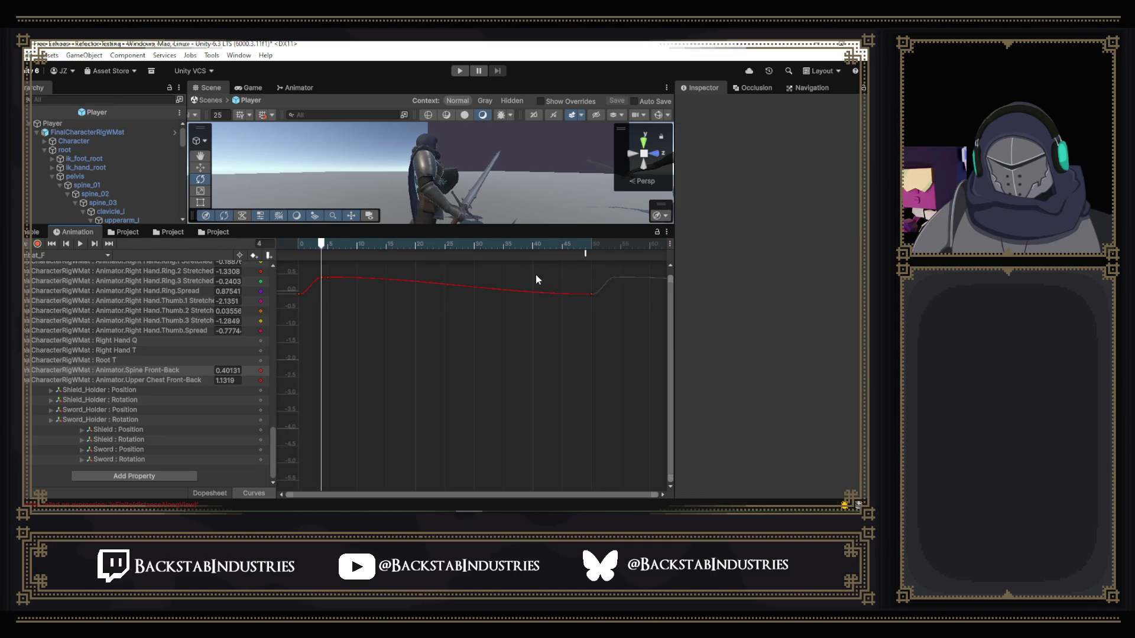
left_click(586, 253)
key("Delete")
mouse_move(323, 249)
left_mouse_down()
mouse_move(296, 249)
mouse_move(421, 257)
mouse_move(292, 250)
mouse_move(321, 251)
left_mouse_up()
- Run a quick play-mode test of the knight and enlarge the top panel
left_click(460, 71)
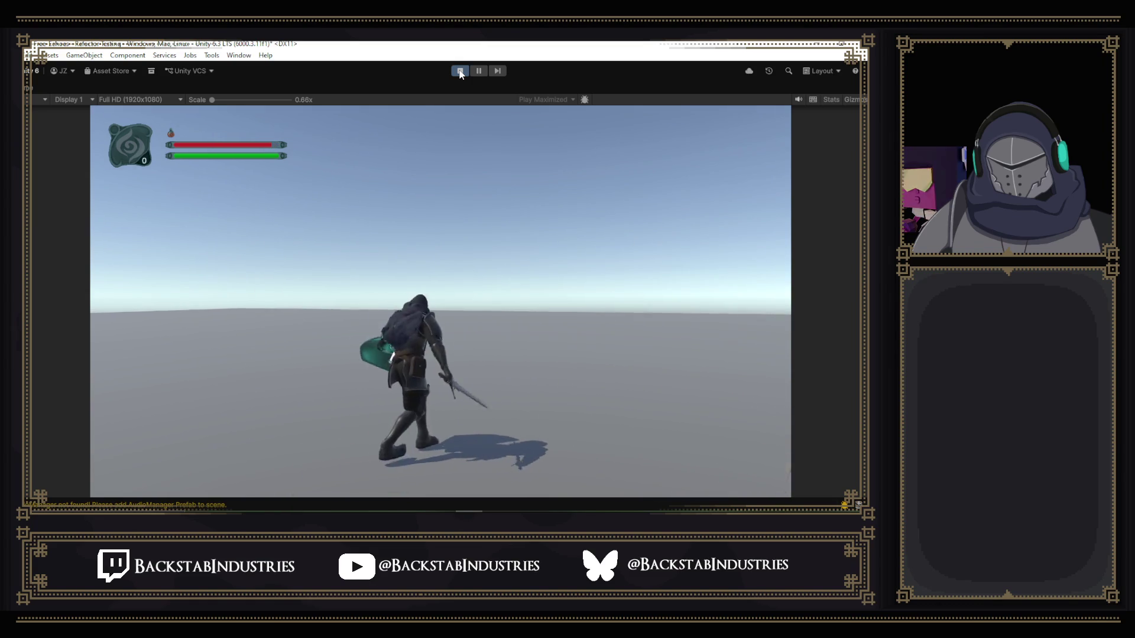
left_click(461, 71)
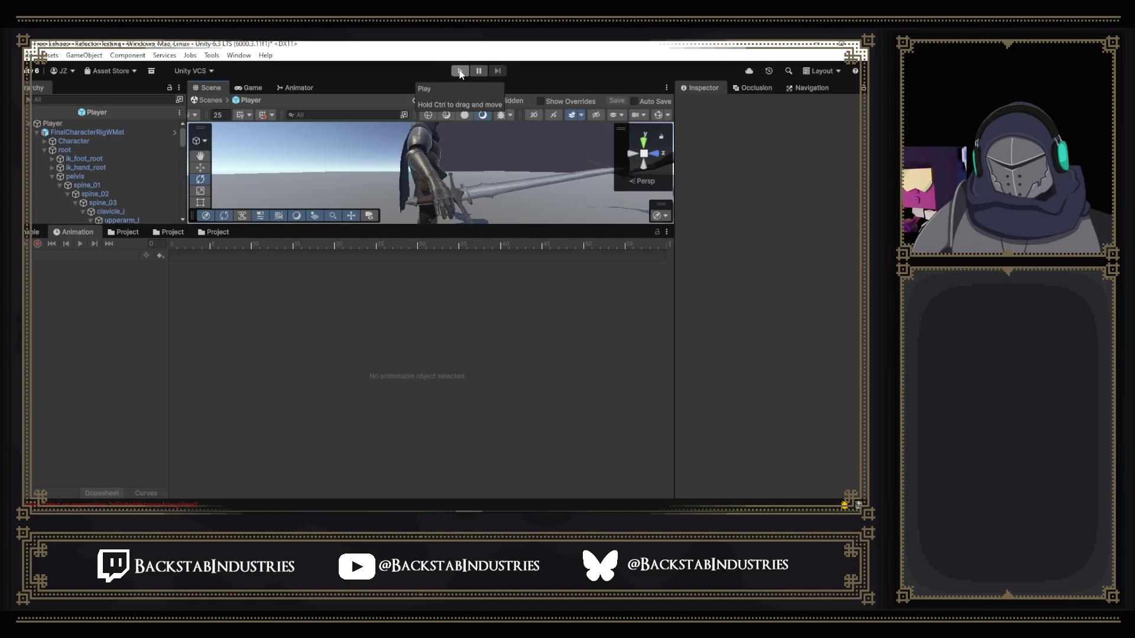
left_click_drag(406, 227, 406, 267)
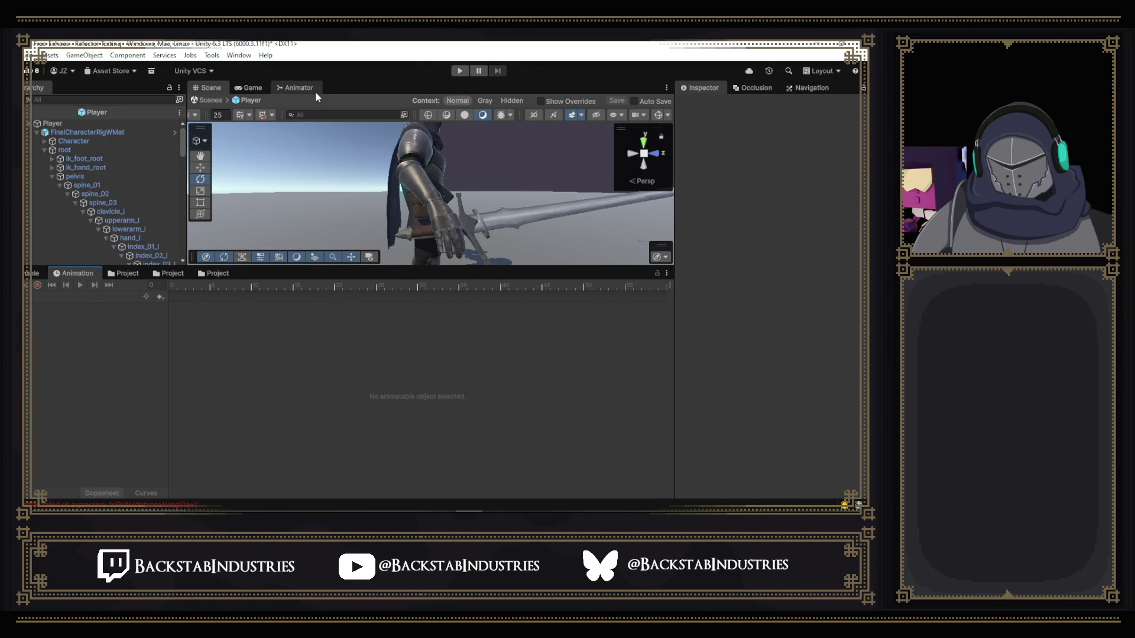
- Set the Hit layer's avatar mask to HitMask in the Animator and play-test the change
left_click(311, 89)
left_click(232, 198)
left_click(261, 195)
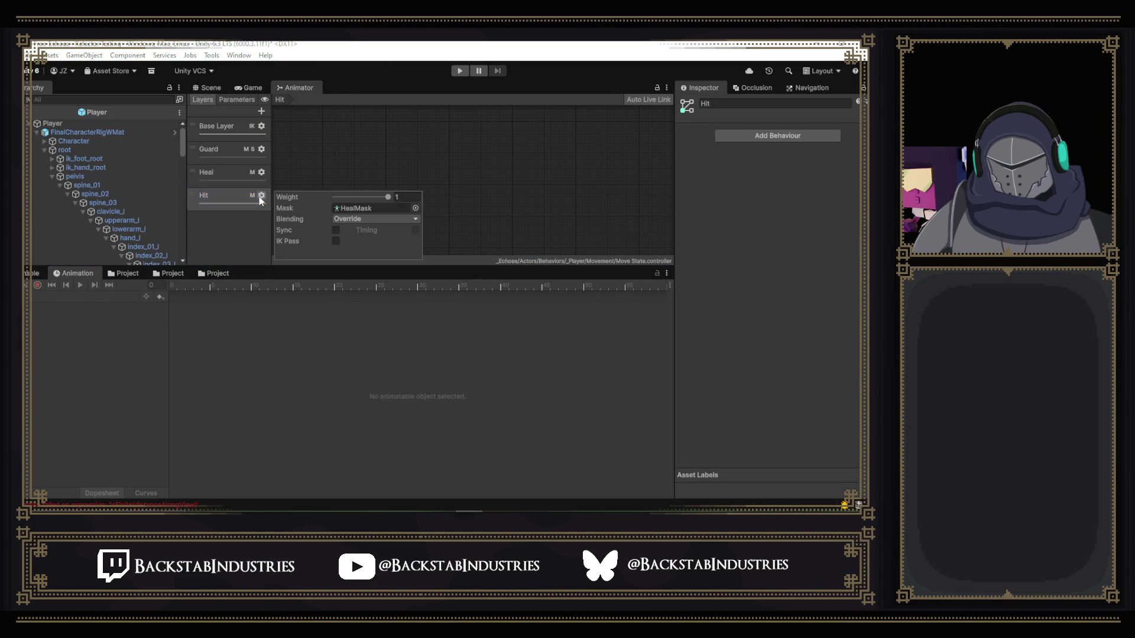
left_click(415, 208)
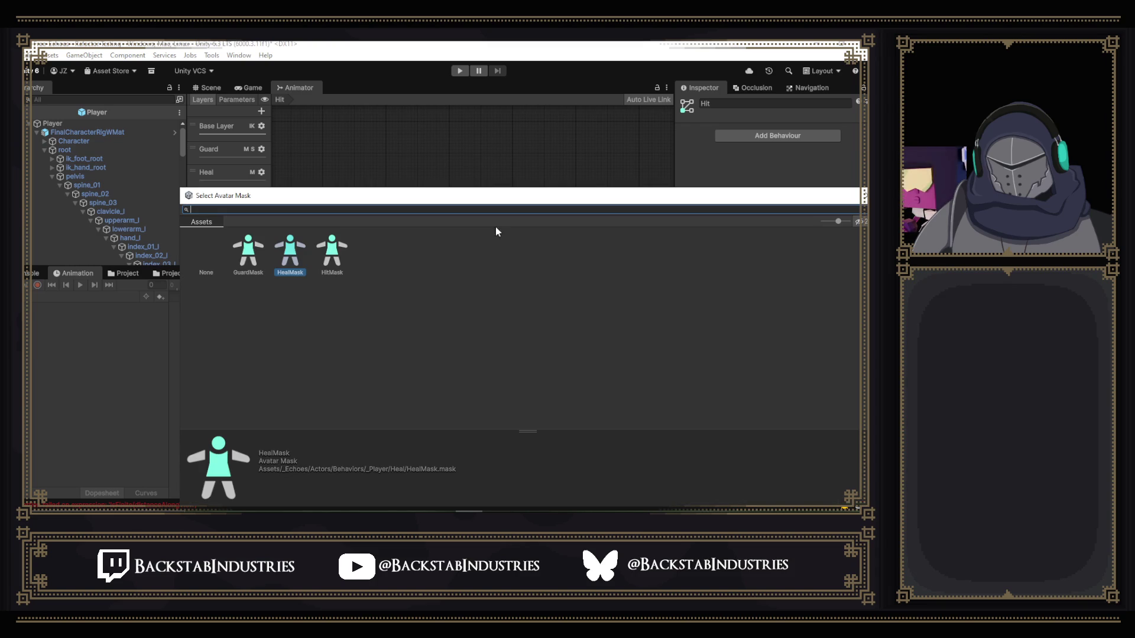
double_click(332, 247)
key("ctrl+p")
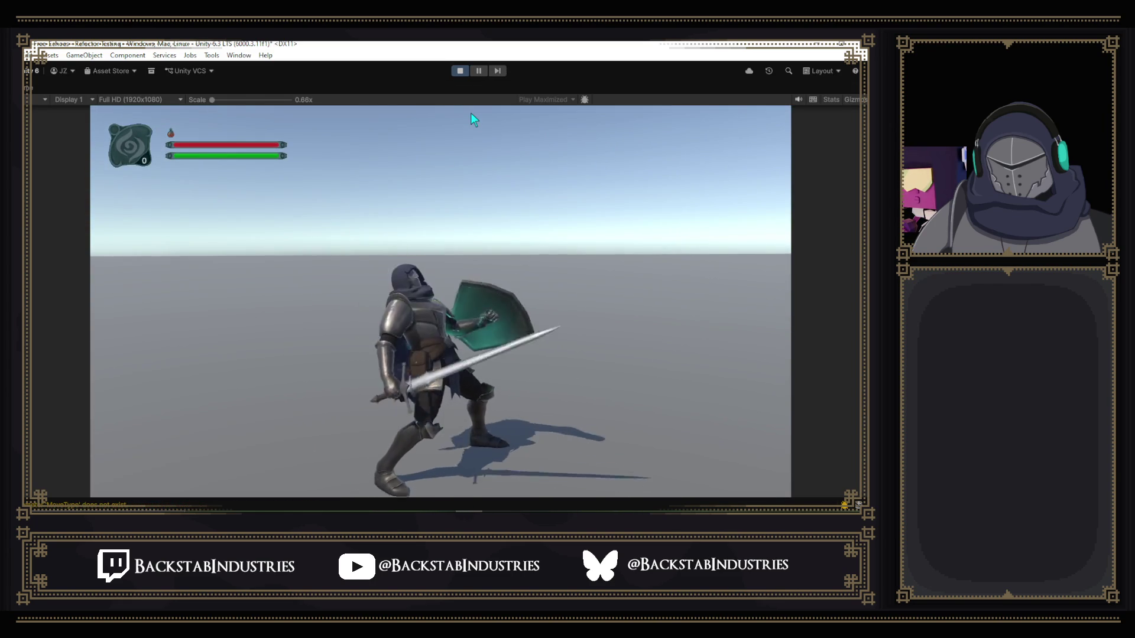
left_click(459, 71)
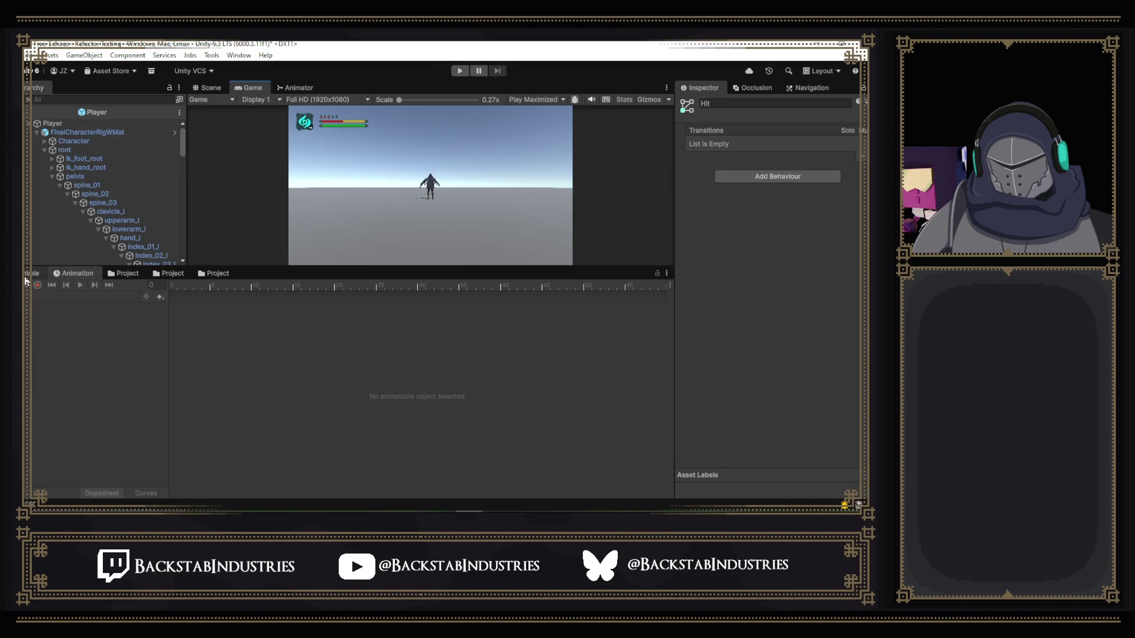
- Select the FinalCharacterRigWMat rig, load the Combat_F clip, and switch to Curves view
left_click(89, 133)
left_click(73, 295)
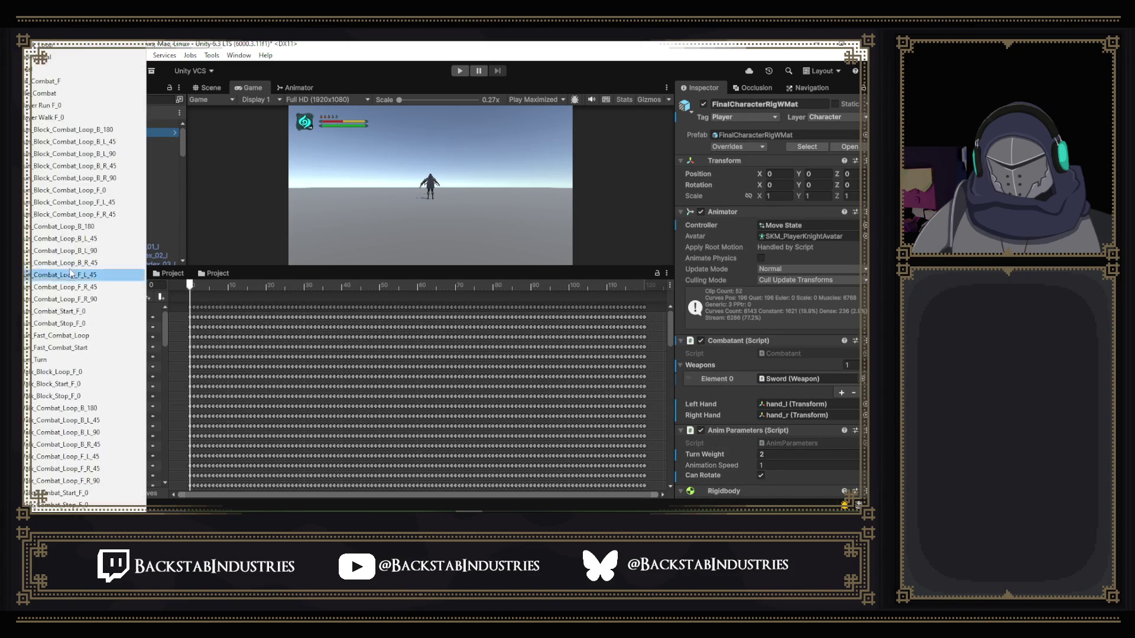
left_click(67, 81)
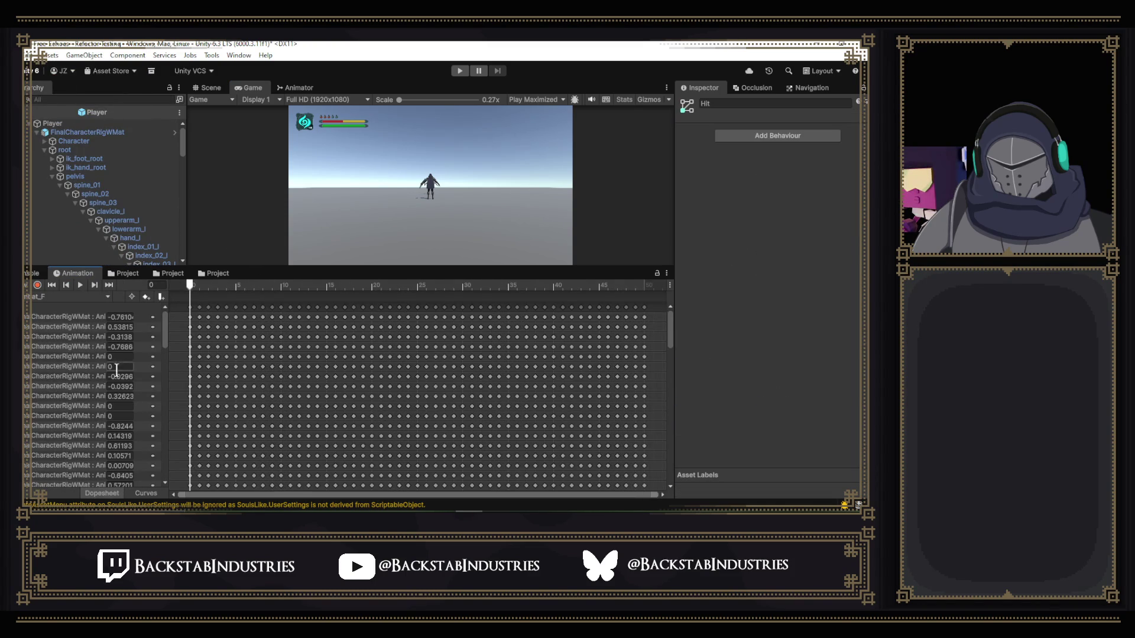
left_click(146, 494)
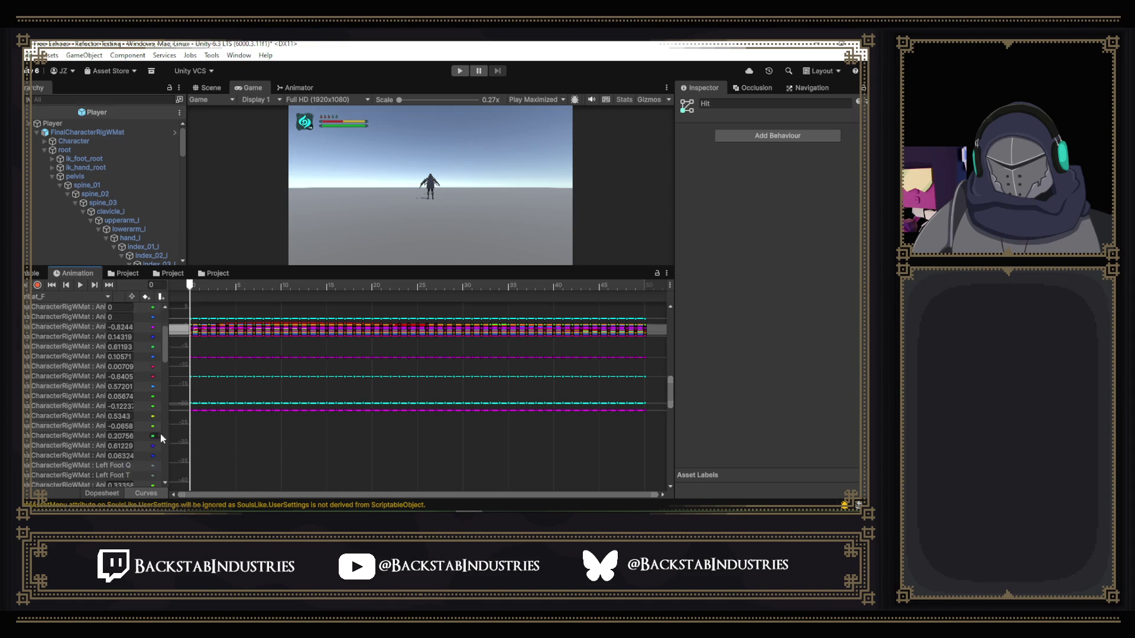
- Show the Spine Front-Back curve and preview the knight's frame-4 pose in the Scene view
scroll(160, 434, "down", 10)
scroll(163, 437, "down", 5)
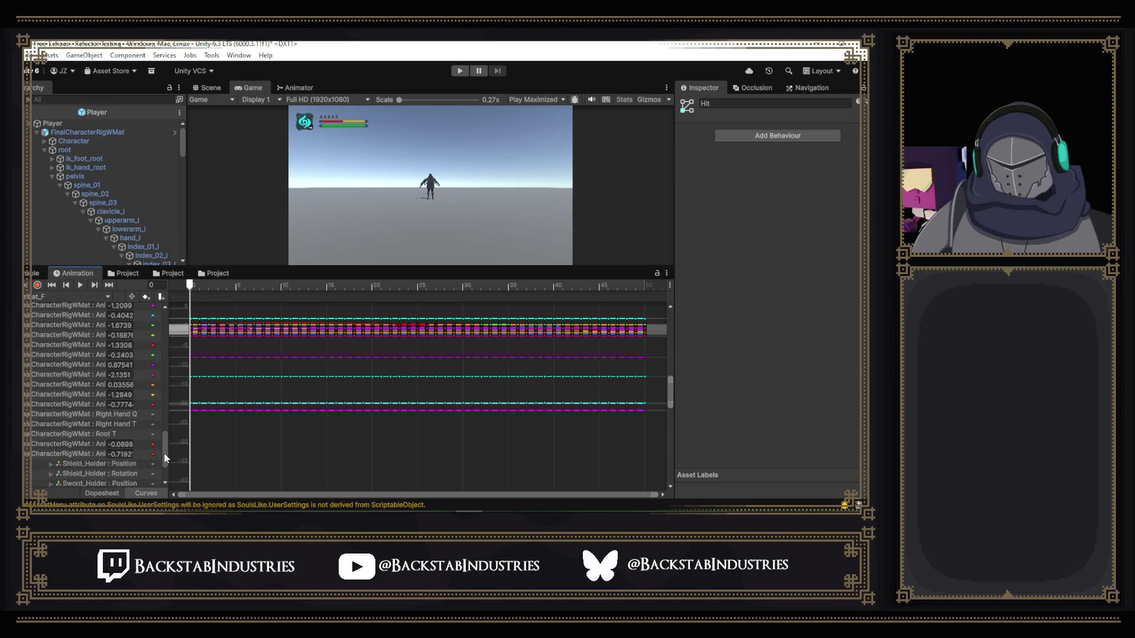
left_click(73, 381)
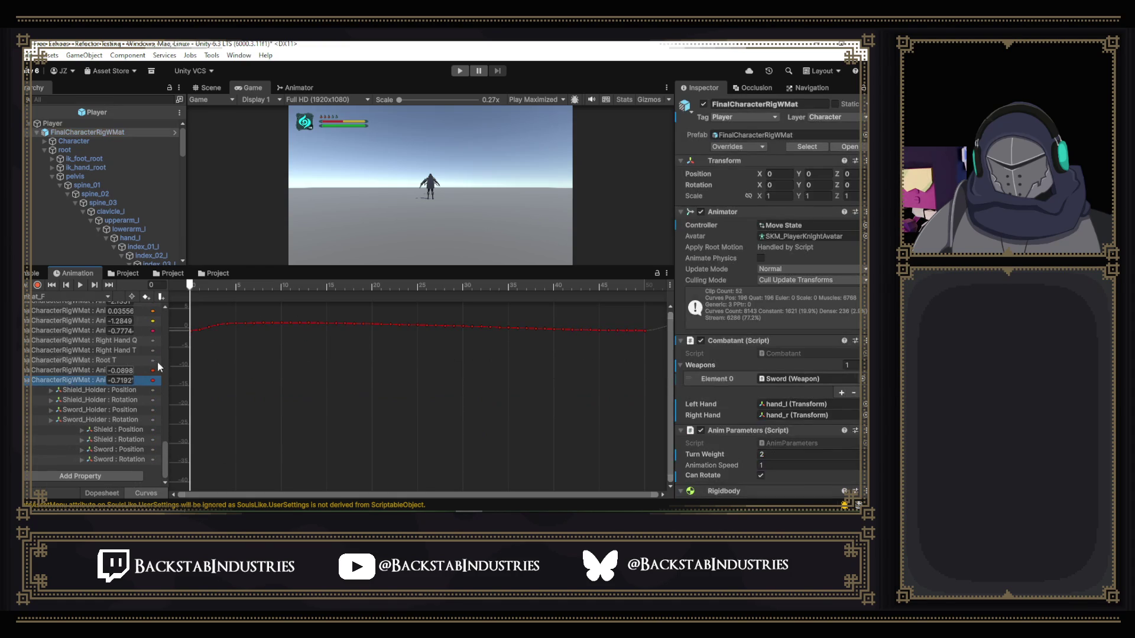
left_click_drag(169, 351, 260, 353)
left_click(126, 371)
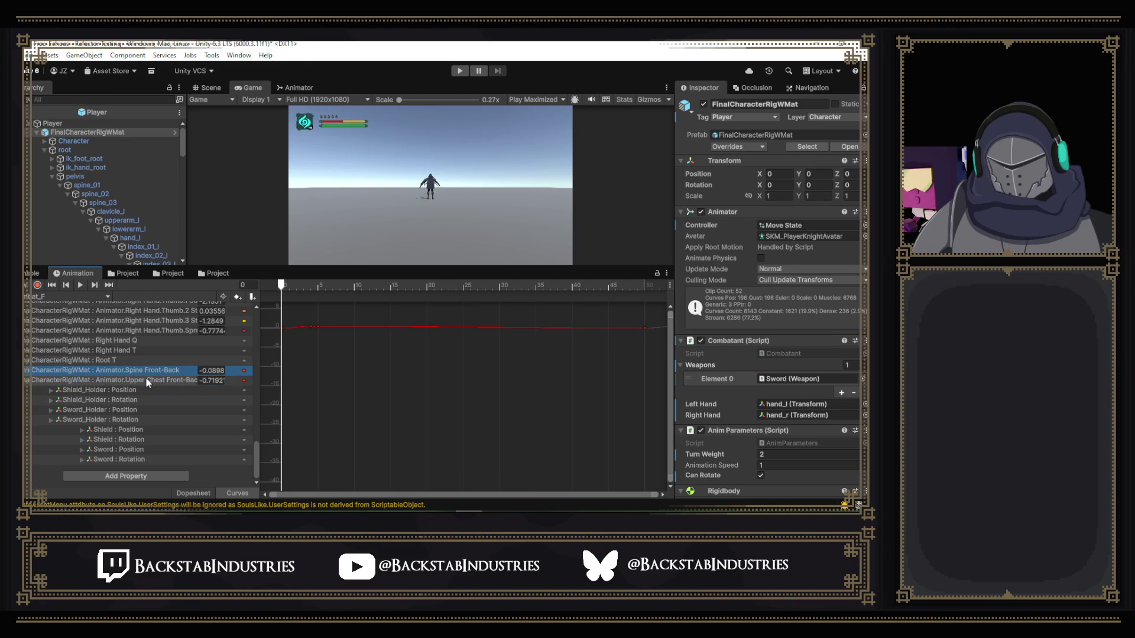
left_click(383, 385)
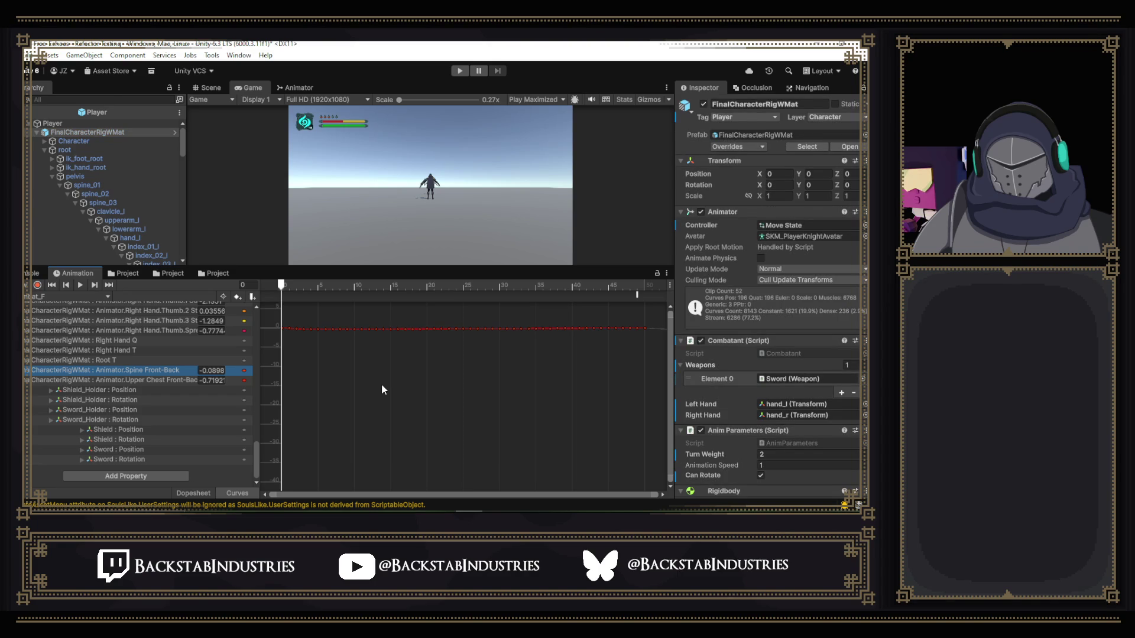
left_click(208, 89)
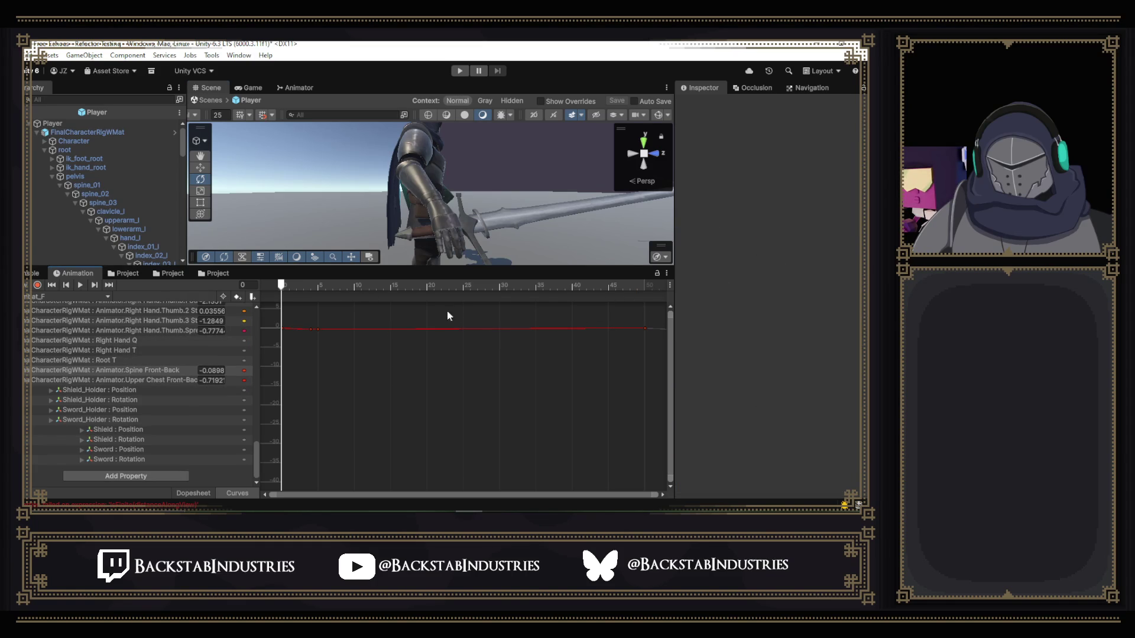
left_click_drag(300, 285, 349, 297)
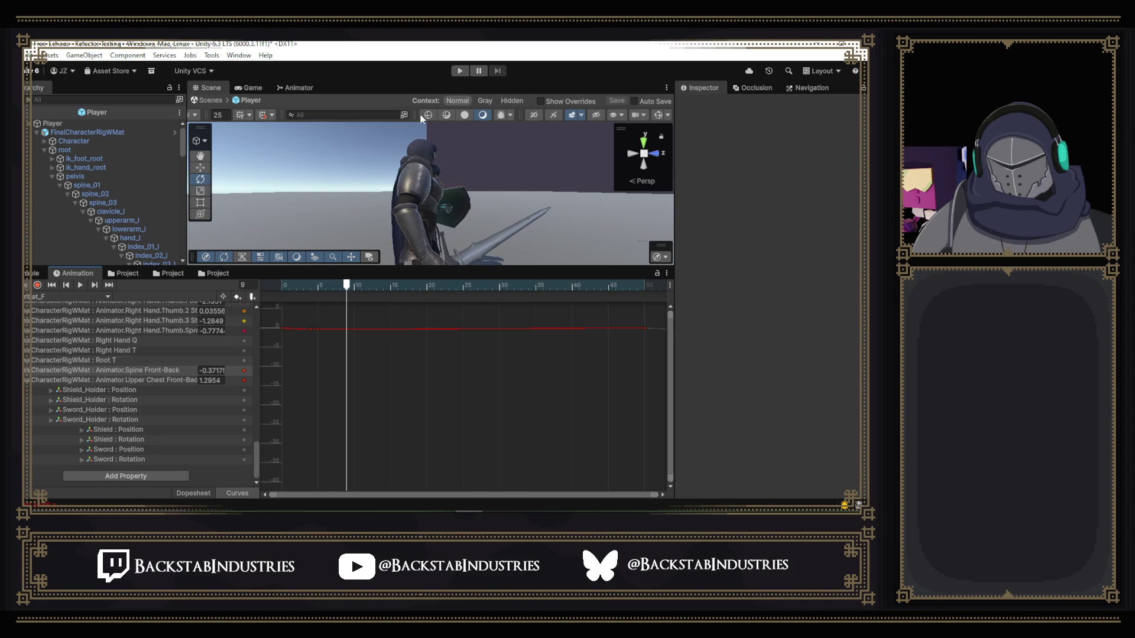
- Play-test the knight, replace the Hit layer's HealMask with HitMask, and play-test again
left_click(461, 71)
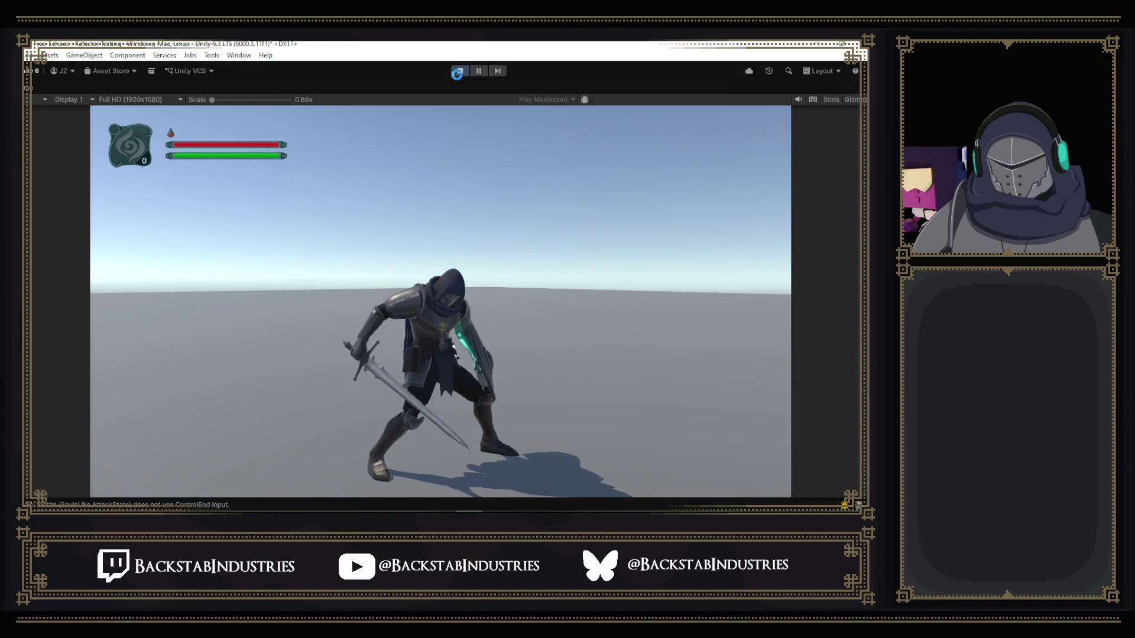
left_click(460, 72)
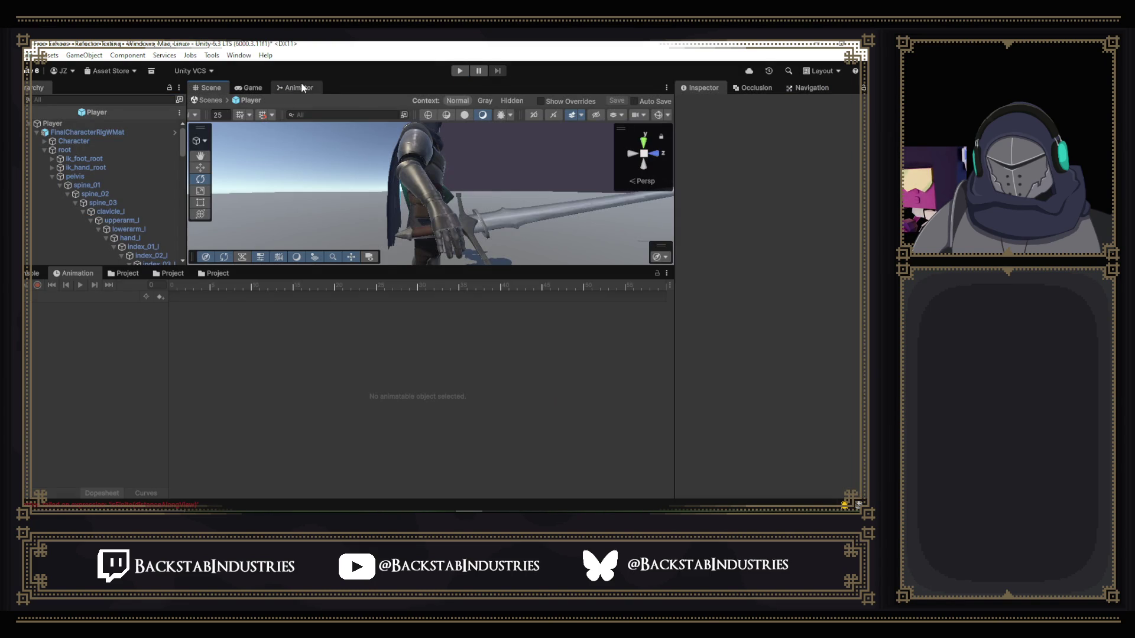
left_click(302, 88)
left_click(262, 195)
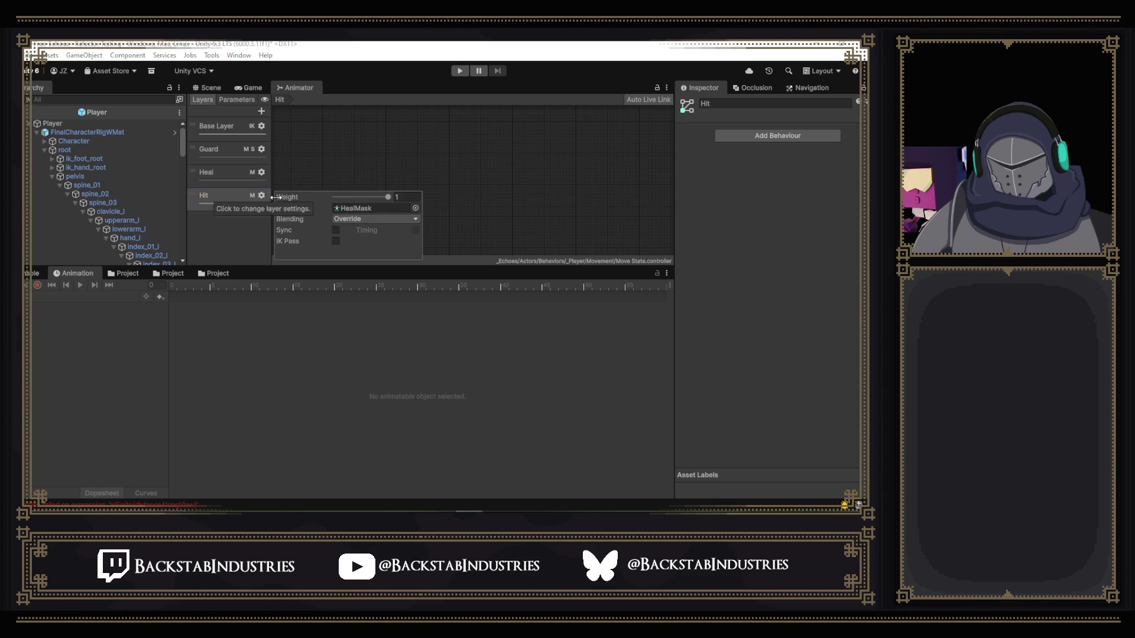
left_click(416, 208)
left_click(345, 247)
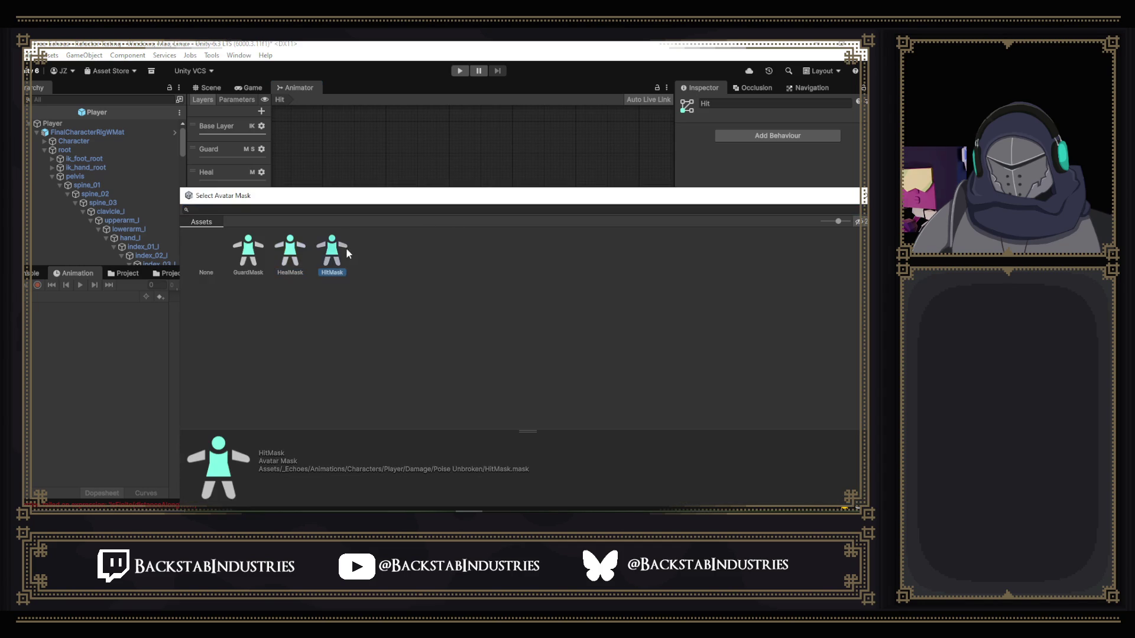
double_click(338, 246)
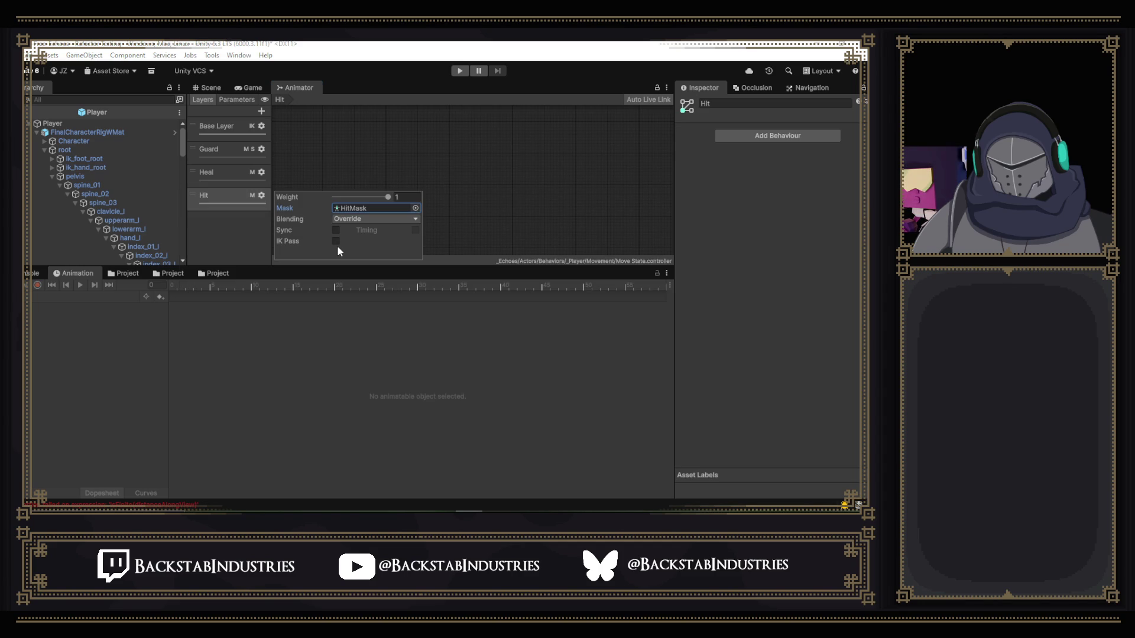
left_click(460, 71)
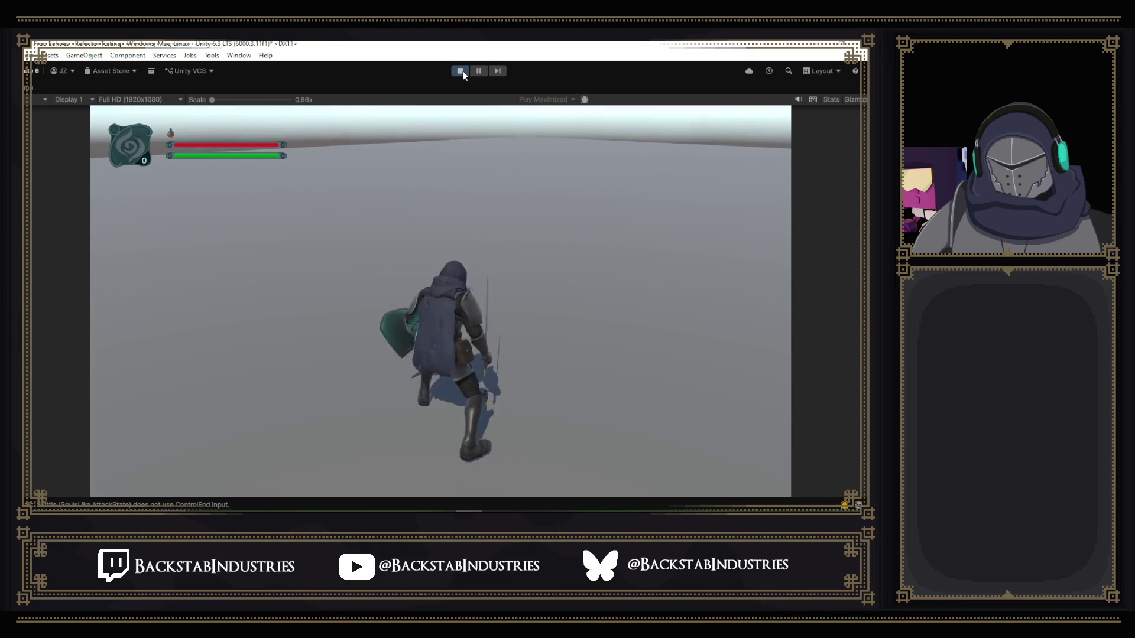
left_click(460, 71)
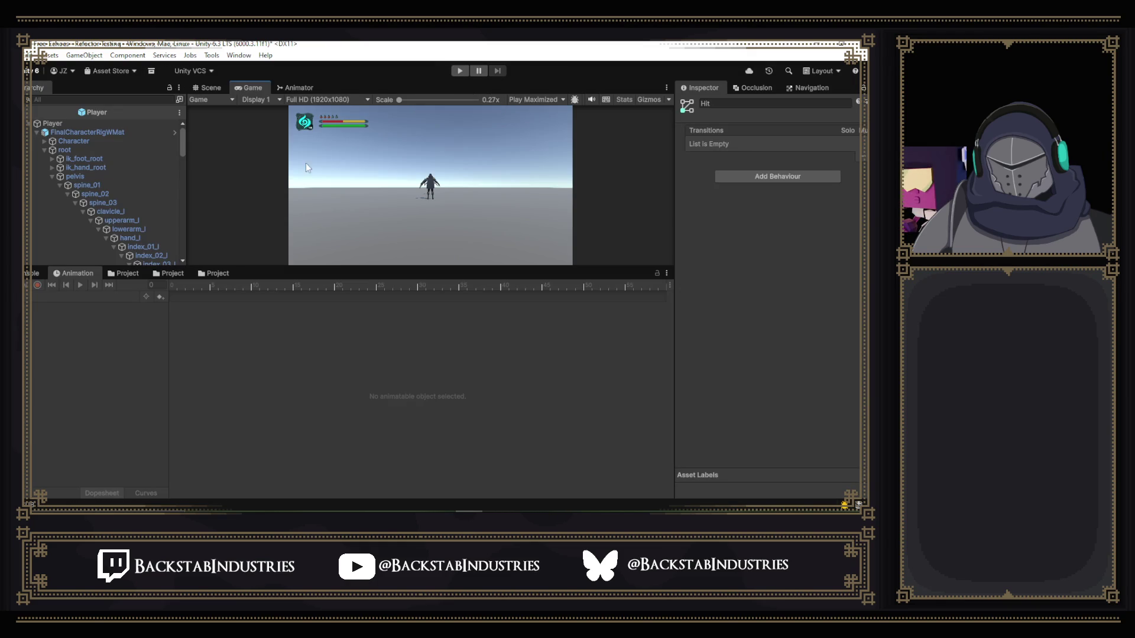
- Select FinalCharacterRigWMat, widen the property names, and show only Left Forearm Stretch in Curves view
left_click(104, 132)
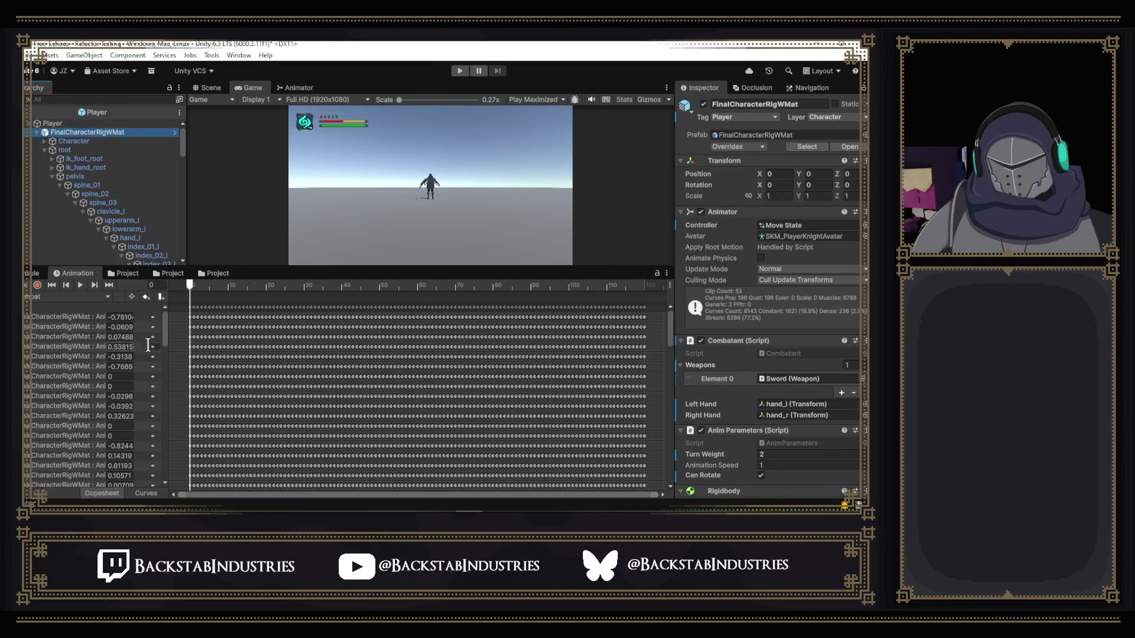
left_click_drag(168, 325, 280, 325)
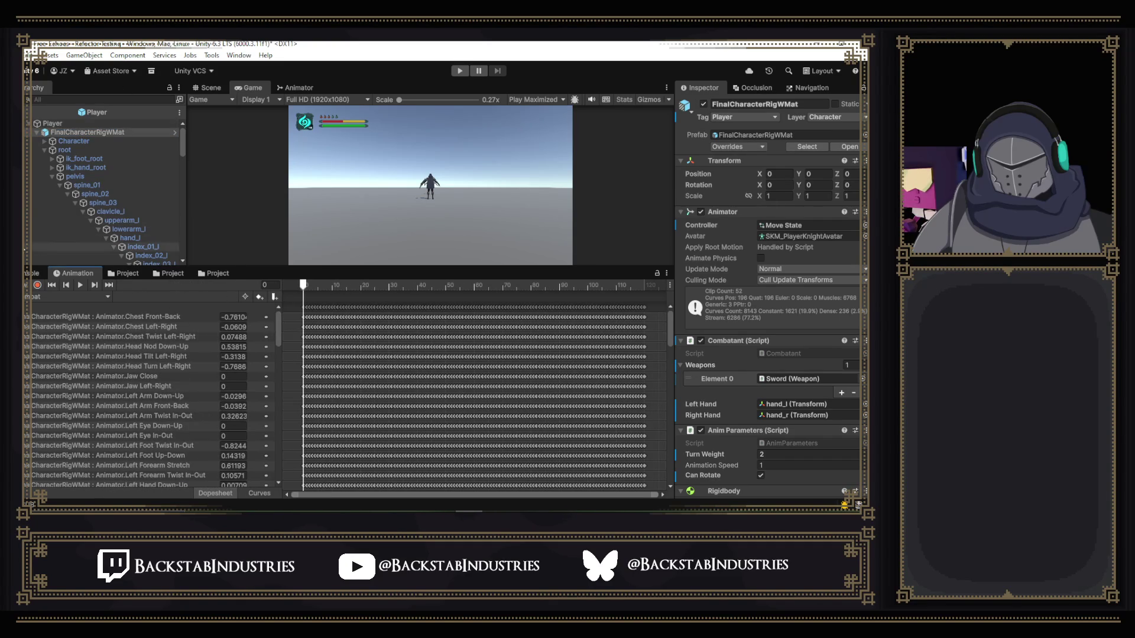
left_click(251, 493)
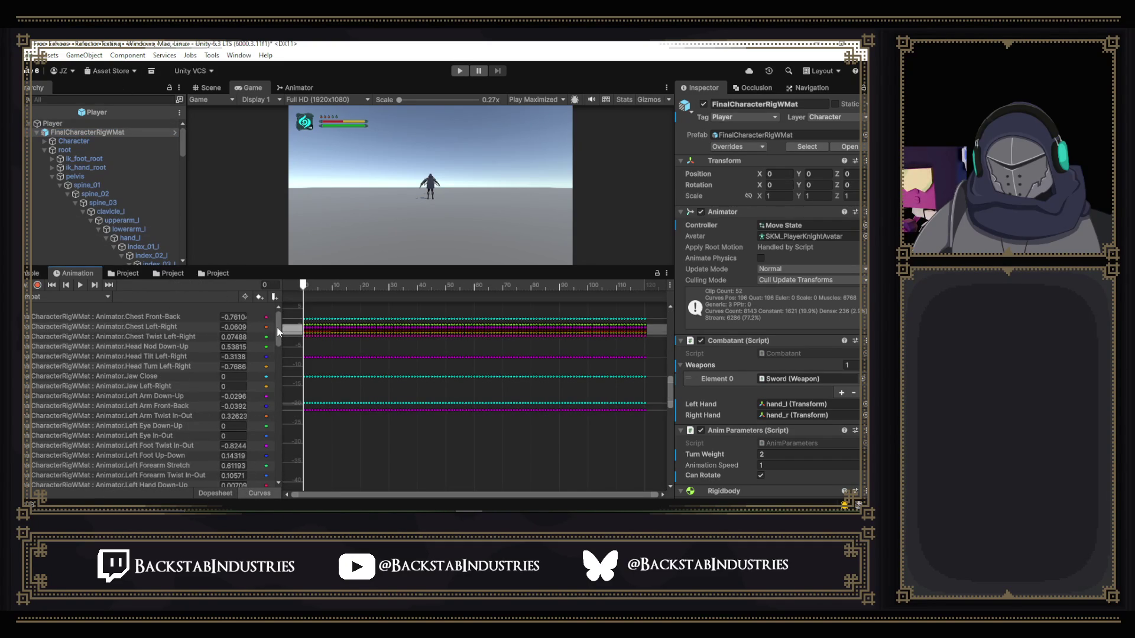
scroll(279, 342, "down", 5)
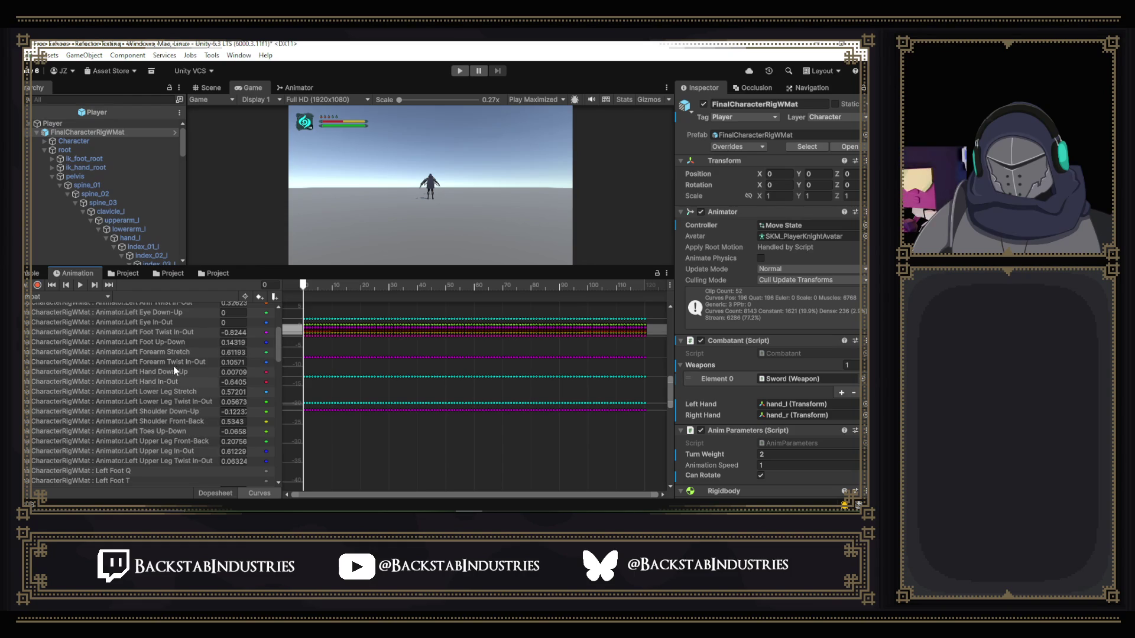
left_click(170, 352)
- Zoom the curve view and reload the Combat_F clip from the clip list
scroll(382, 325, "up", 1)
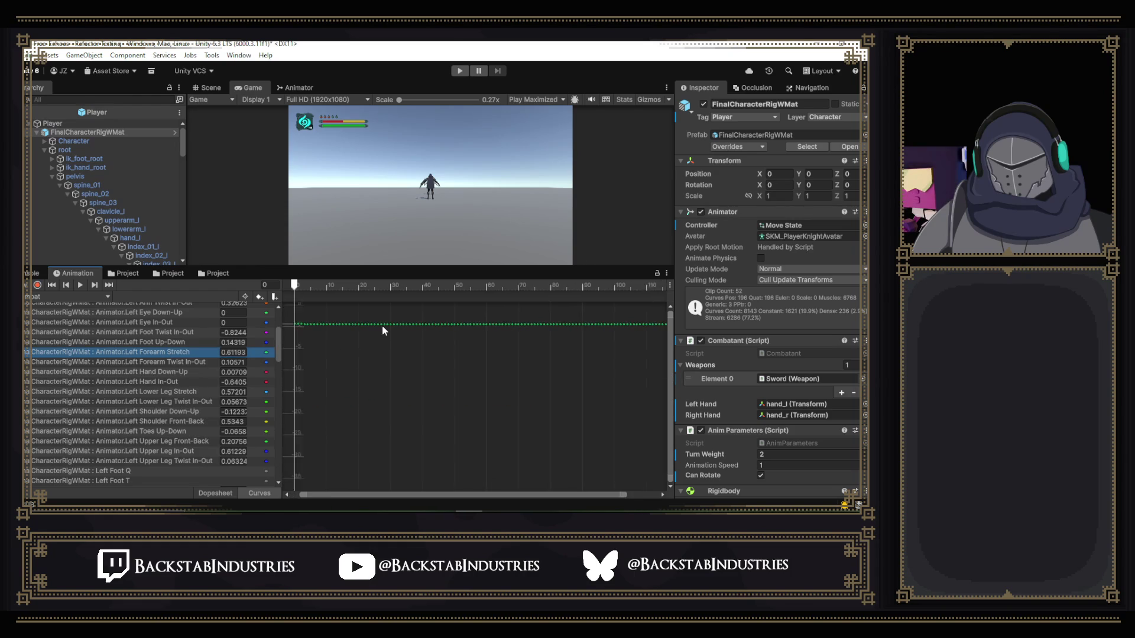
scroll(382, 325, "up", 5)
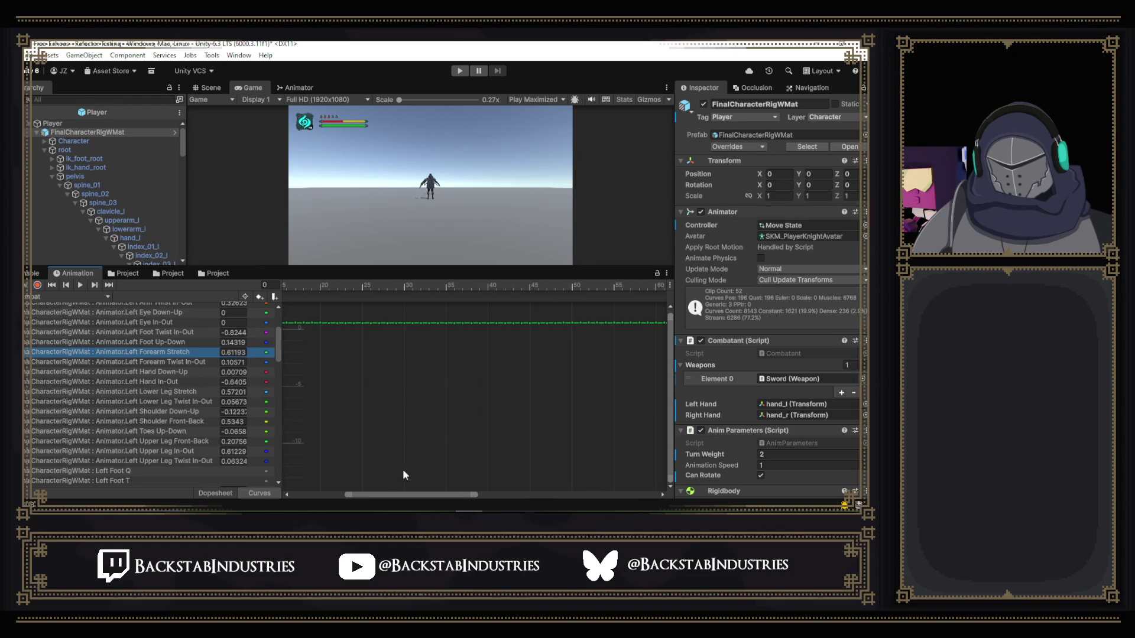
scroll(325, 438, "up", 2)
scroll(378, 319, "up", 3)
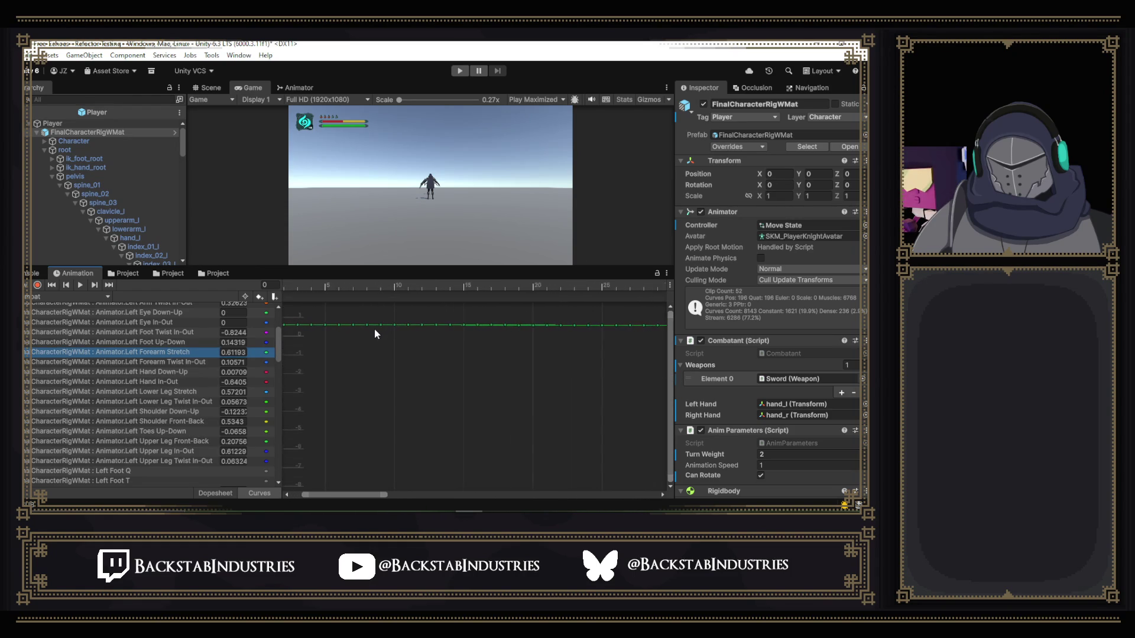
scroll(374, 329, "down", 5)
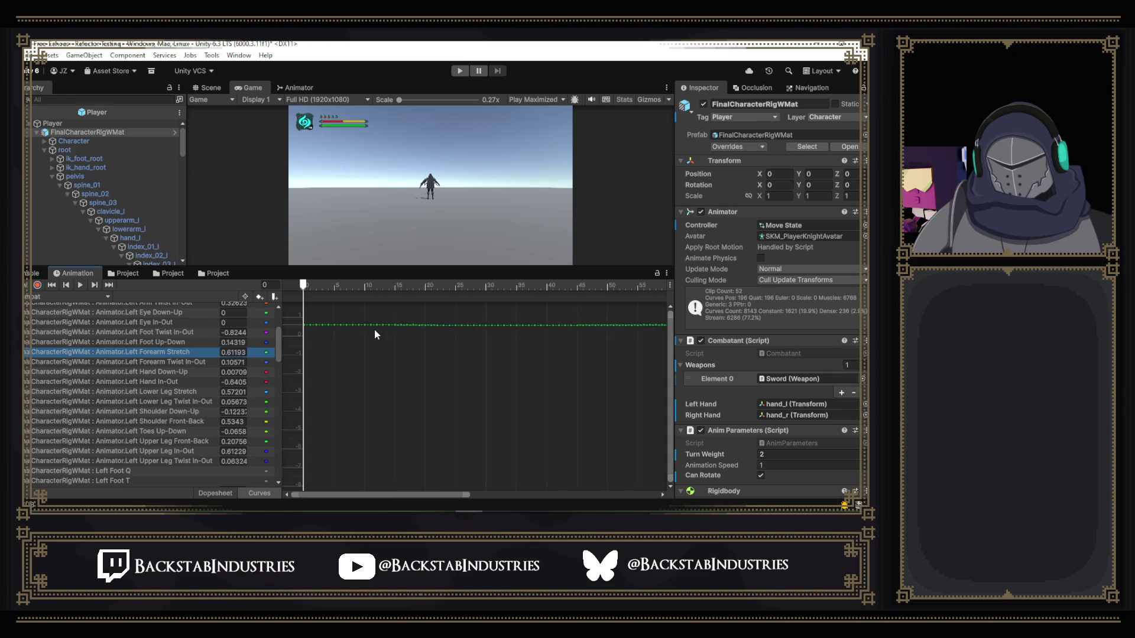
scroll(374, 328, "down", 8)
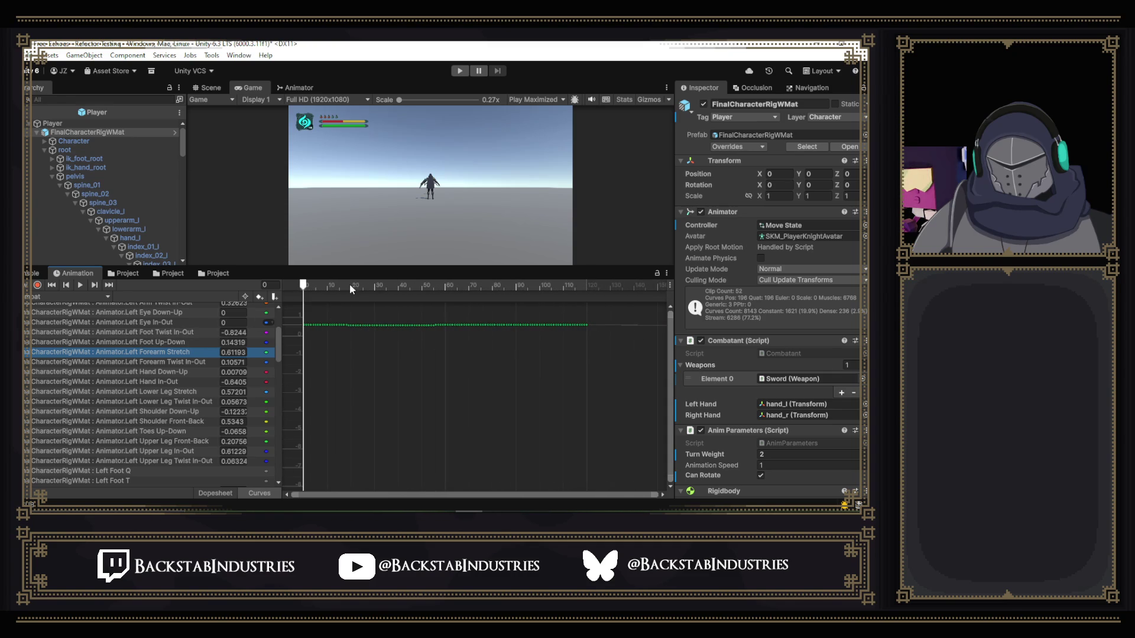
left_click(87, 296)
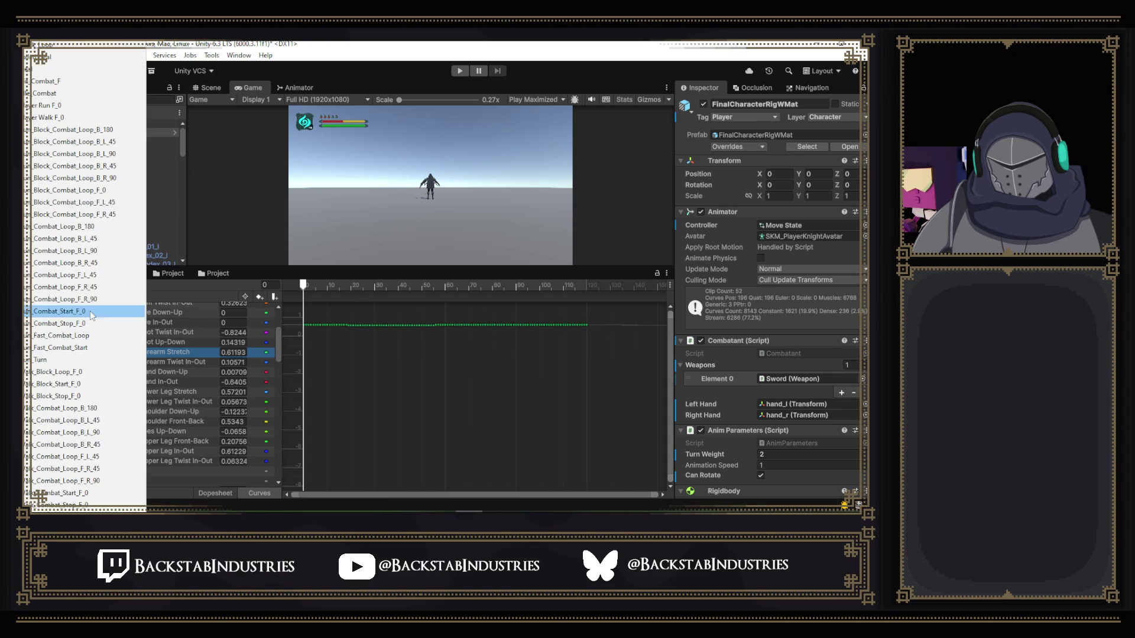
left_click(59, 81)
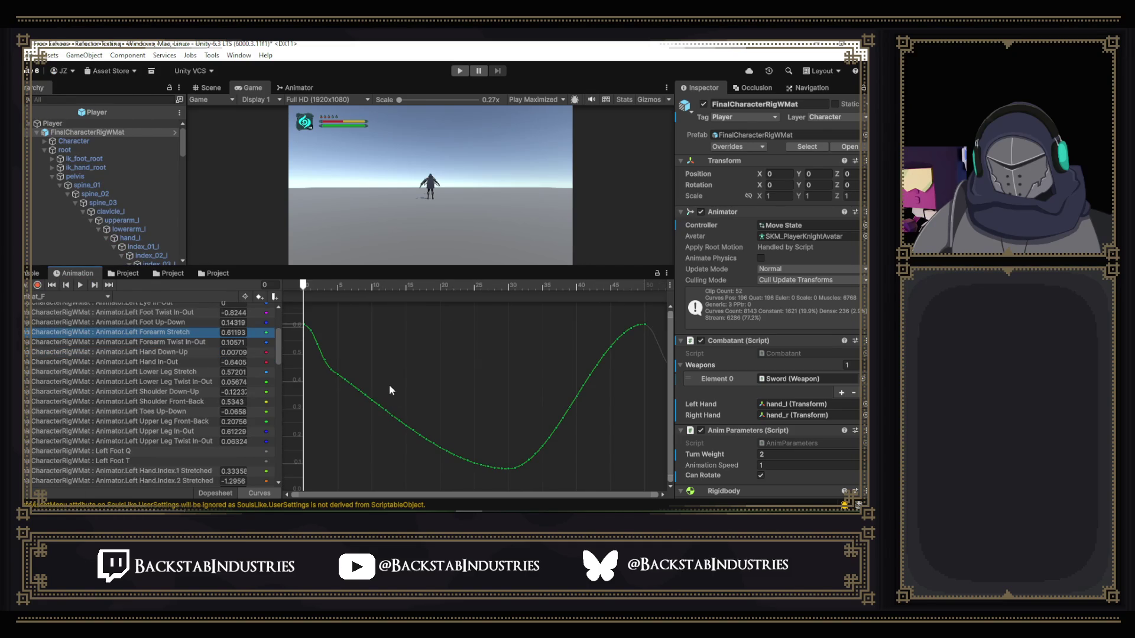
- Preview the knight's frame-25 pose and clear the baked keys along Left Forearm Stretch
left_click_drag(359, 286, 473, 286)
left_click(207, 88)
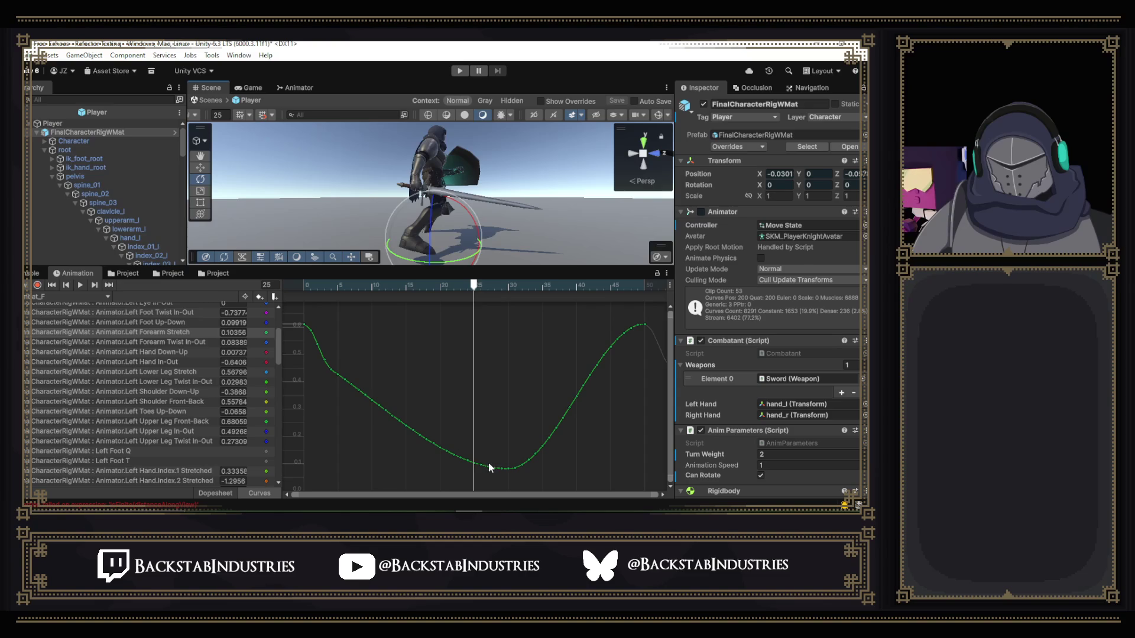
left_click_drag(474, 466, 476, 308)
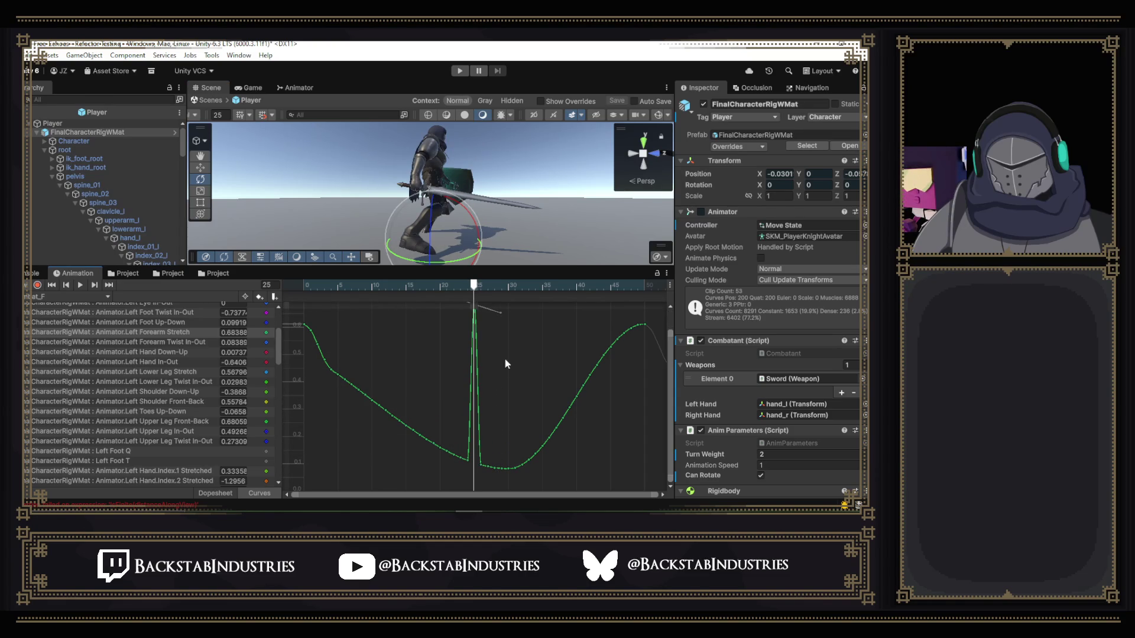
key("ctrl+z")
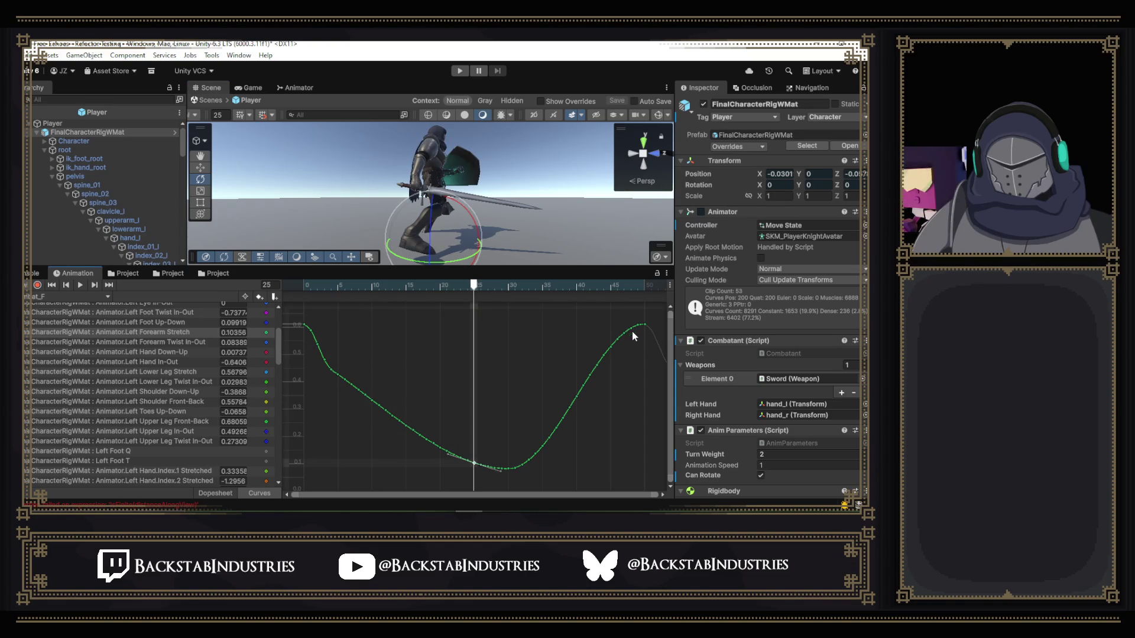
mouse_move(639, 312)
left_mouse_down()
mouse_move(629, 356)
mouse_move(552, 455)
mouse_move(307, 480)
left_mouse_up()
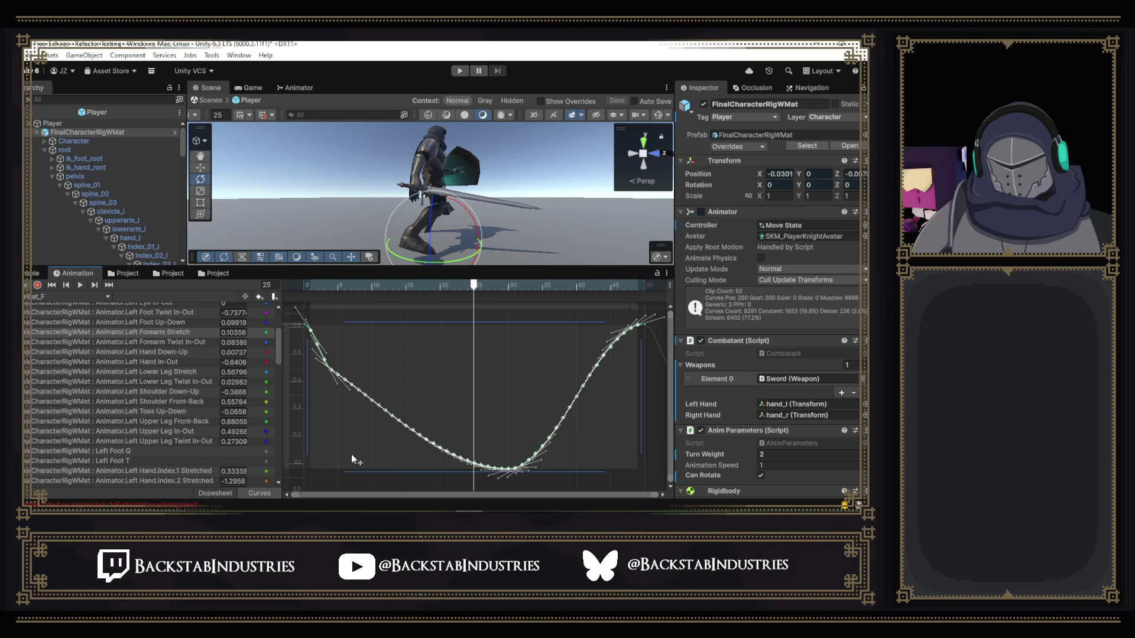
key("ctrl+z")
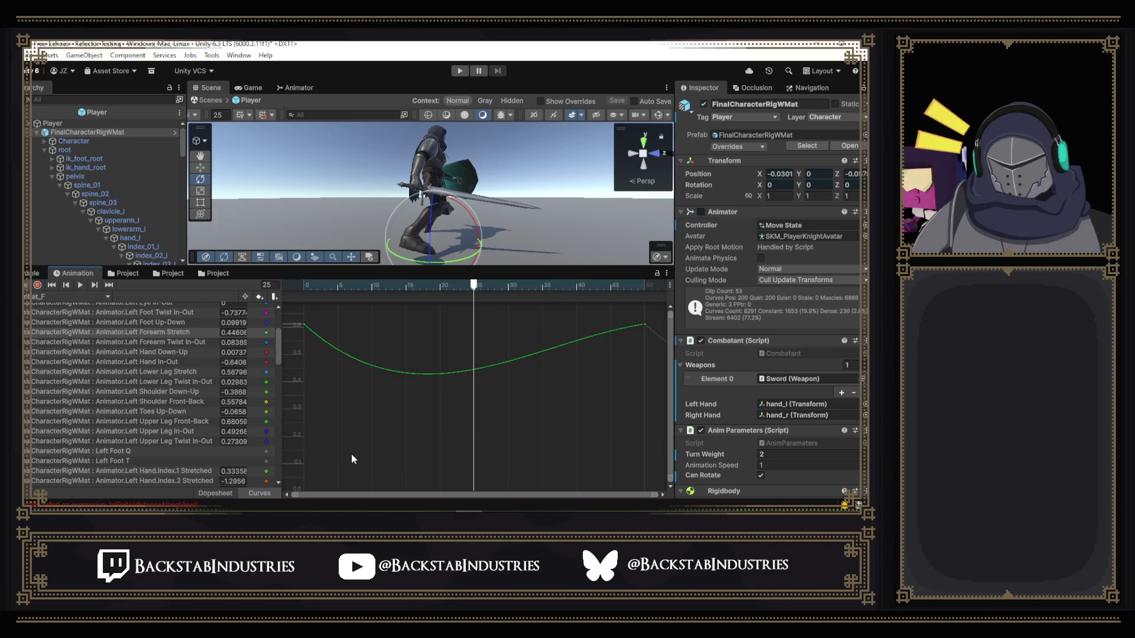
- Level the end tangents and flatten the dip after the frame-9 key
left_click(304, 324)
mouse_move(384, 282)
left_mouse_down()
mouse_move(301, 289)
mouse_move(491, 324)
mouse_move(307, 322)
mouse_move(360, 327)
left_mouse_up()
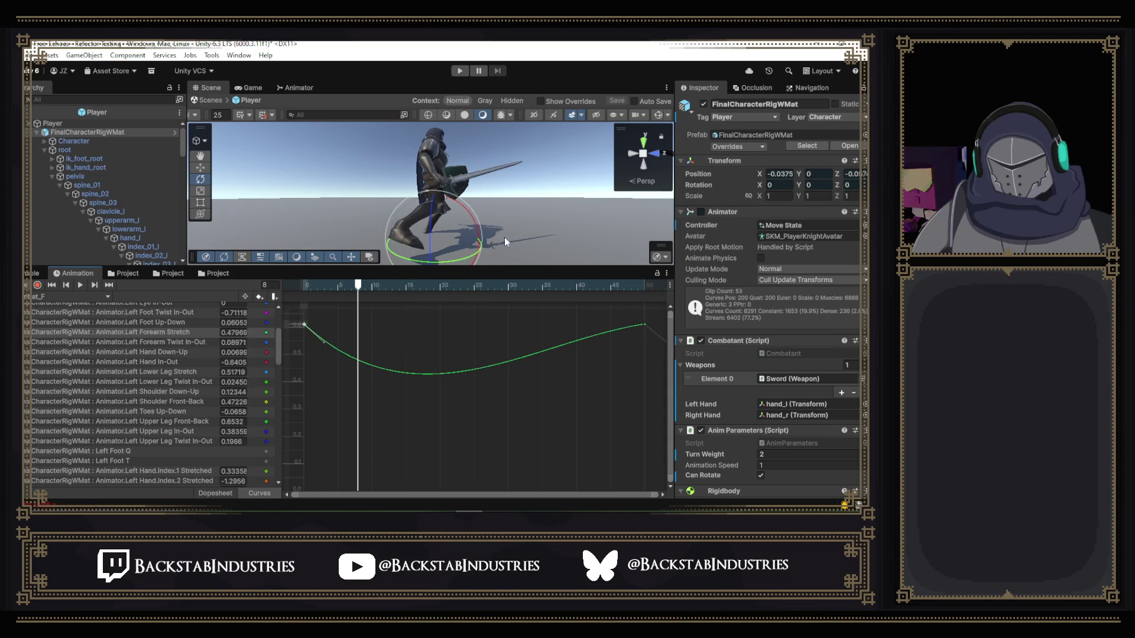
mouse_move(504, 236)
left_mouse_down()
mouse_move(385, 211)
mouse_move(183, 236)
mouse_move(590, 236)
mouse_move(562, 237)
left_mouse_up()
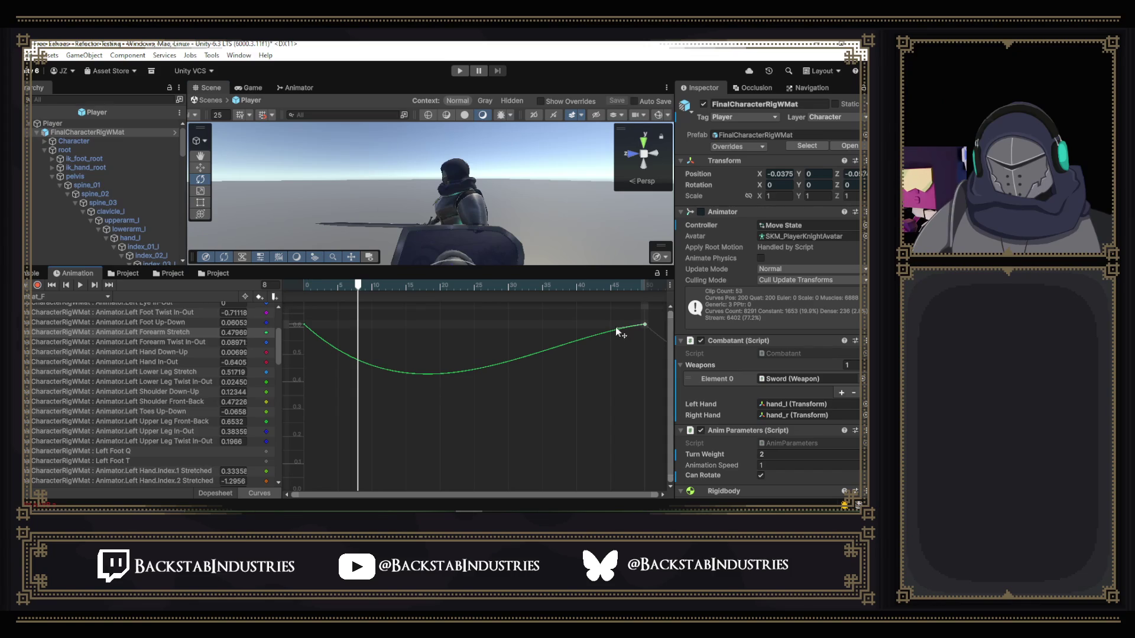
left_click_drag(615, 328, 609, 324)
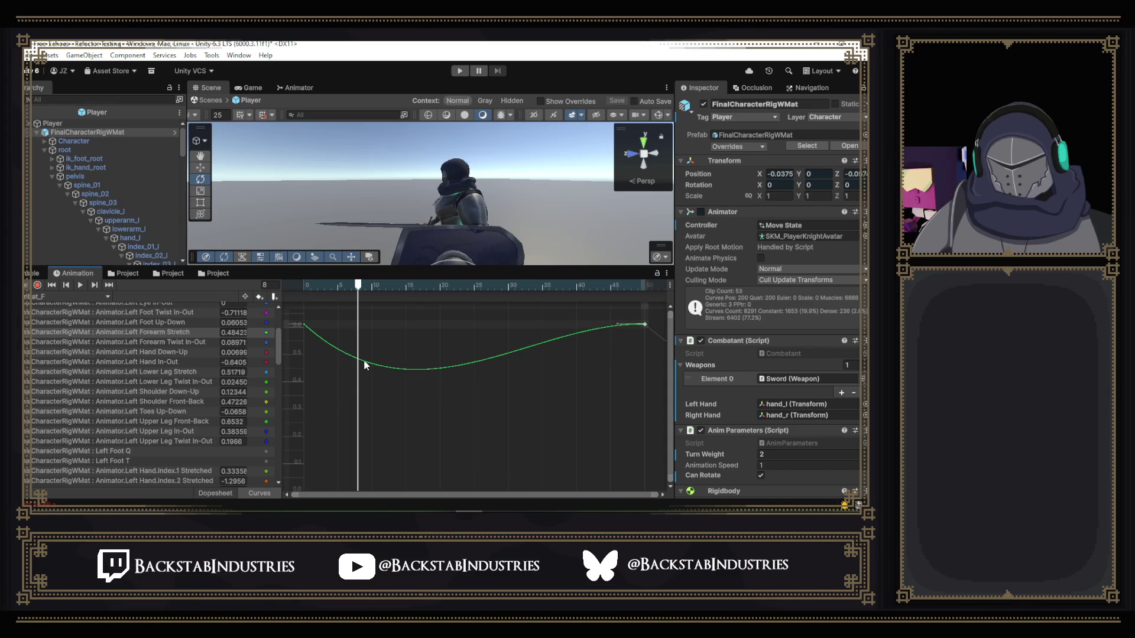
mouse_move(358, 286)
left_mouse_down()
mouse_move(455, 299)
mouse_move(300, 302)
mouse_move(367, 308)
left_mouse_up()
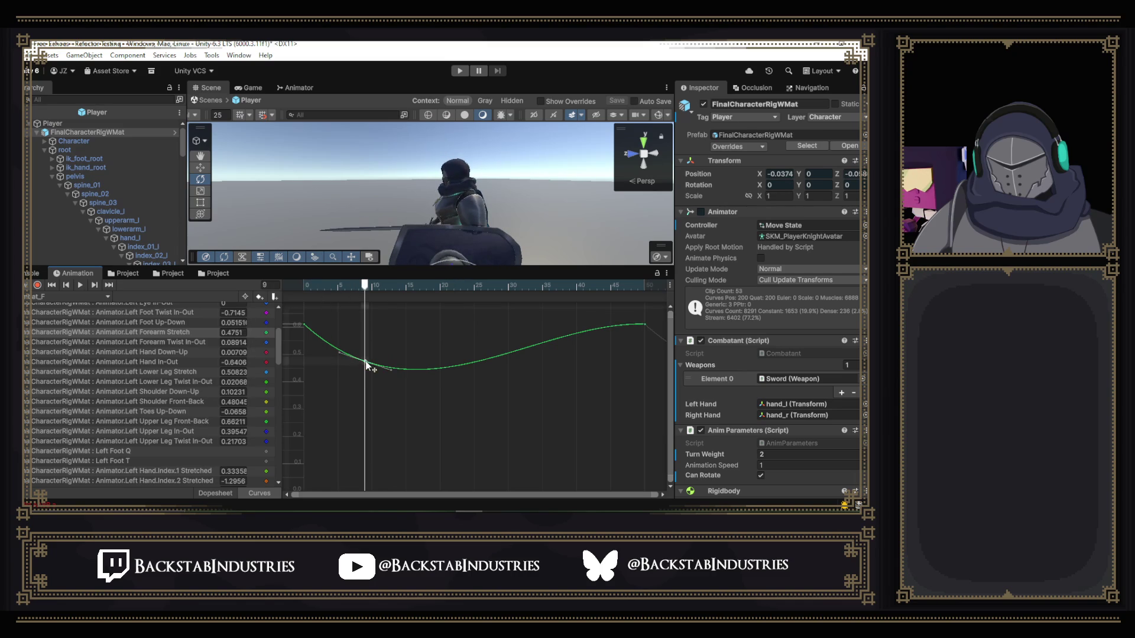
left_click_drag(392, 370, 367, 353)
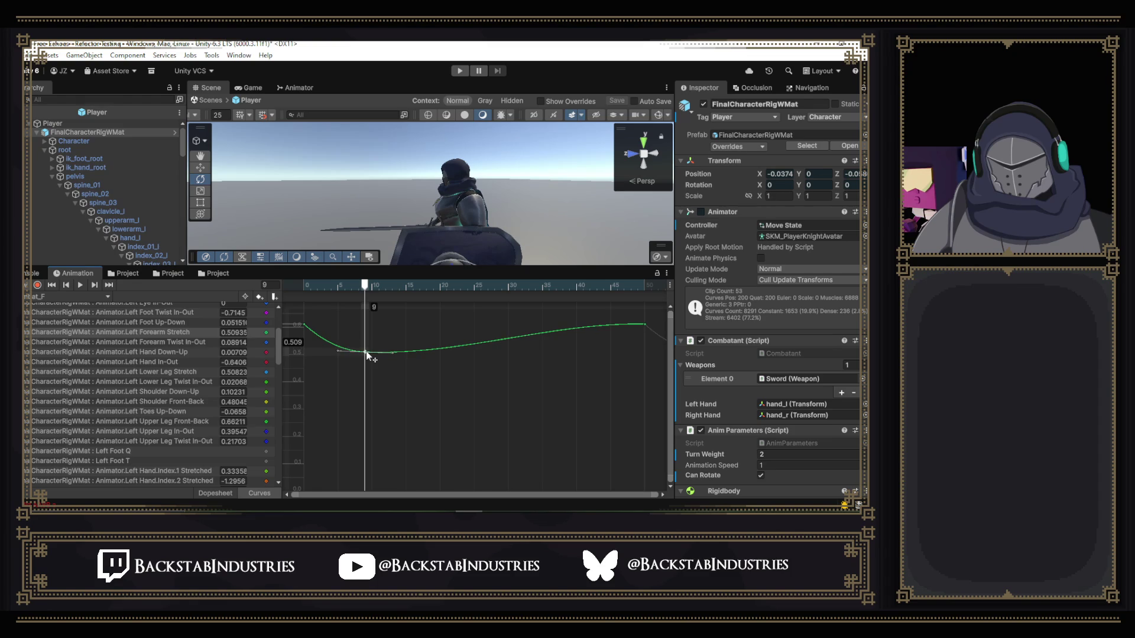
left_click_drag(365, 288, 306, 284)
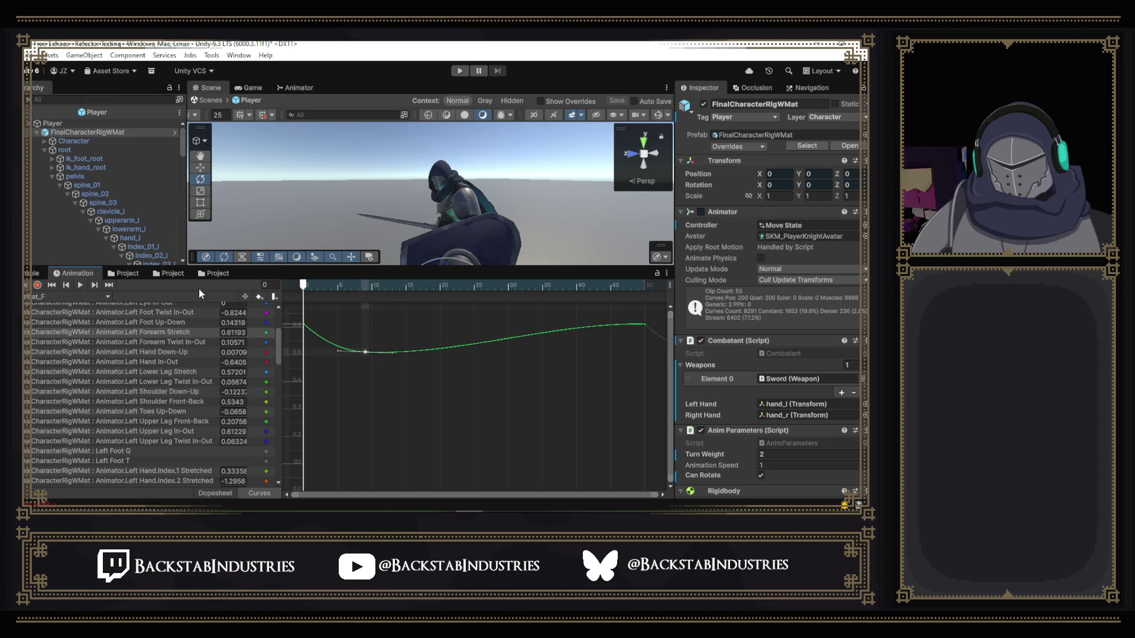
left_click_drag(418, 214, 430, 252)
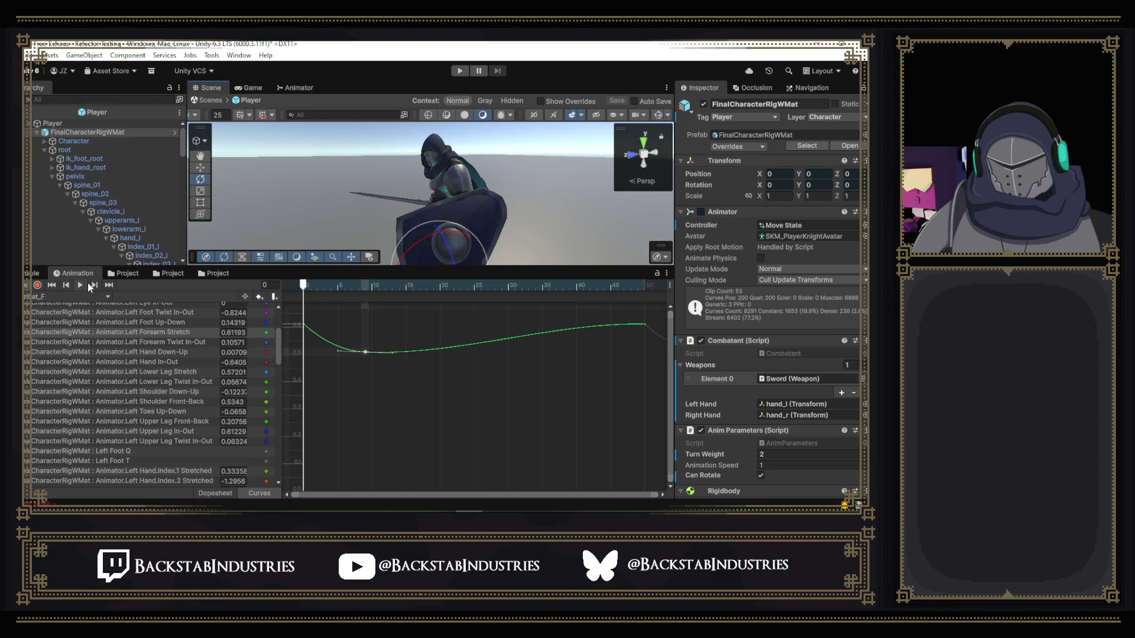
- Preview the animation, then raise the frame-9 Left Forearm Stretch key to about 0.745
left_click(83, 283)
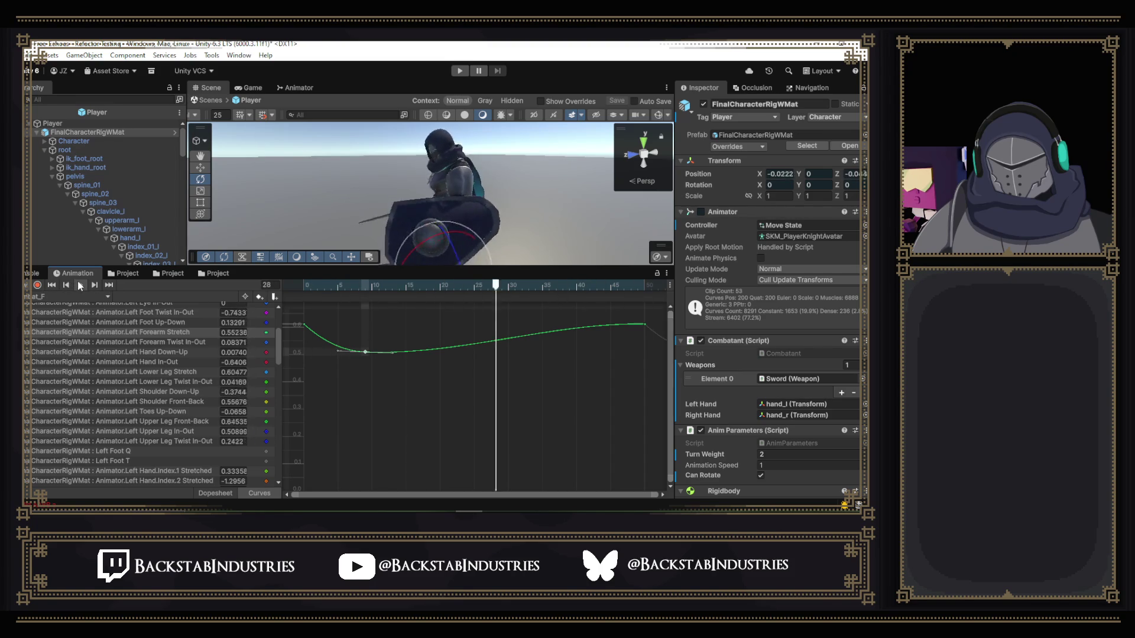
left_click(79, 282)
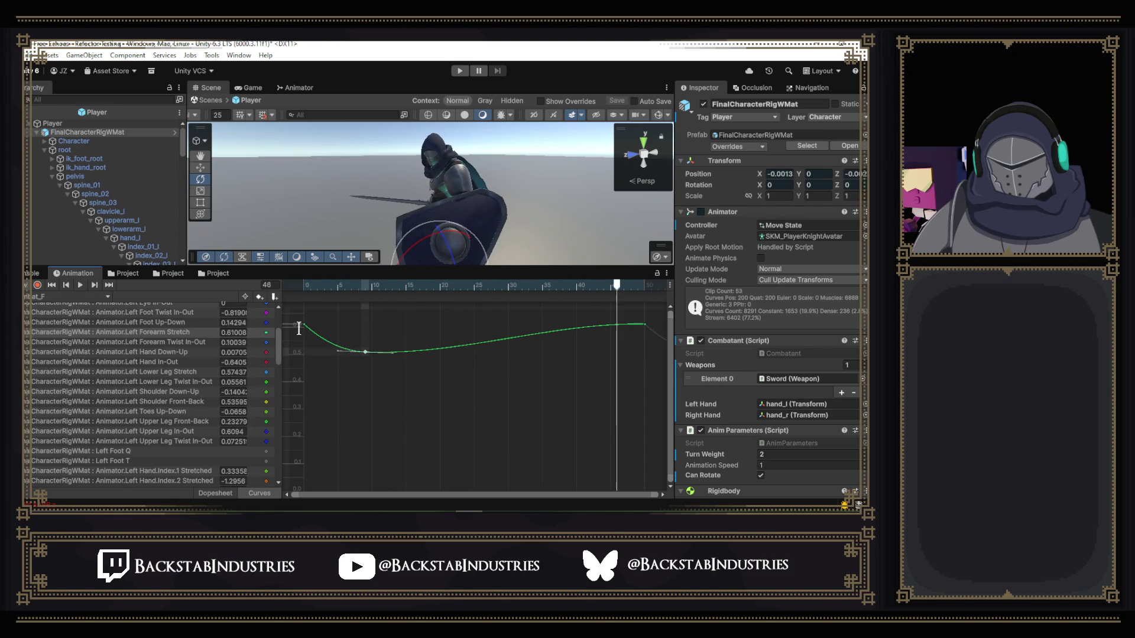
left_click(366, 290)
left_click_drag(366, 354, 367, 308)
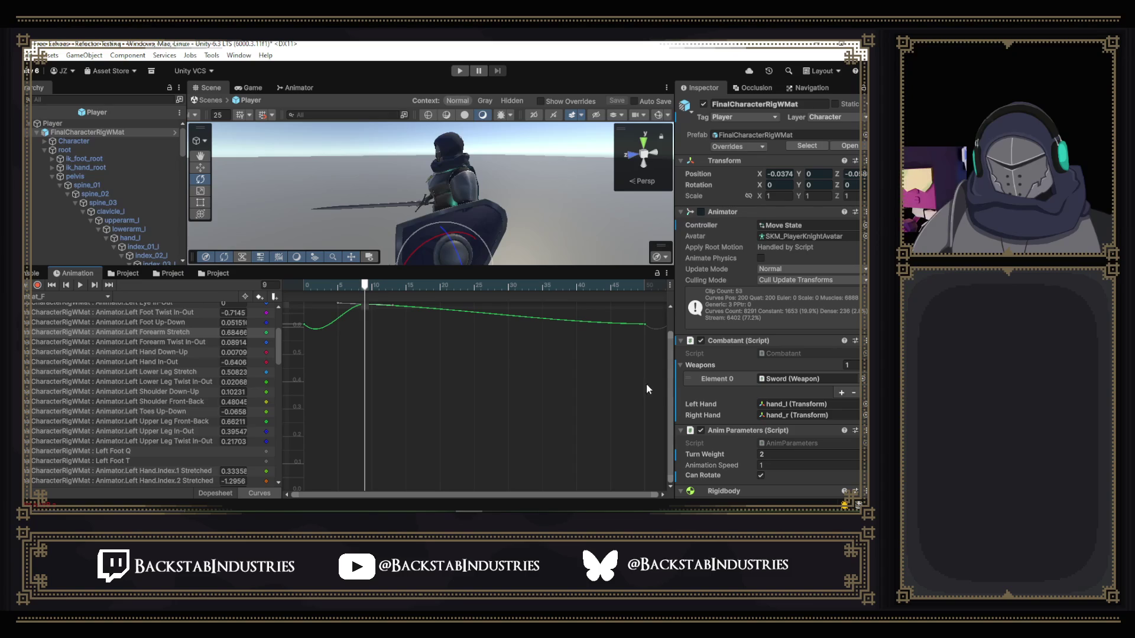
left_click_drag(669, 380, 669, 360)
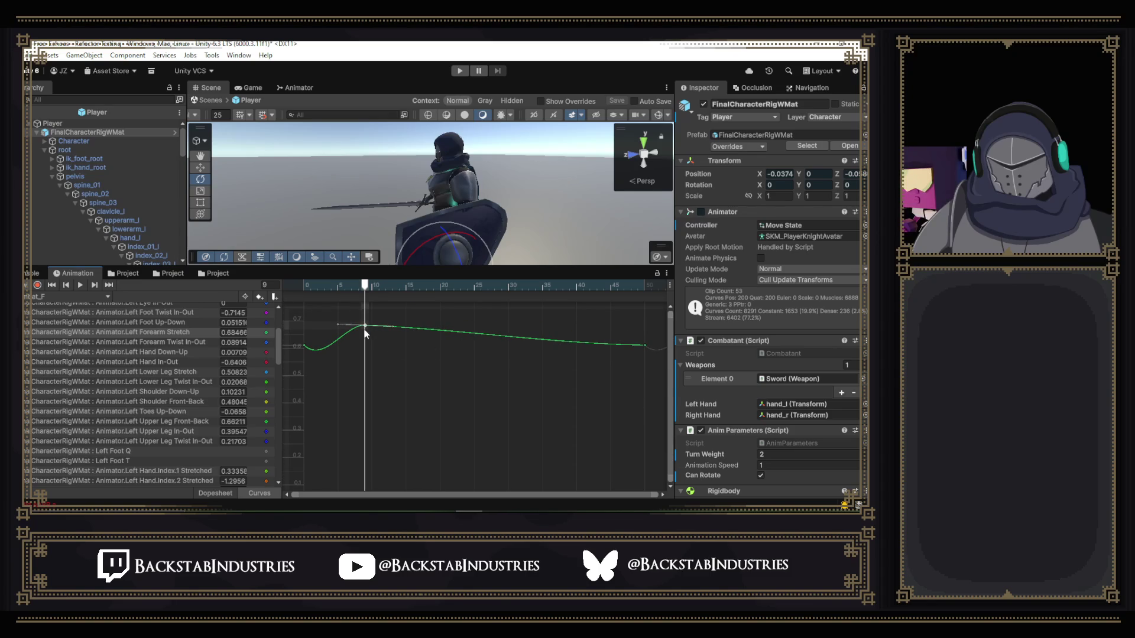
left_click_drag(364, 325, 365, 309)
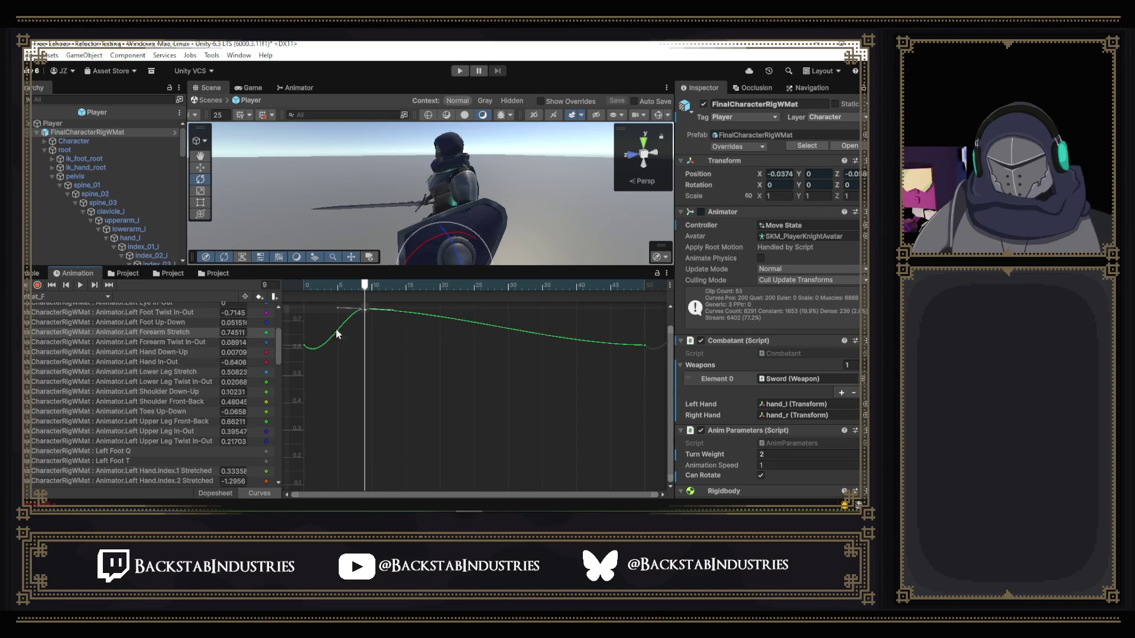
- Steepen the rise from frame 0 and lift the frame-9 key to 0.787
left_click(305, 346)
left_click_drag(332, 347, 328, 310)
left_click_drag(670, 384, 670, 372)
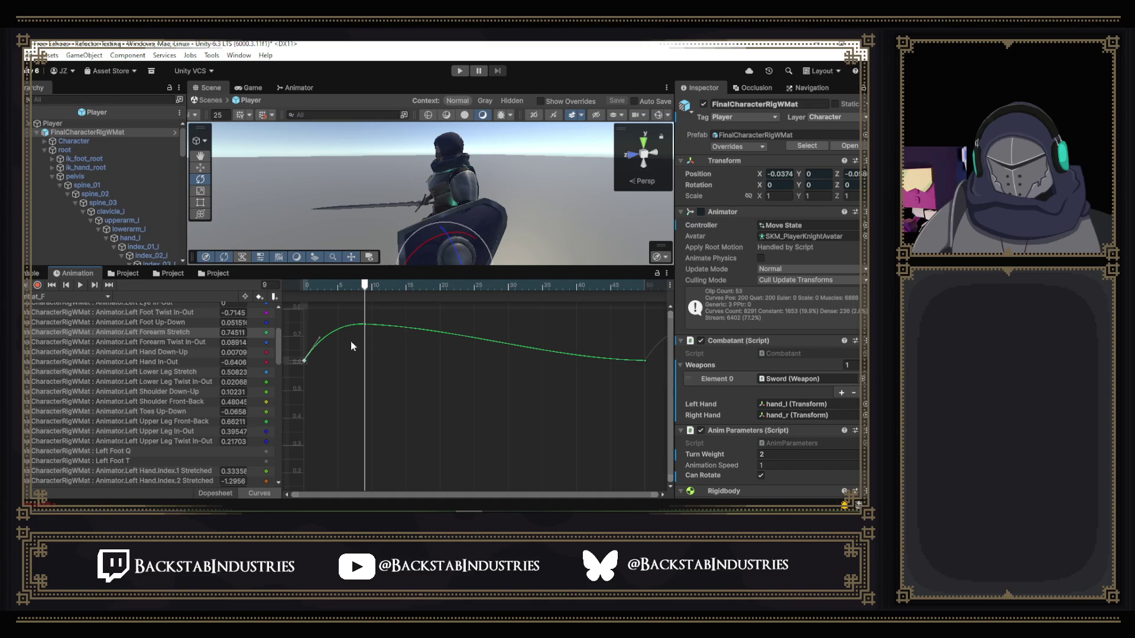
left_click_drag(366, 331, 367, 307)
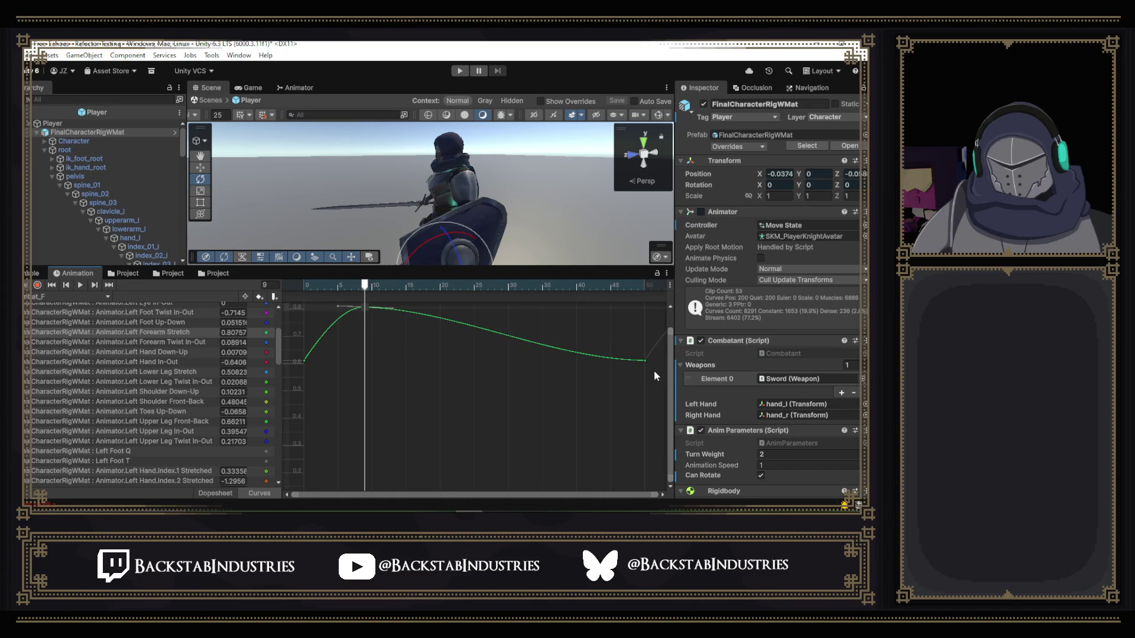
left_click_drag(672, 376, 671, 363)
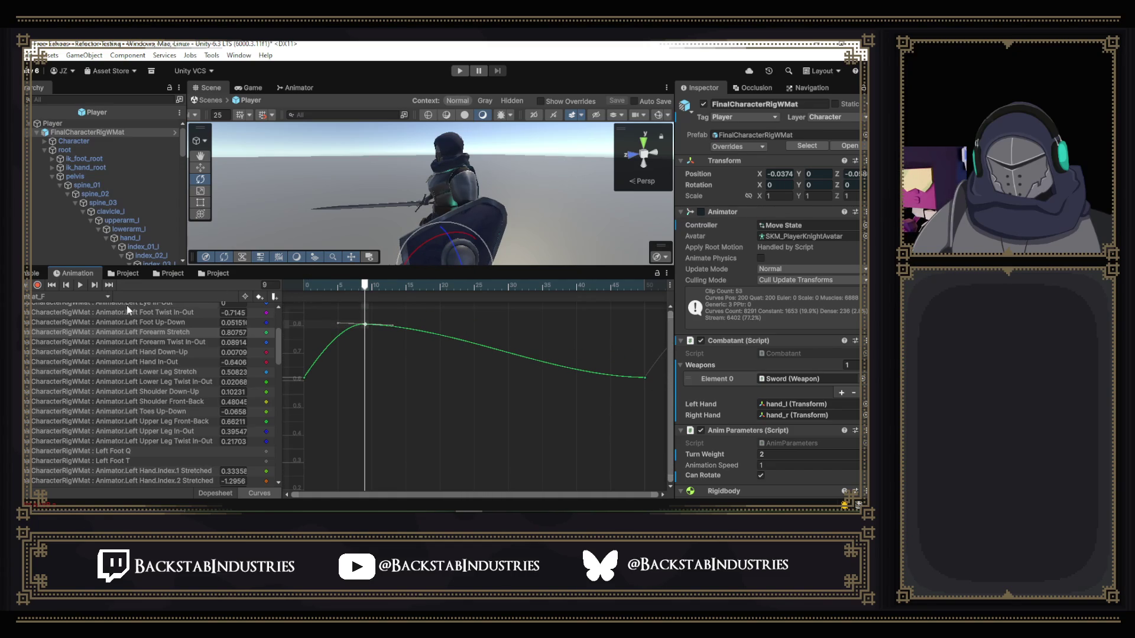
mouse_move(337, 285)
left_mouse_down()
mouse_move(354, 286)
mouse_move(286, 288)
mouse_move(337, 285)
left_mouse_up()
left_click(391, 286)
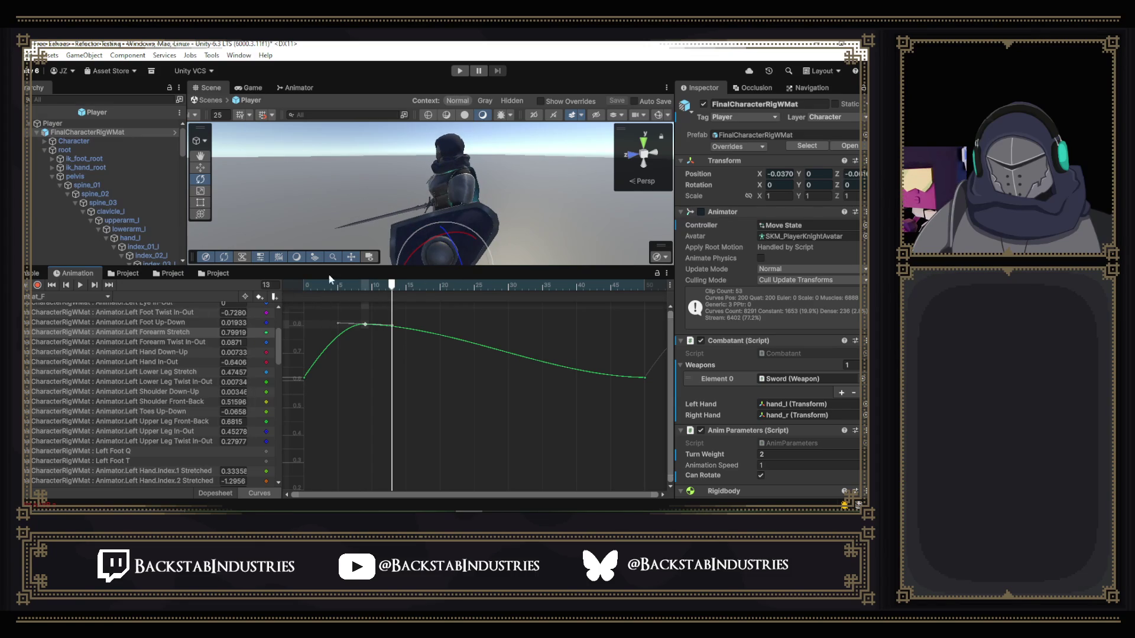
scroll(178, 342, "down", 10)
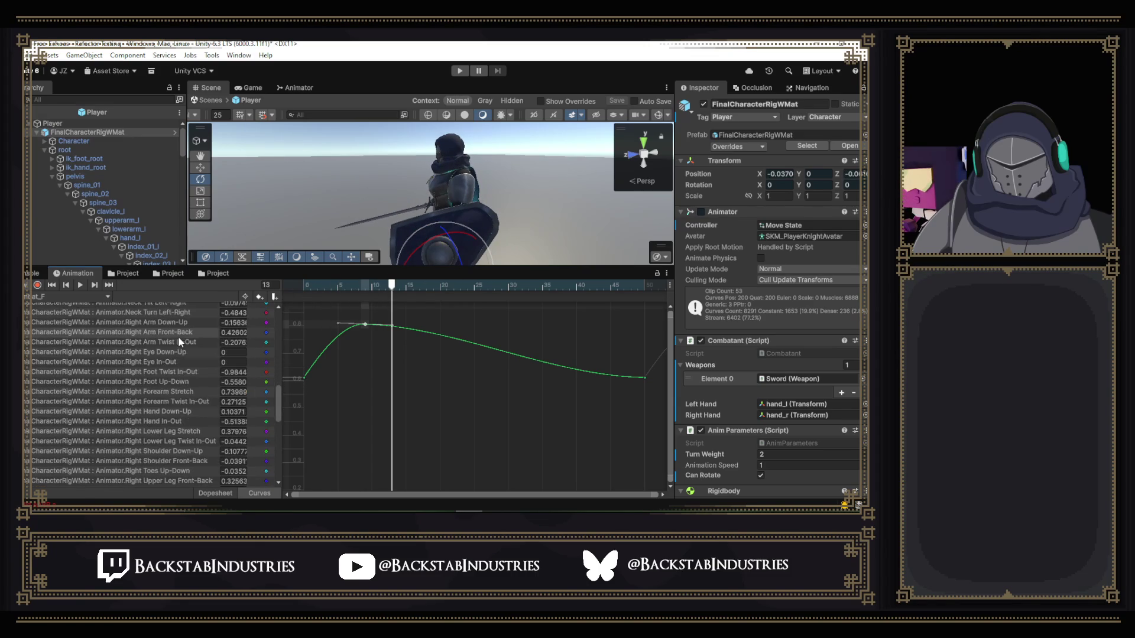
- Delete the extra keys on Right Forearm Stretch around its minimum, start and rising section
left_click(179, 391)
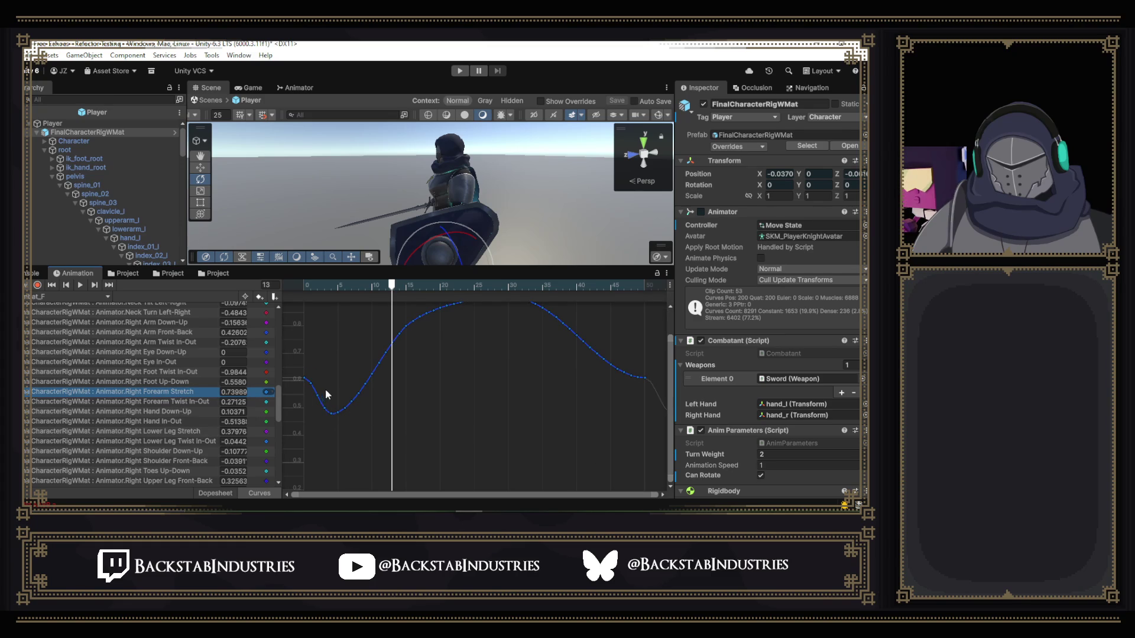
mouse_move(391, 285)
left_mouse_down()
mouse_move(331, 292)
mouse_move(645, 317)
left_mouse_up()
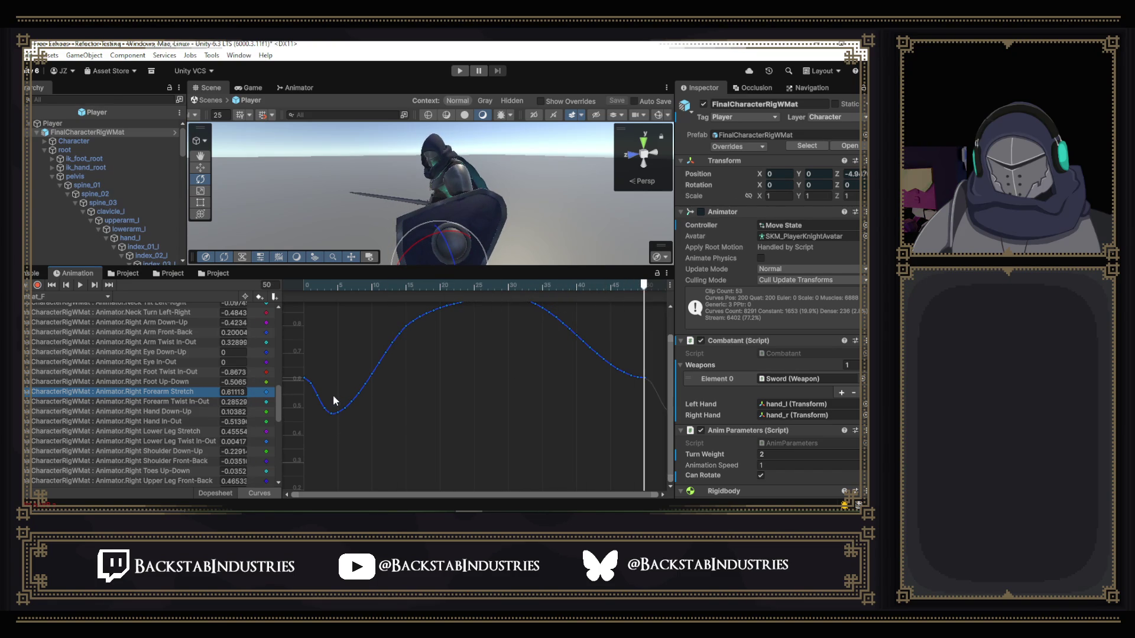
left_click_drag(320, 427, 376, 399)
key("Delete")
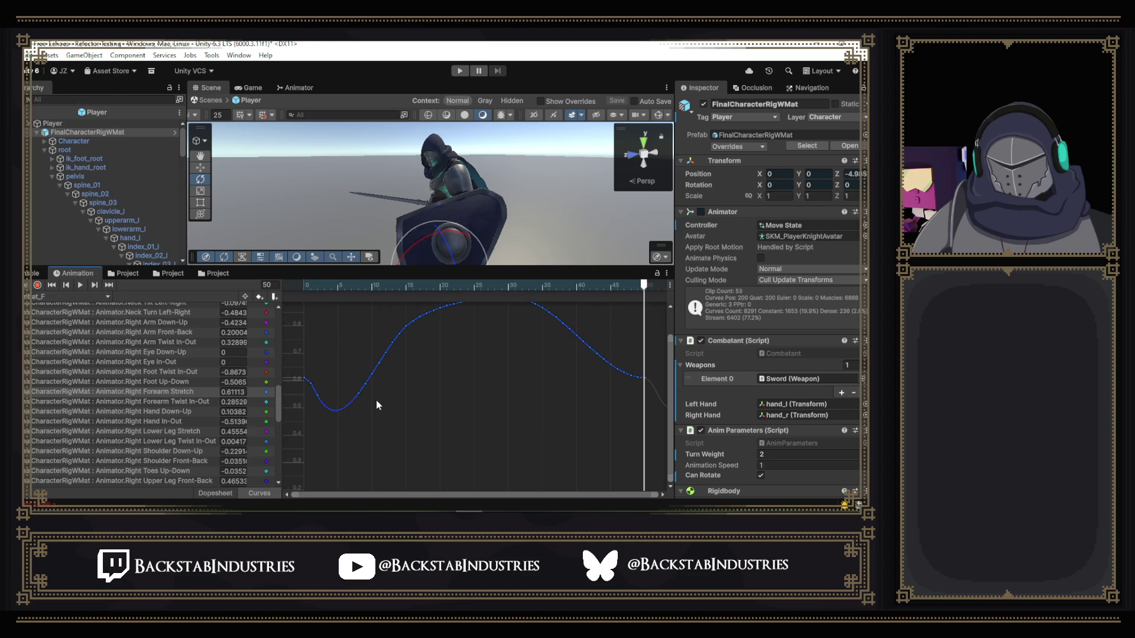
left_click(310, 383)
key("Delete")
left_click_drag(372, 406, 354, 369)
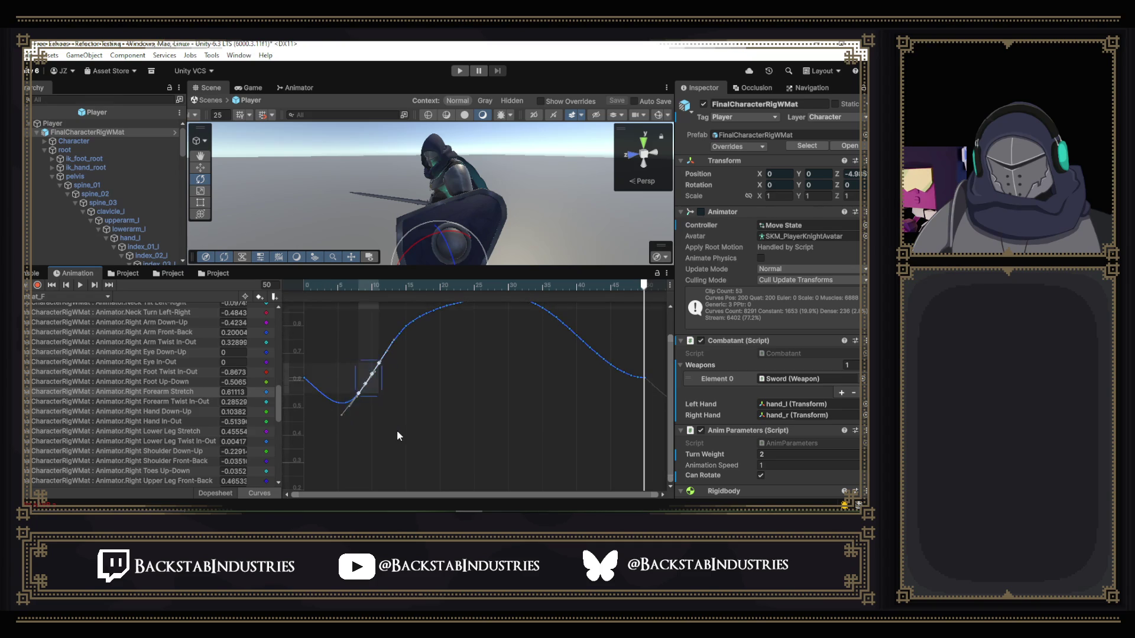
key("Delete")
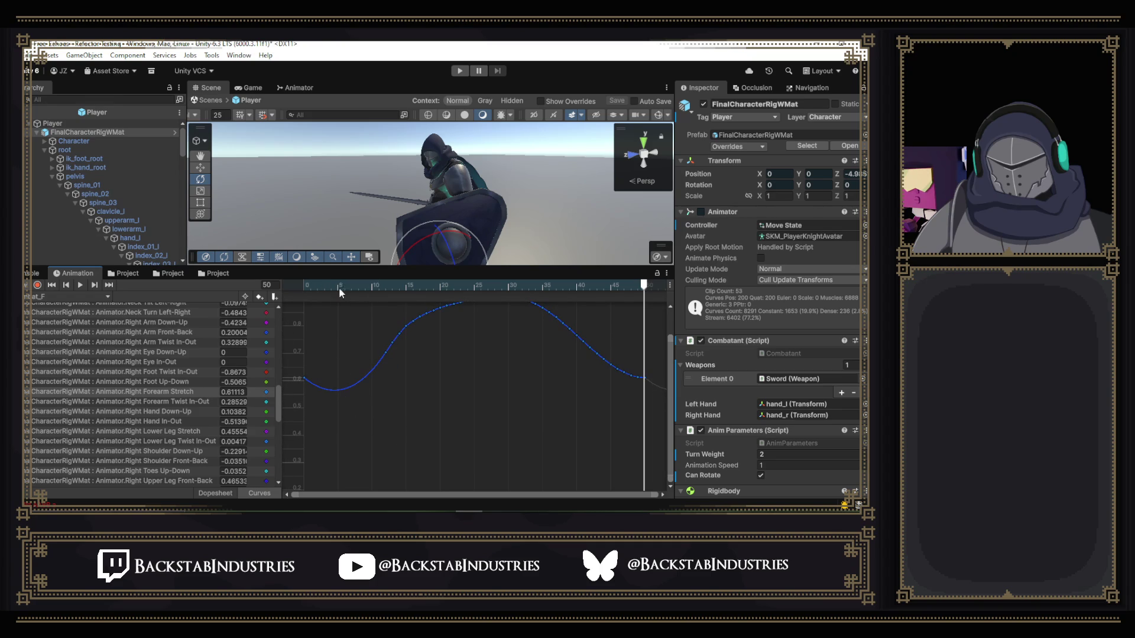
- Raise the frame-5 key slightly to about 0.594 and play the preview
left_click(344, 286)
key("comma")
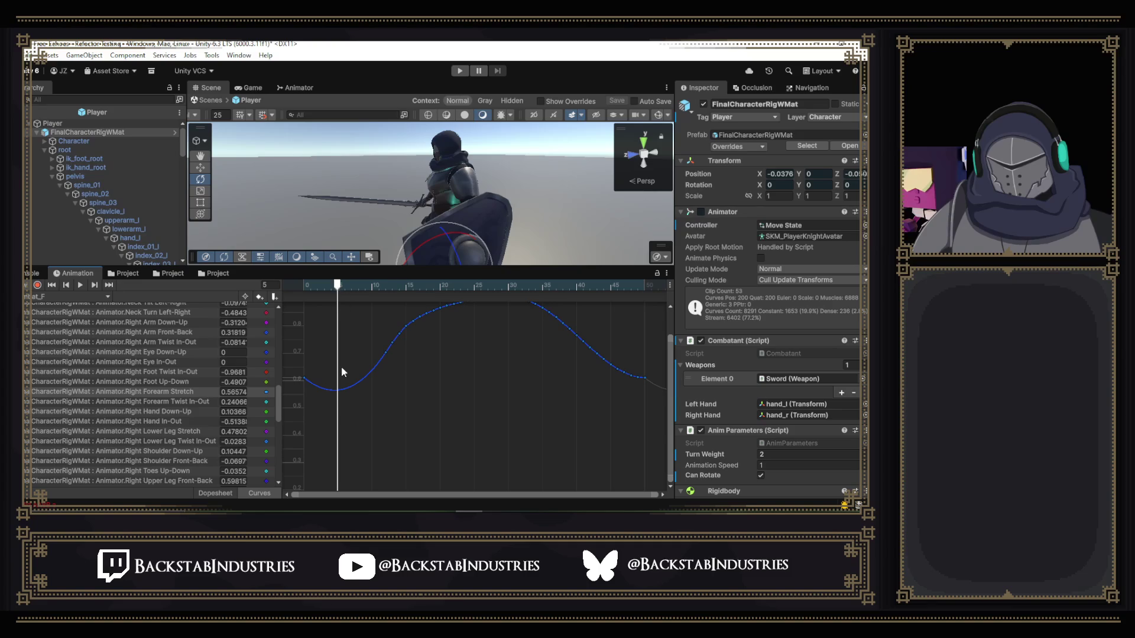
left_click(338, 391)
left_click_drag(339, 393, 338, 385)
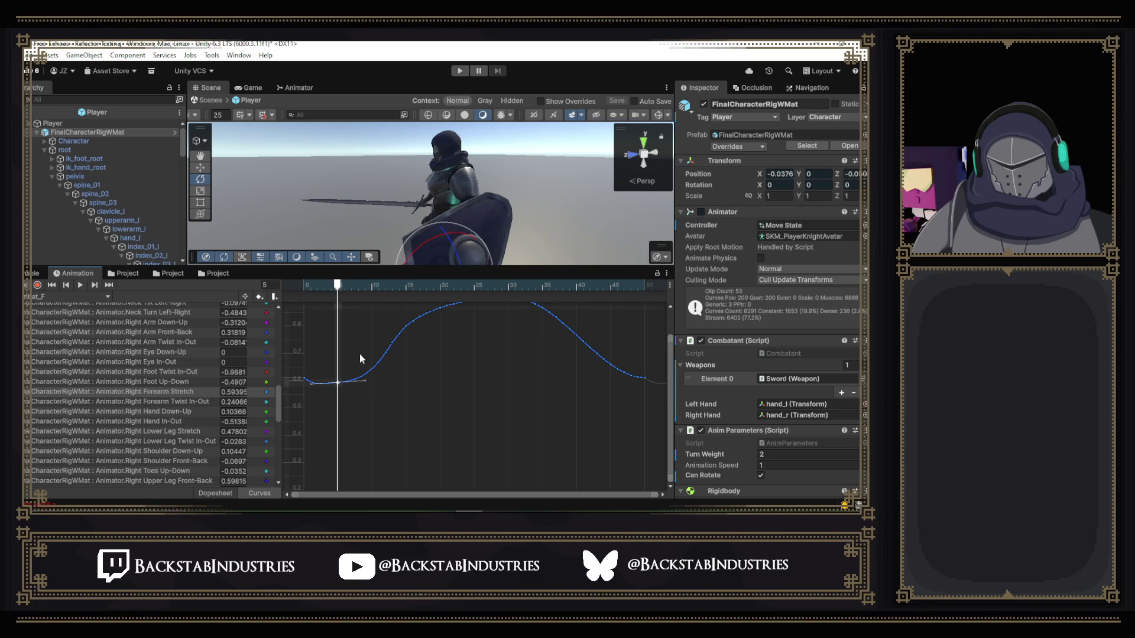
left_click(80, 285)
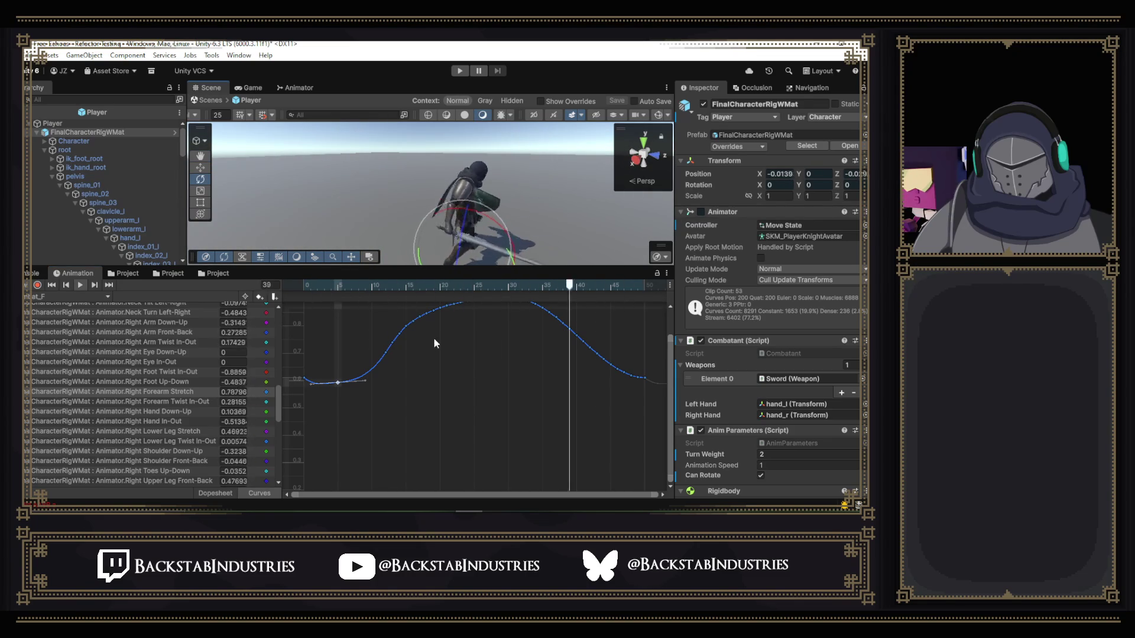
left_click_drag(419, 285, 309, 288)
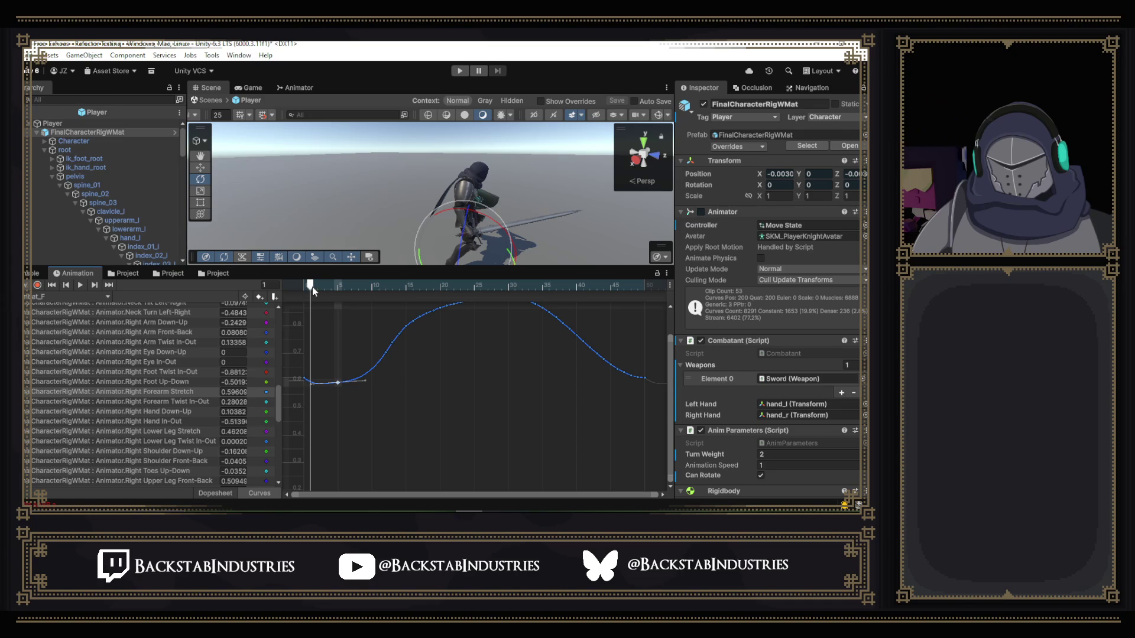
mouse_move(312, 286)
left_mouse_down()
mouse_move(329, 288)
mouse_move(319, 287)
left_mouse_up()
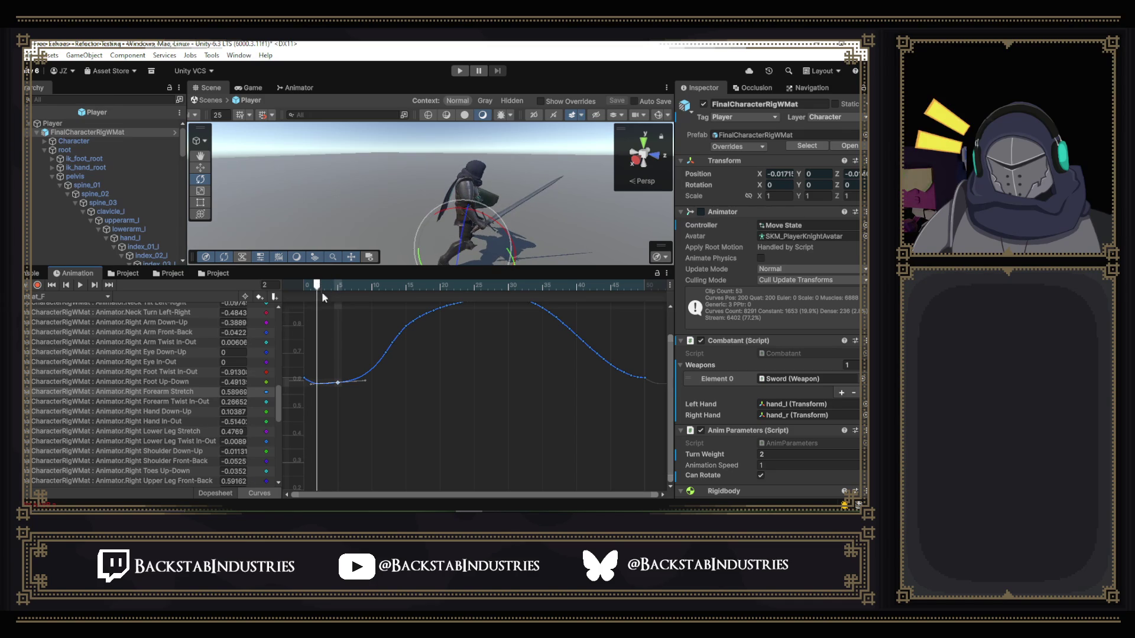
left_click_drag(339, 385, 318, 357)
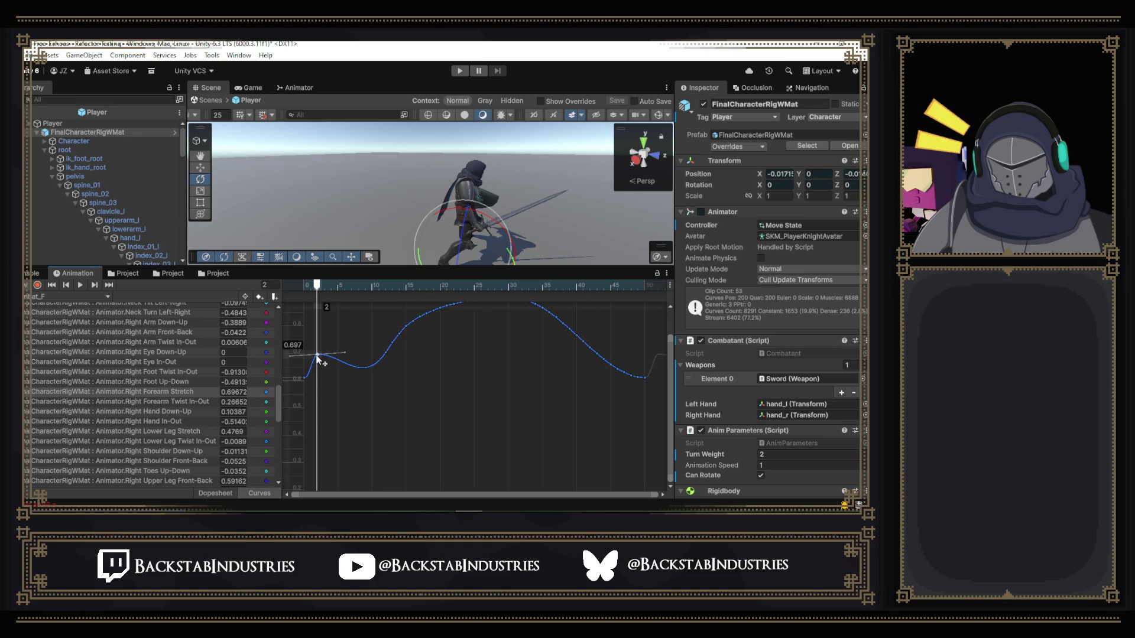
left_click(384, 353)
key("Delete")
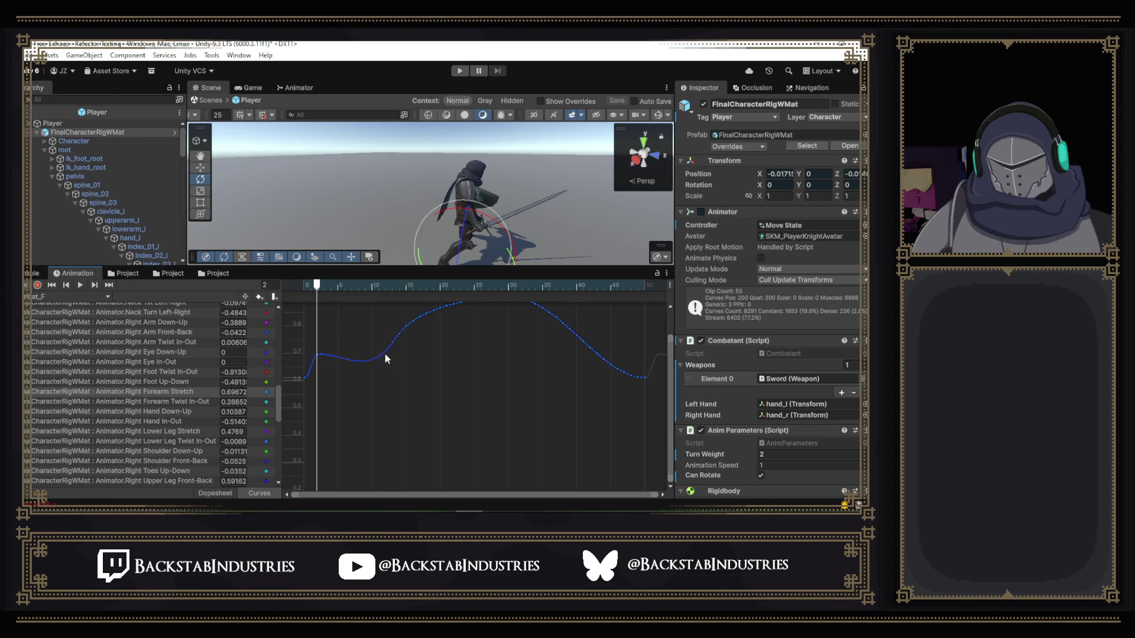
mouse_move(319, 287)
left_mouse_down()
mouse_move(302, 287)
mouse_move(494, 325)
left_mouse_up()
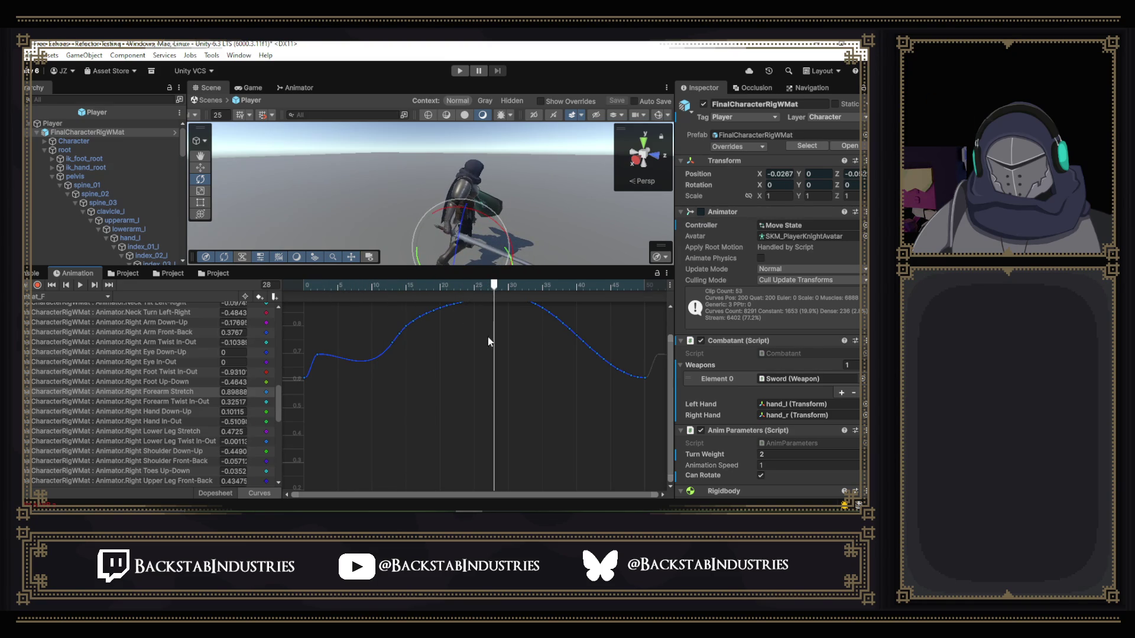
left_click(317, 355)
key("Delete")
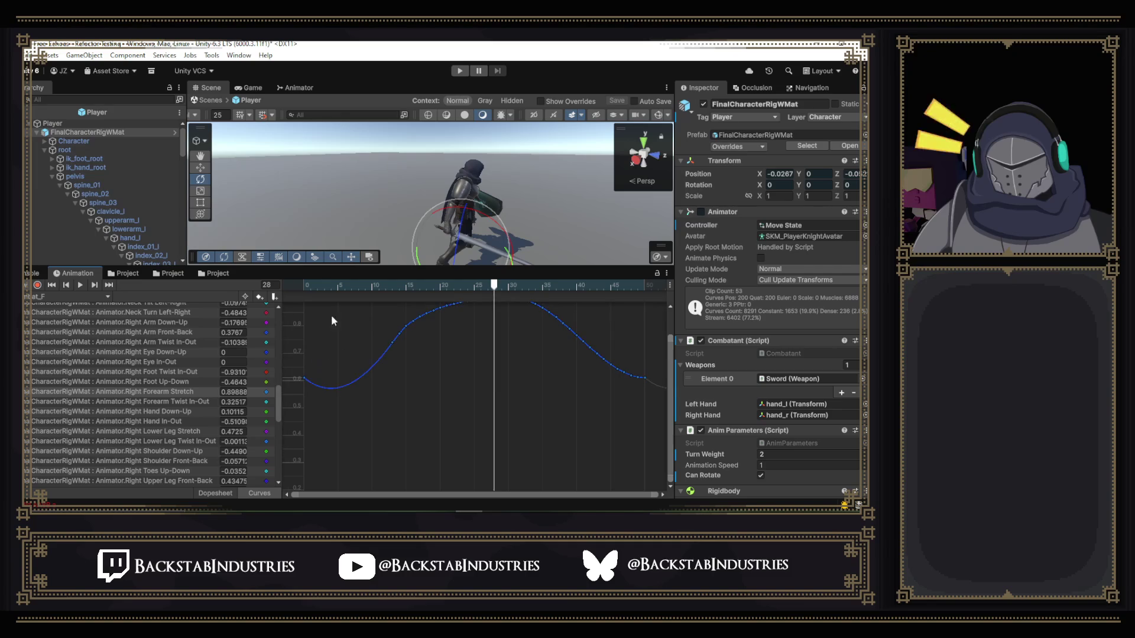
mouse_move(334, 289)
left_mouse_down()
mouse_move(309, 286)
mouse_move(351, 286)
mouse_move(311, 285)
left_mouse_up()
left_click(305, 284)
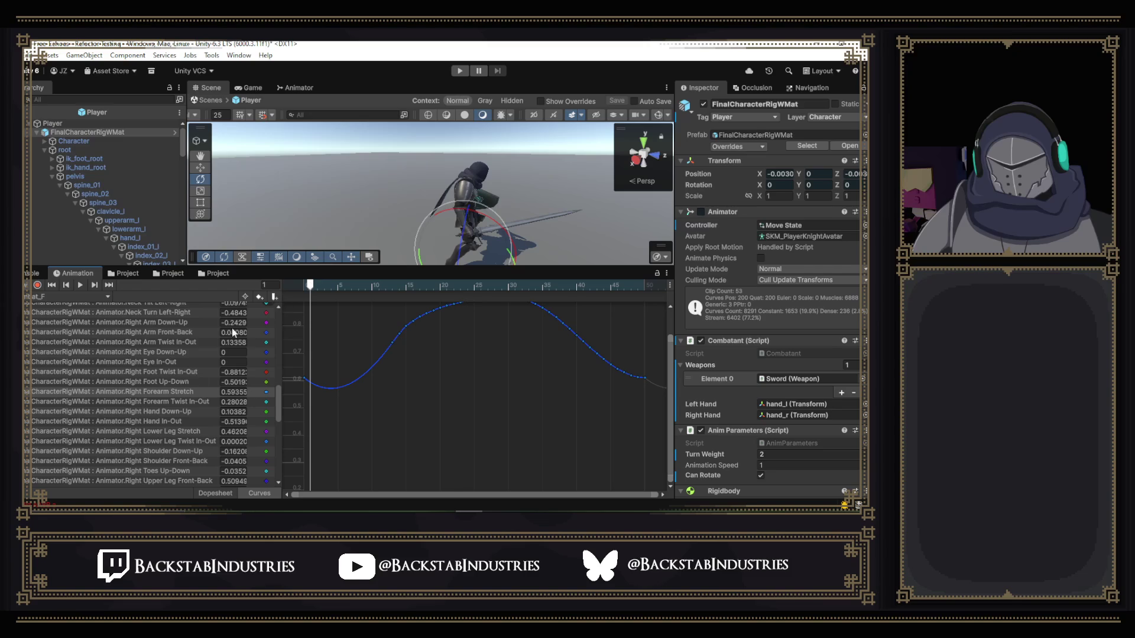
- Delete the early dip keys on Right Arm Front-Back and lift the curve after frame 0
scroll(185, 392, "up", 2)
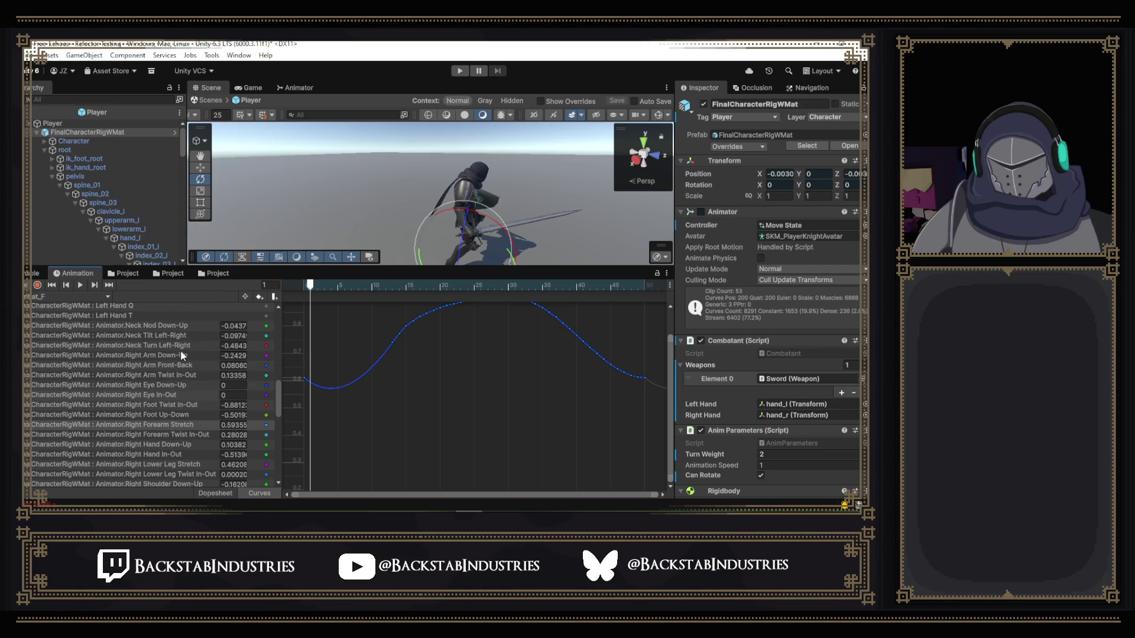
left_click(176, 362)
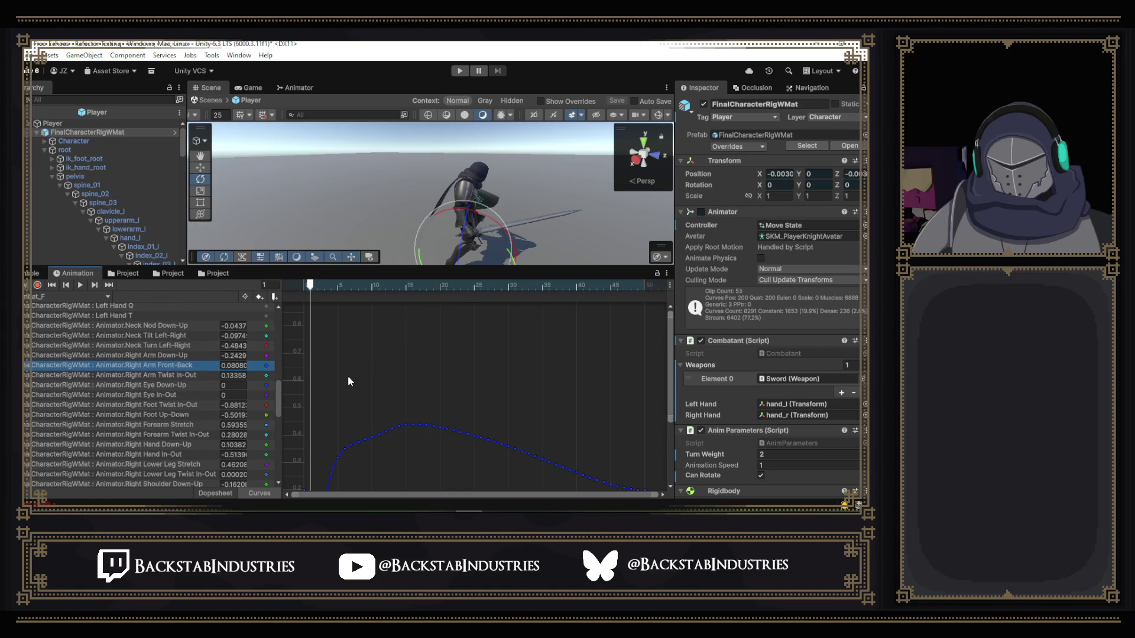
scroll(349, 377, "down", 2)
left_click_drag(670, 405, 673, 471)
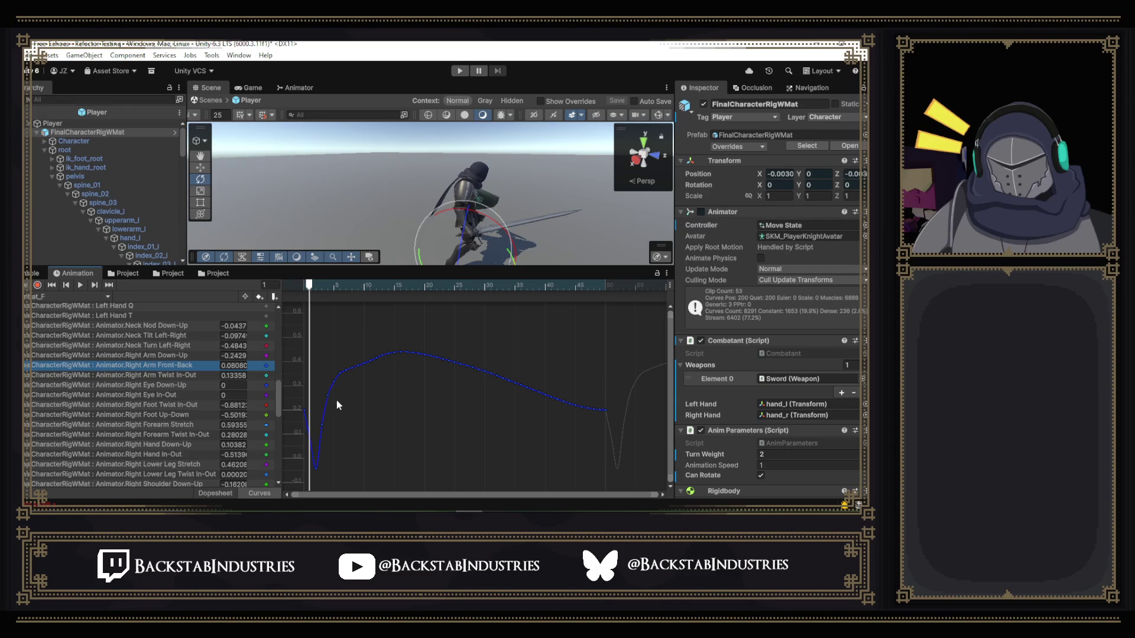
left_click_drag(345, 392, 307, 494)
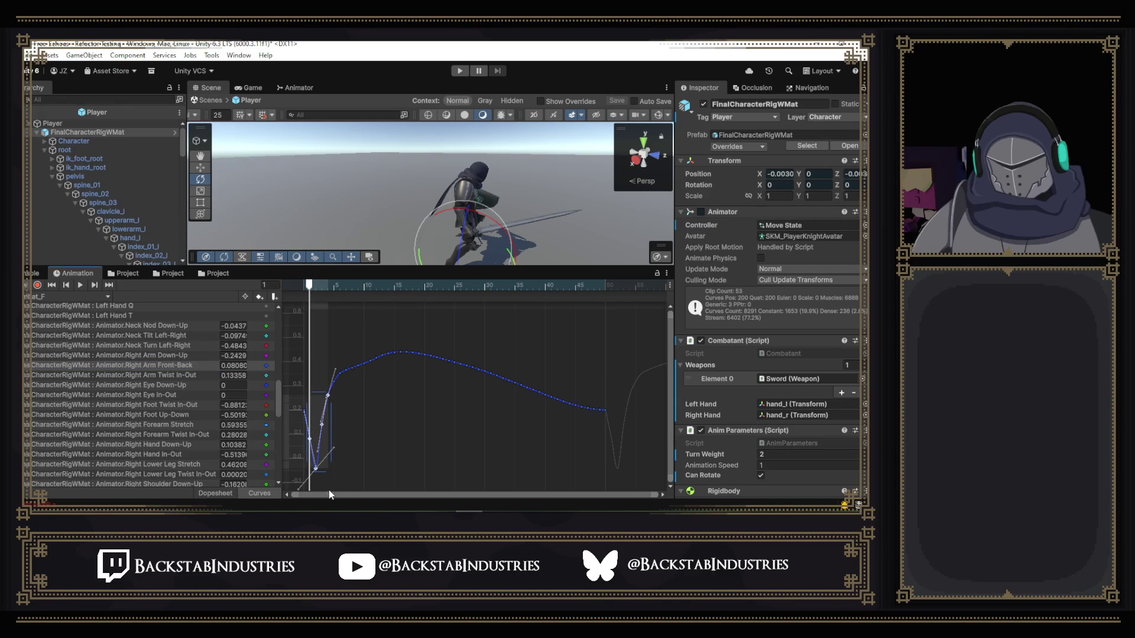
key("Delete")
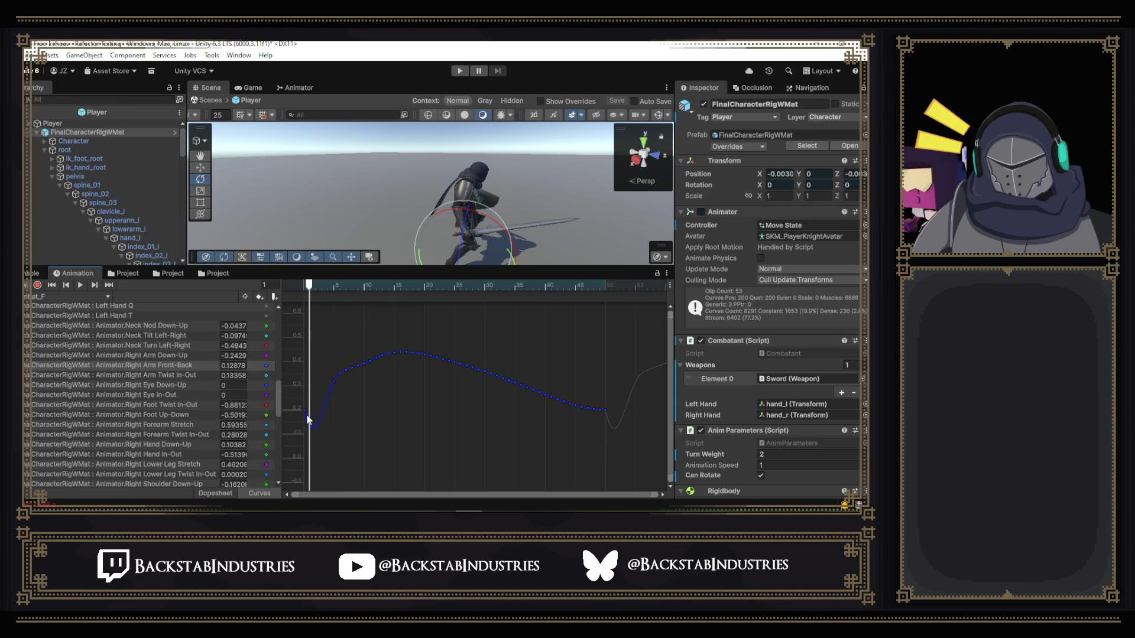
left_click_drag(310, 438, 329, 402)
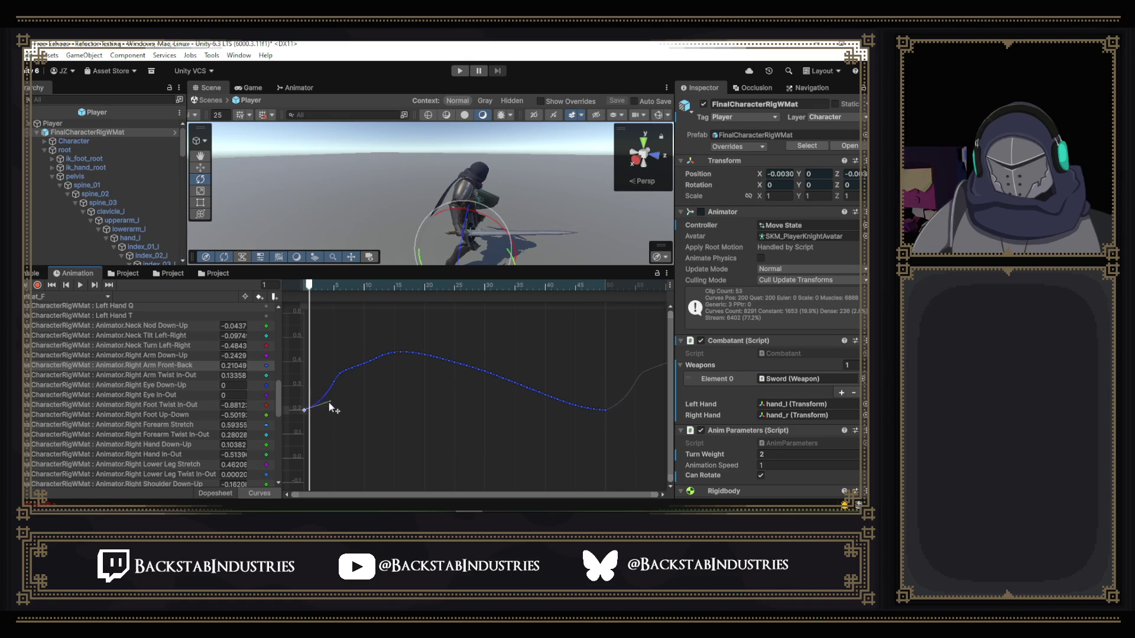
left_click(316, 286)
mouse_move(317, 286)
left_mouse_down()
mouse_move(516, 332)
mouse_move(308, 342)
mouse_move(382, 359)
left_mouse_up()
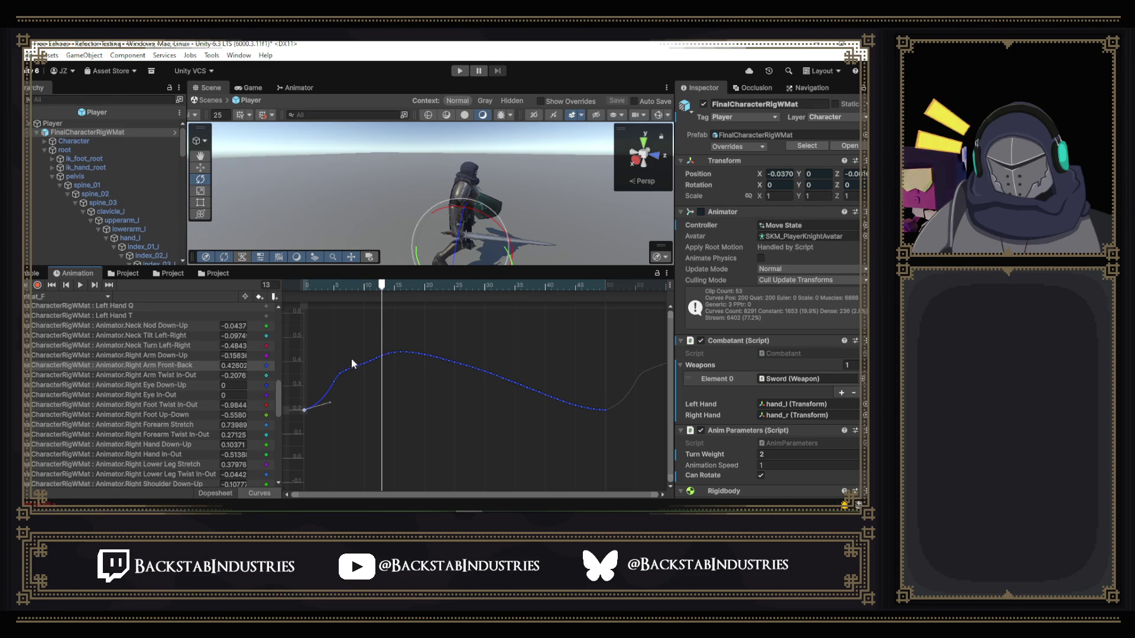
mouse_move(382, 285)
left_mouse_down()
mouse_move(307, 303)
mouse_move(329, 308)
left_mouse_up()
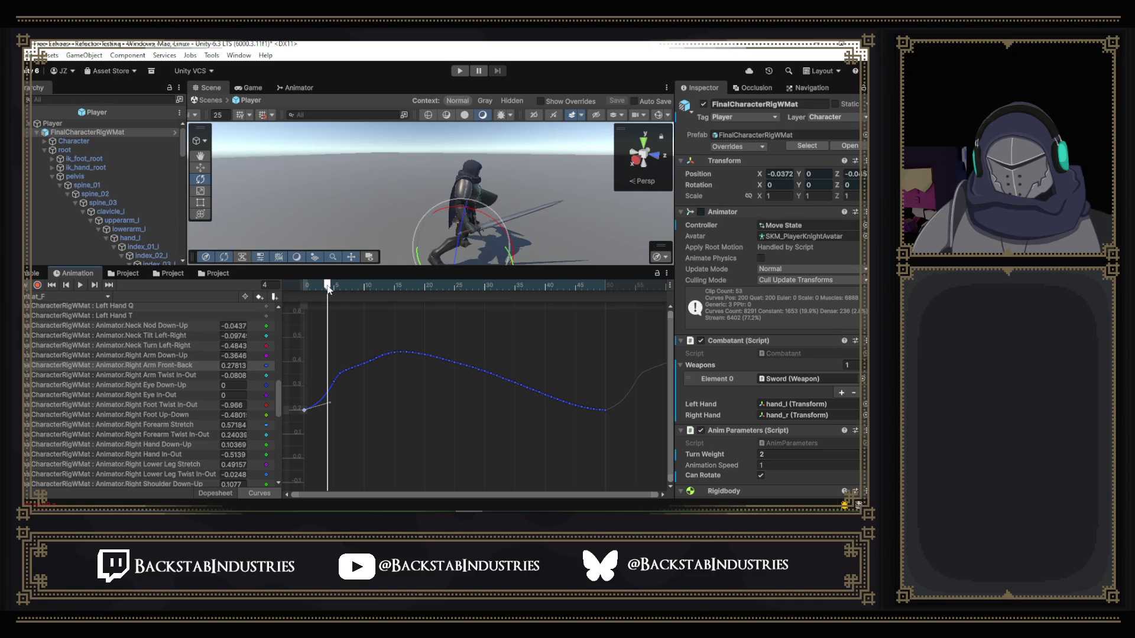
mouse_move(329, 285)
left_mouse_down()
mouse_move(308, 285)
mouse_move(344, 301)
mouse_move(444, 310)
mouse_move(318, 316)
mouse_move(407, 322)
left_mouse_up()
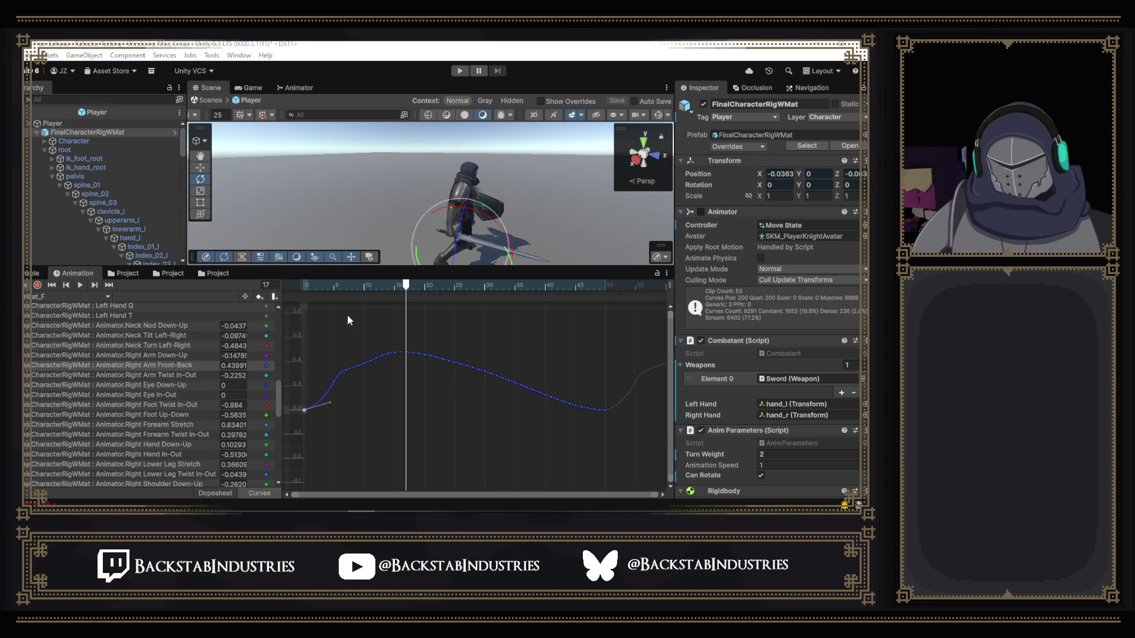
mouse_move(304, 288)
left_mouse_down()
mouse_move(522, 343)
mouse_move(371, 341)
mouse_move(401, 344)
left_mouse_up()
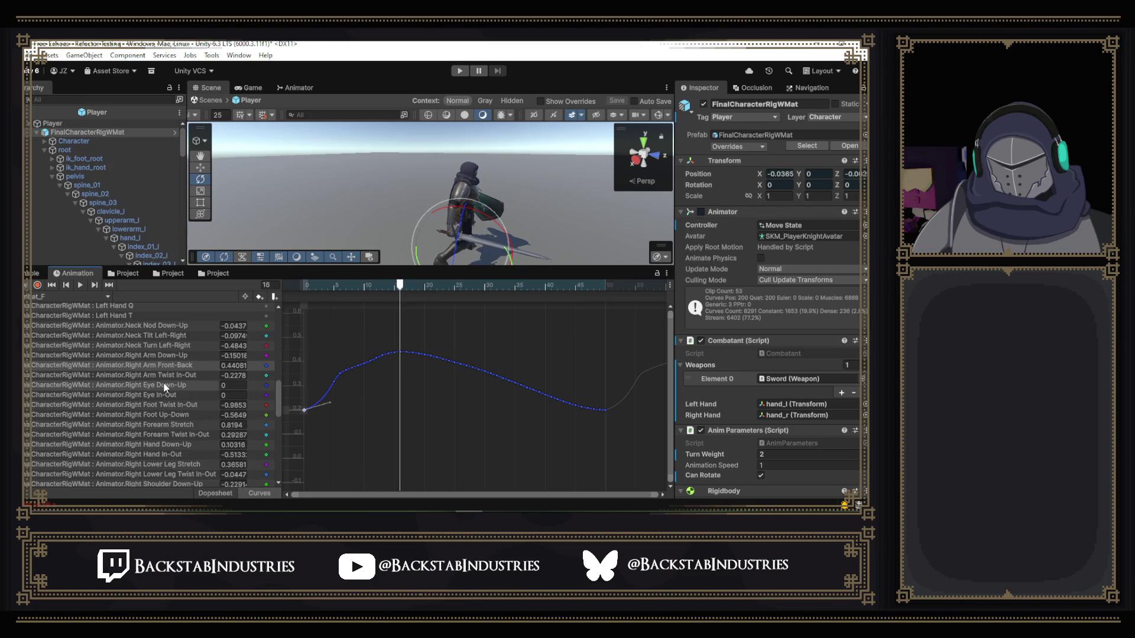
- Level the first key's tangent on Right Forearm Stretch so the curve starts flat
left_click(170, 425)
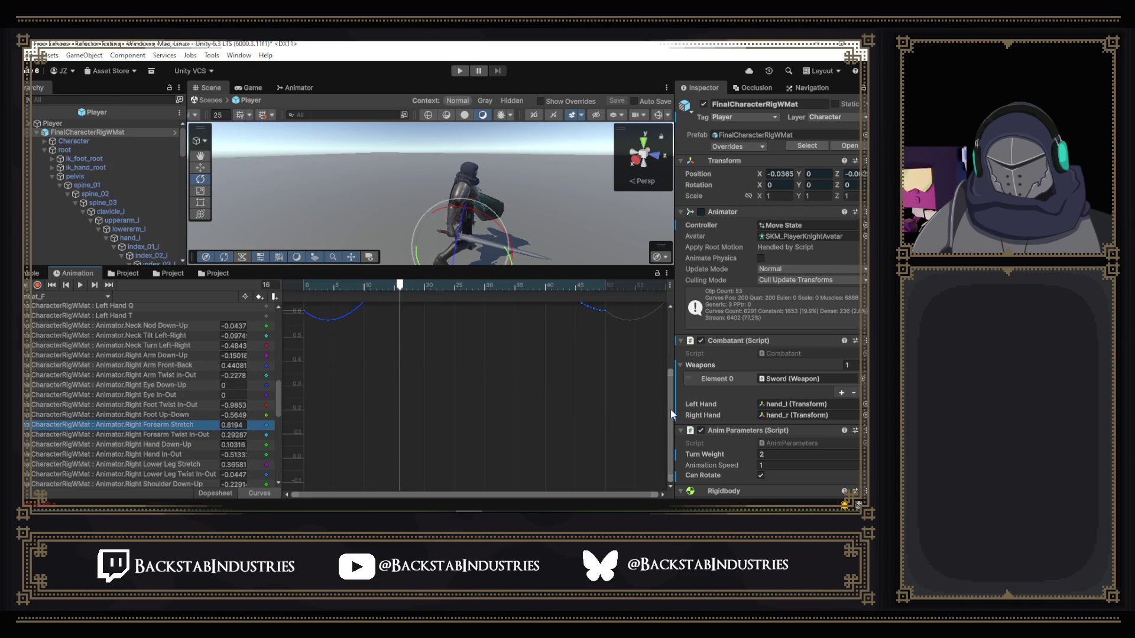
left_click_drag(670, 409, 671, 381)
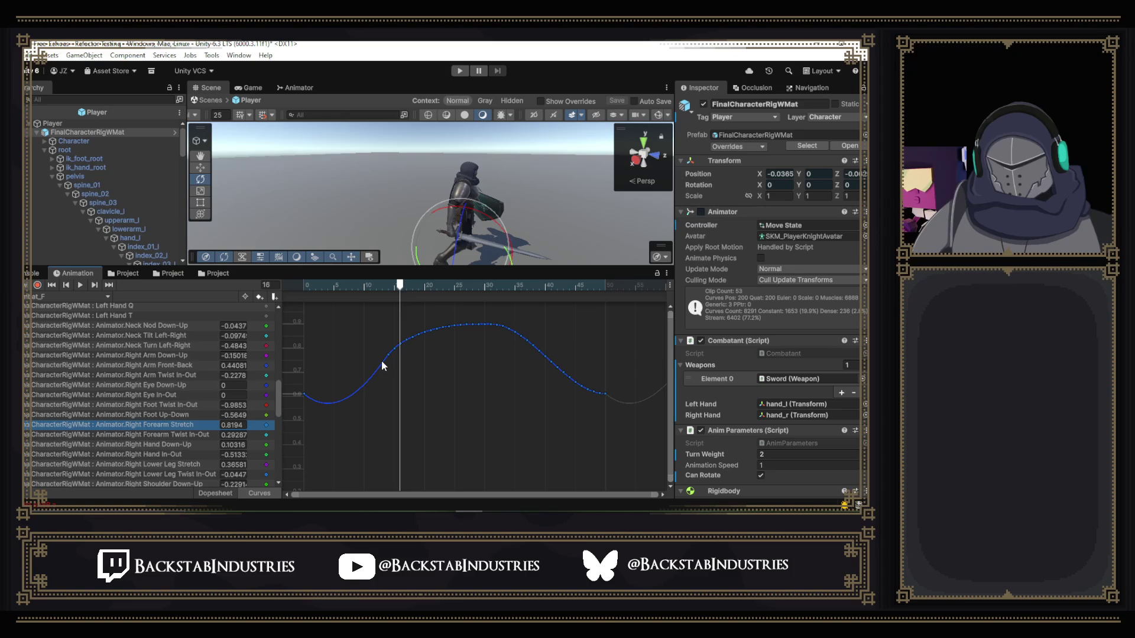
left_click(304, 394)
left_click_drag(325, 409, 334, 385)
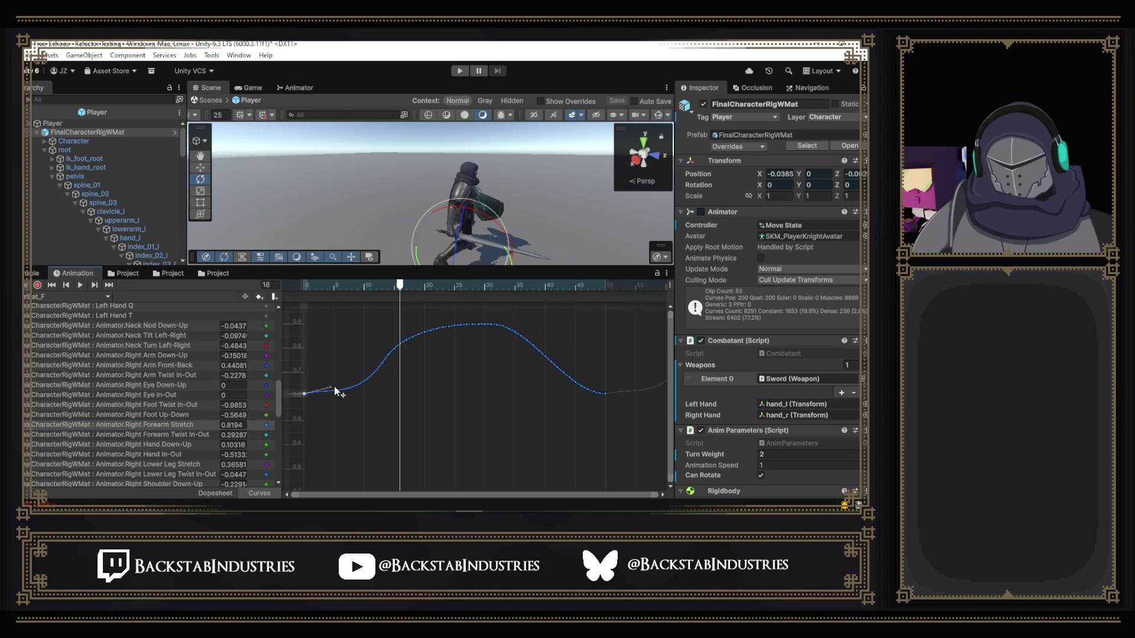